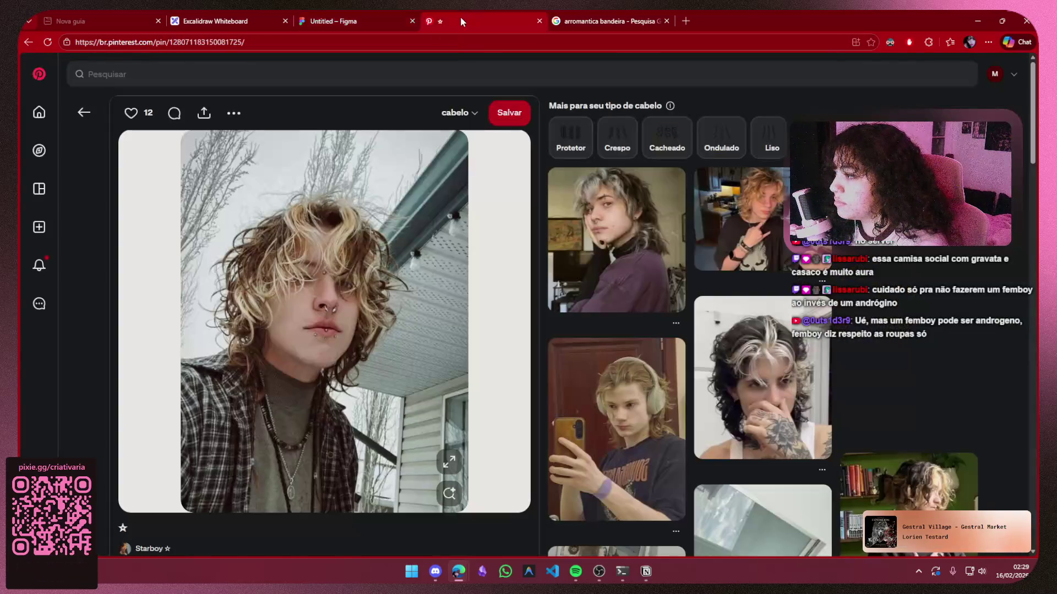
Run a new Pinterest search for 'tadeu'
click(85, 113)
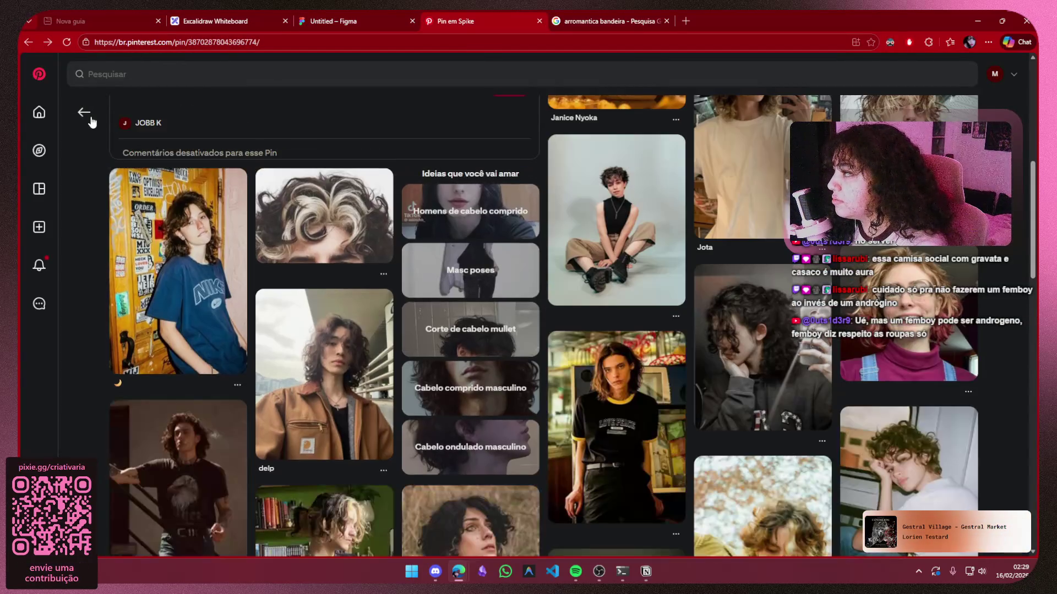
scroll(92, 122, down, 10)
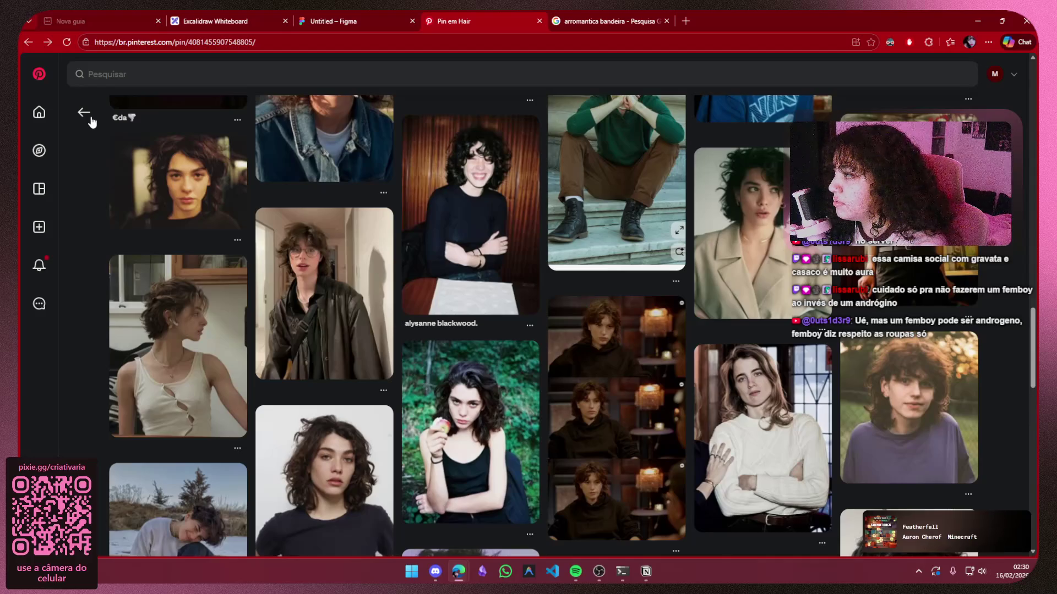
click(228, 72)
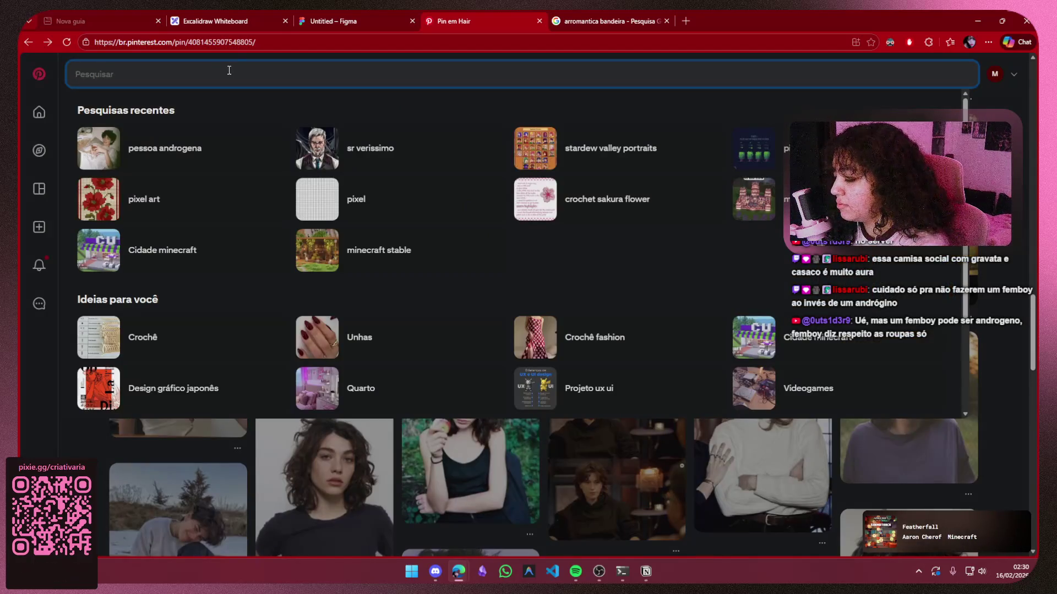
text(tadeu)
key(Return)
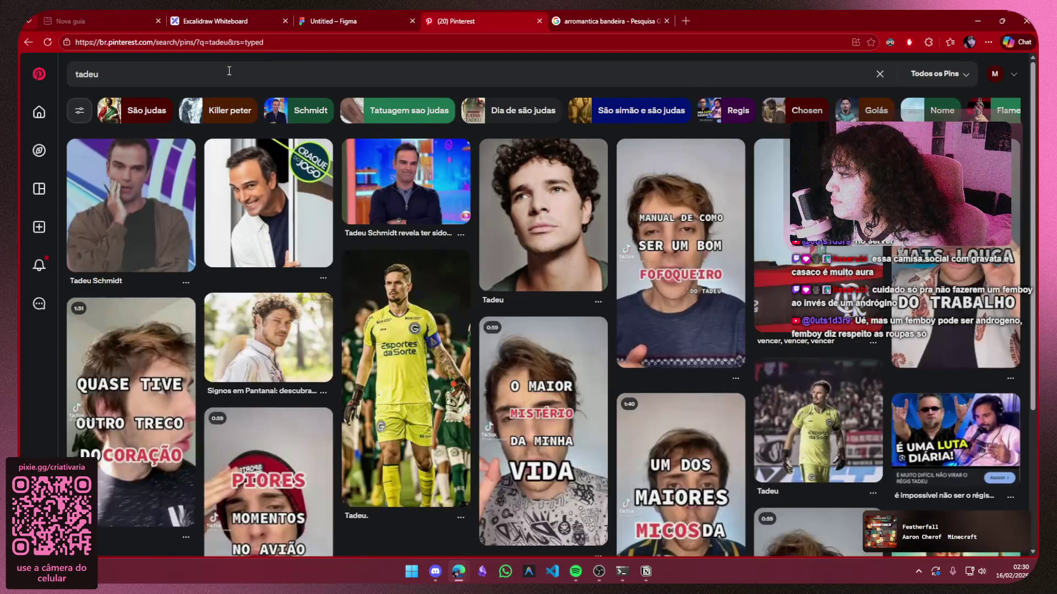
Copy the image from the 'Vai se criando um clima terrível' meme pin
click(144, 204)
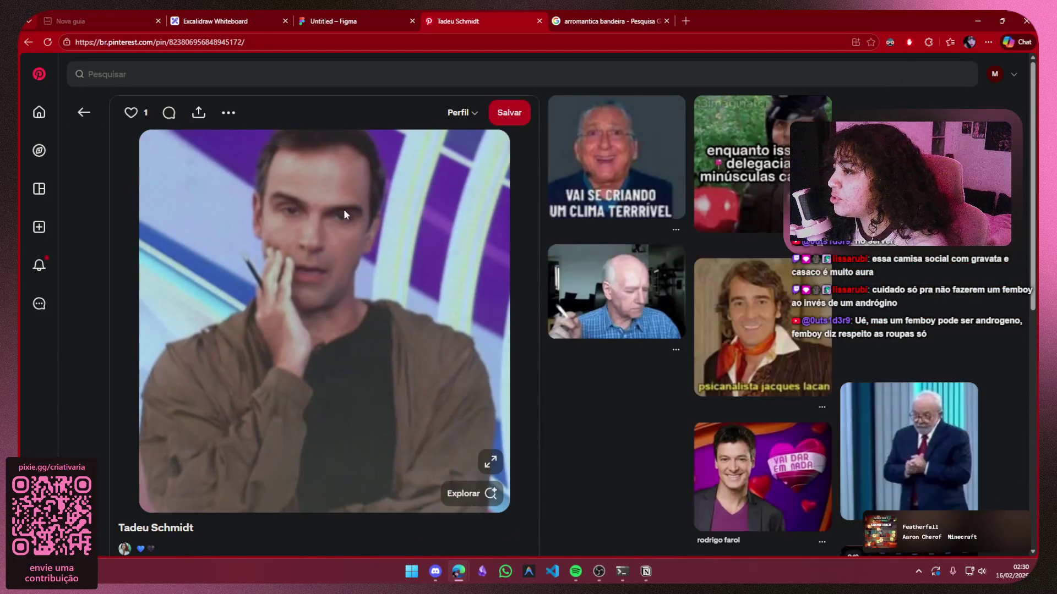
click(648, 187)
right_click(366, 250)
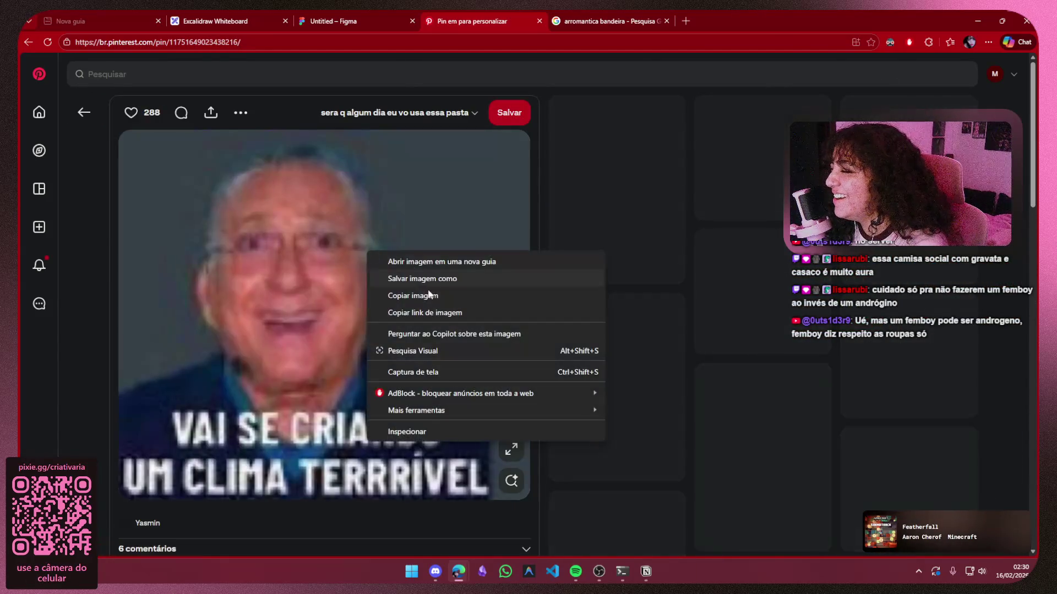
click(429, 292)
Paste the copied meme into Figma and place it under the Apresentador heading
click(341, 21)
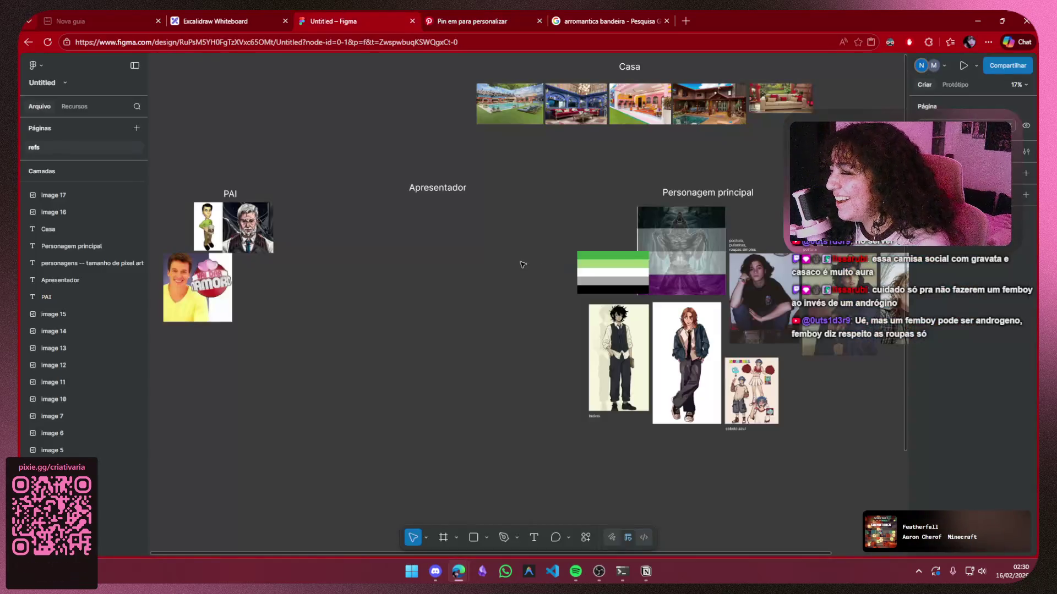
key(ctrl+v)
drag(504, 305, 445, 299)
click(588, 327)
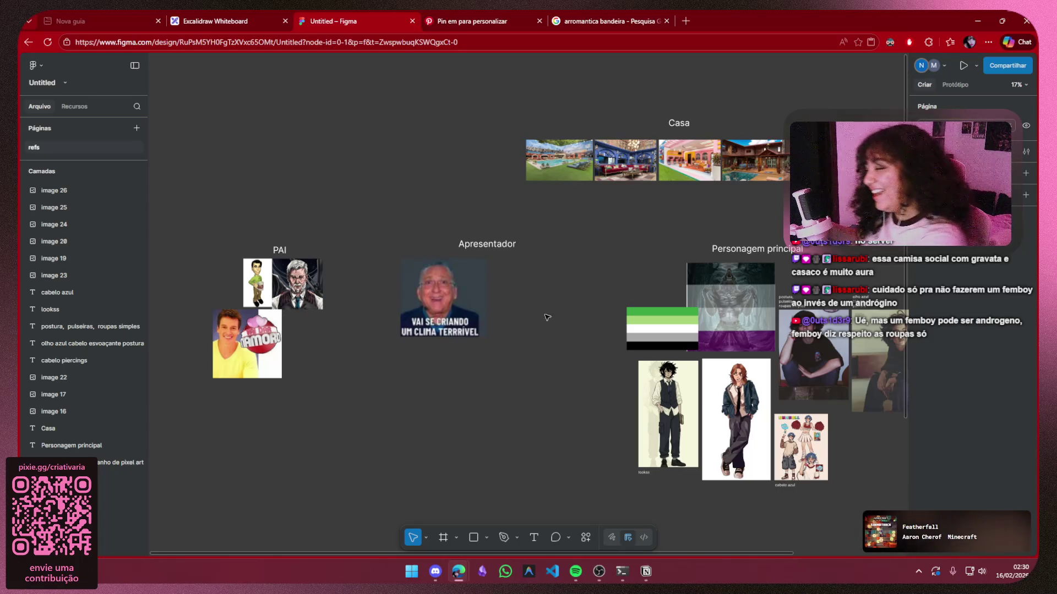
click(443, 300)
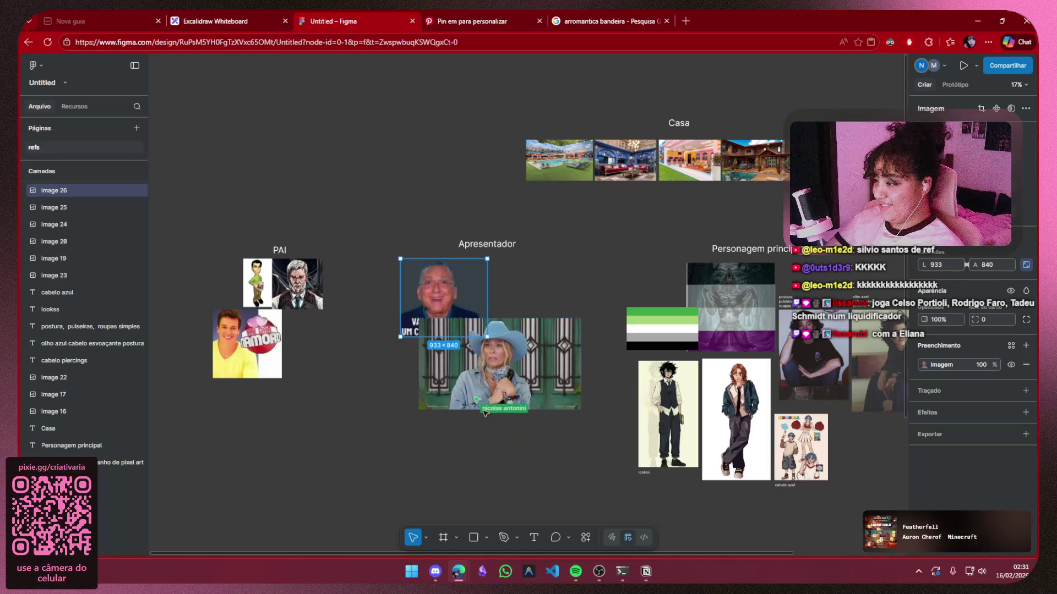
click(517, 481)
scroll(517, 482, up, 5)
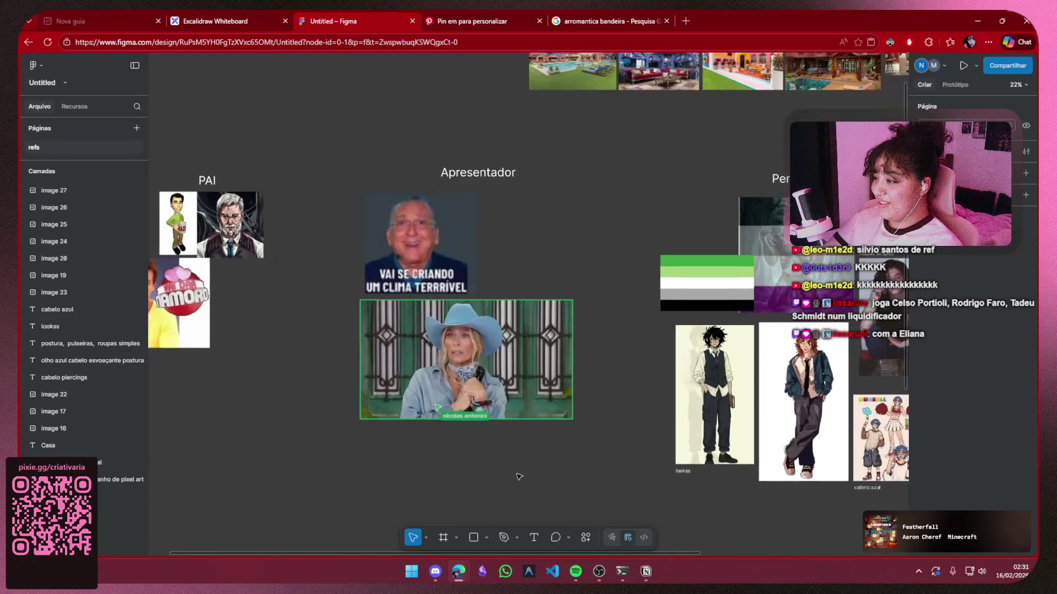
scroll(523, 479, up, 2)
scroll(528, 495, down, 1)
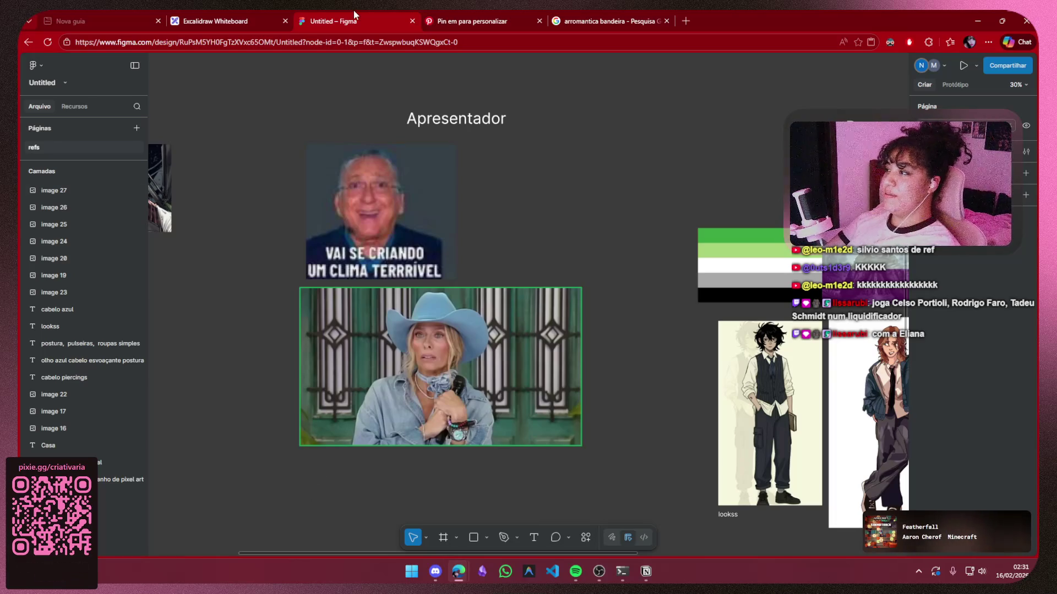
Search Pinterest for 'celso portiolli' using the suggested name
click(464, 21)
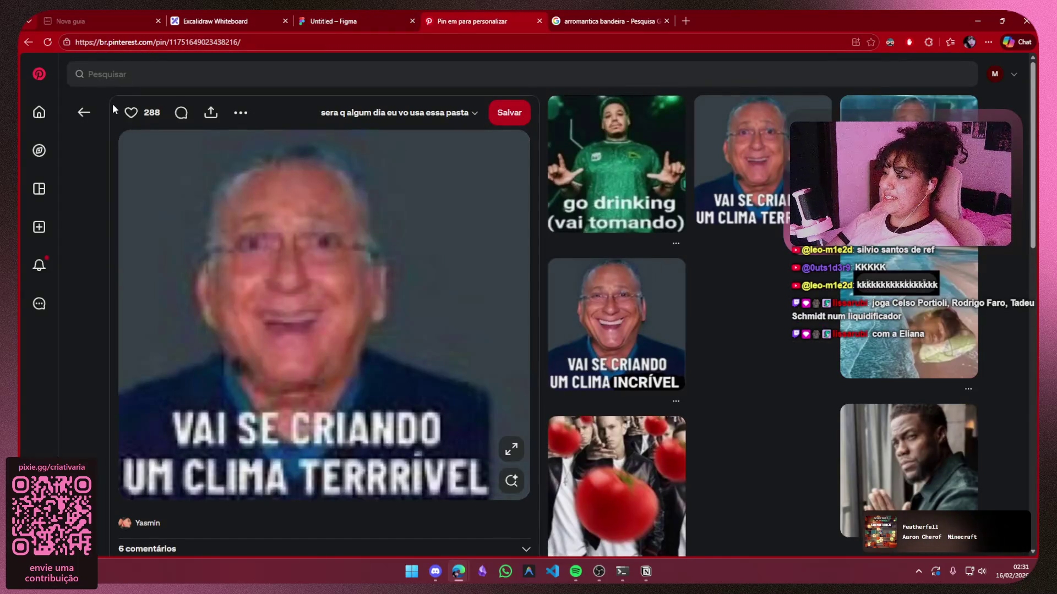
click(79, 118)
click(80, 115)
text(tadeu)
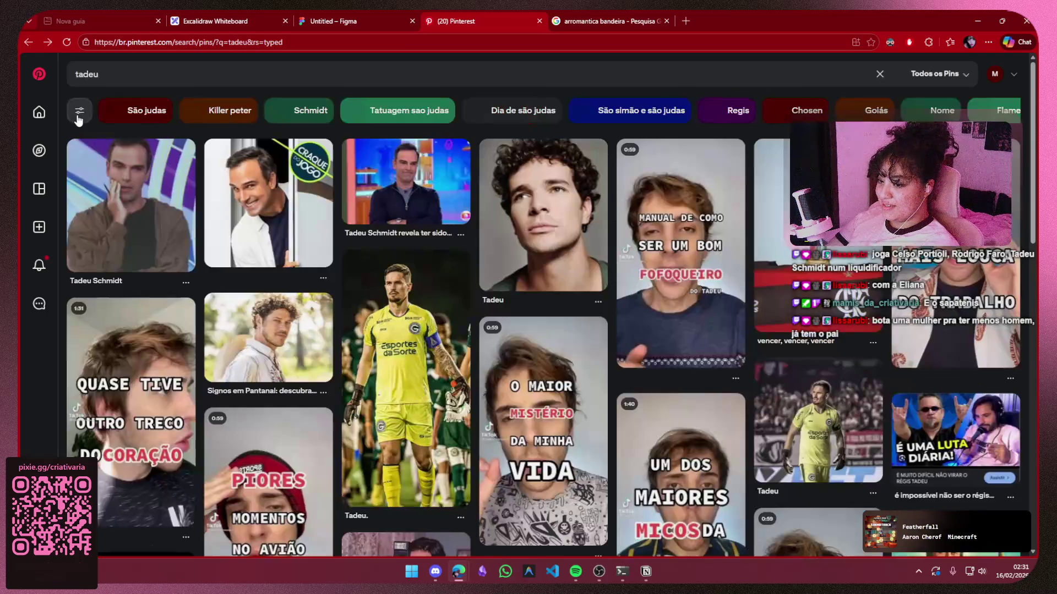
key(BackSpace)
text(c)
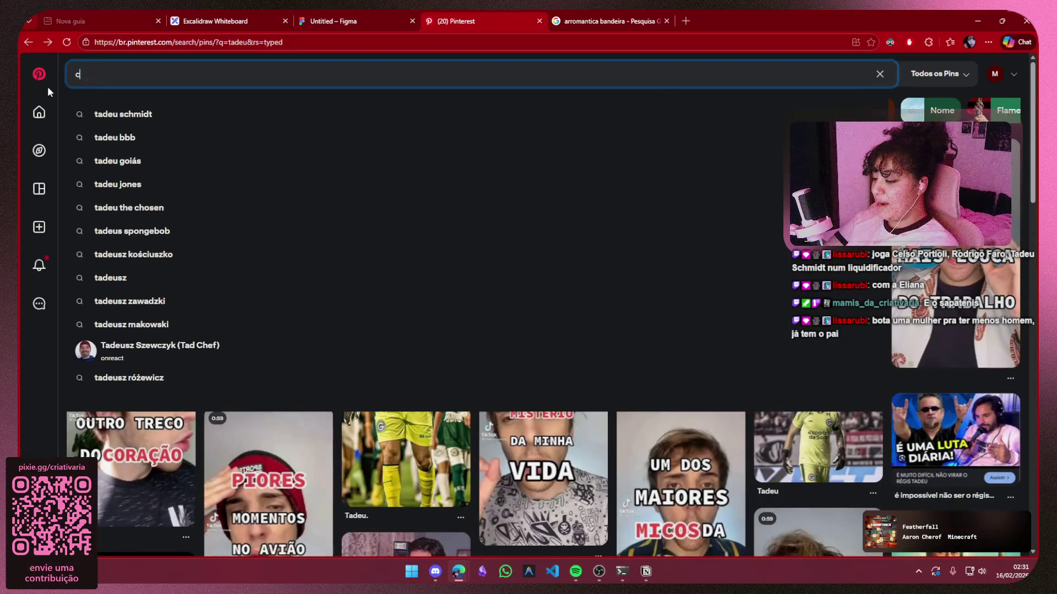
text(elso por)
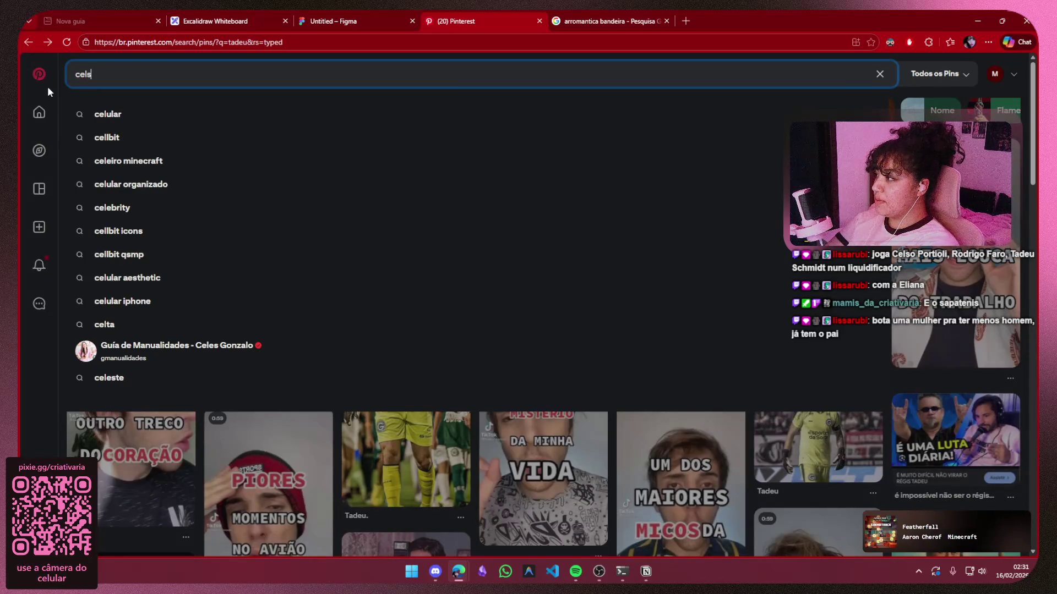
key(Down)
key(Return)
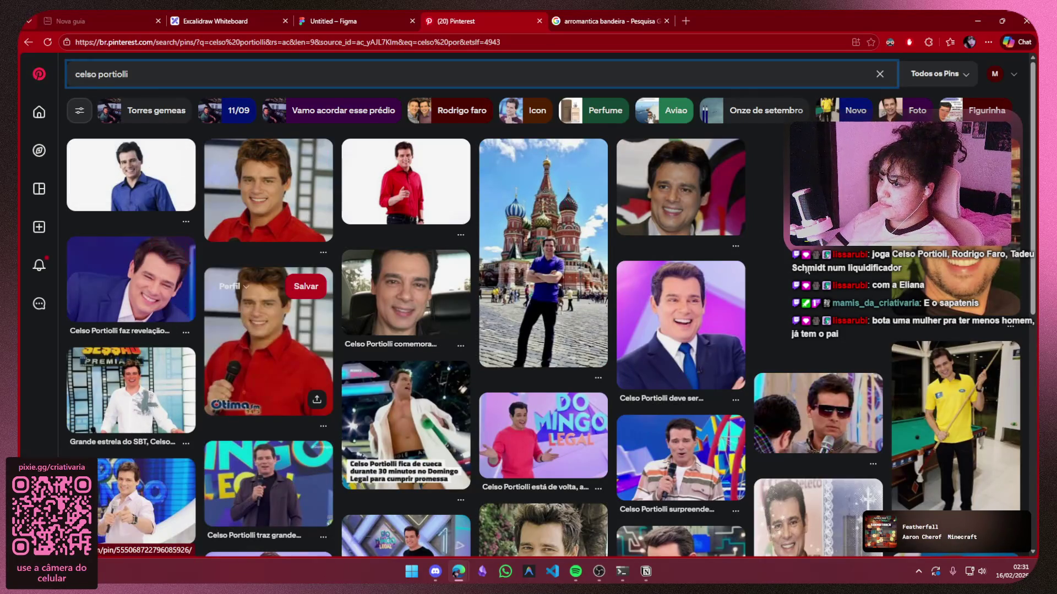
Copy the presenter's news photo from its pin and return to Figma
click(661, 335)
right_click(332, 290)
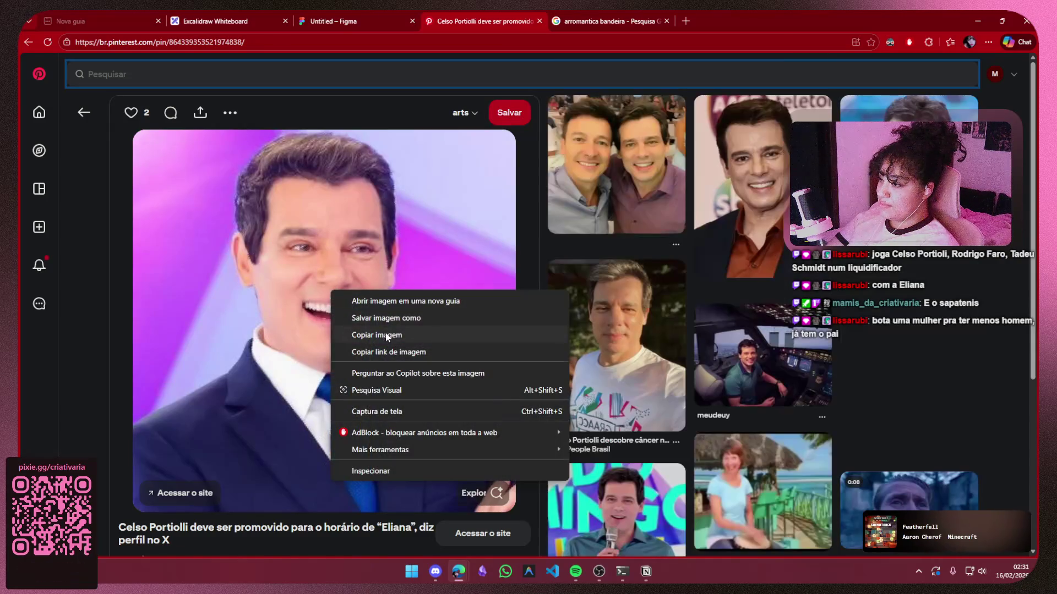
click(375, 333)
key(ctrl+shift+Tab)
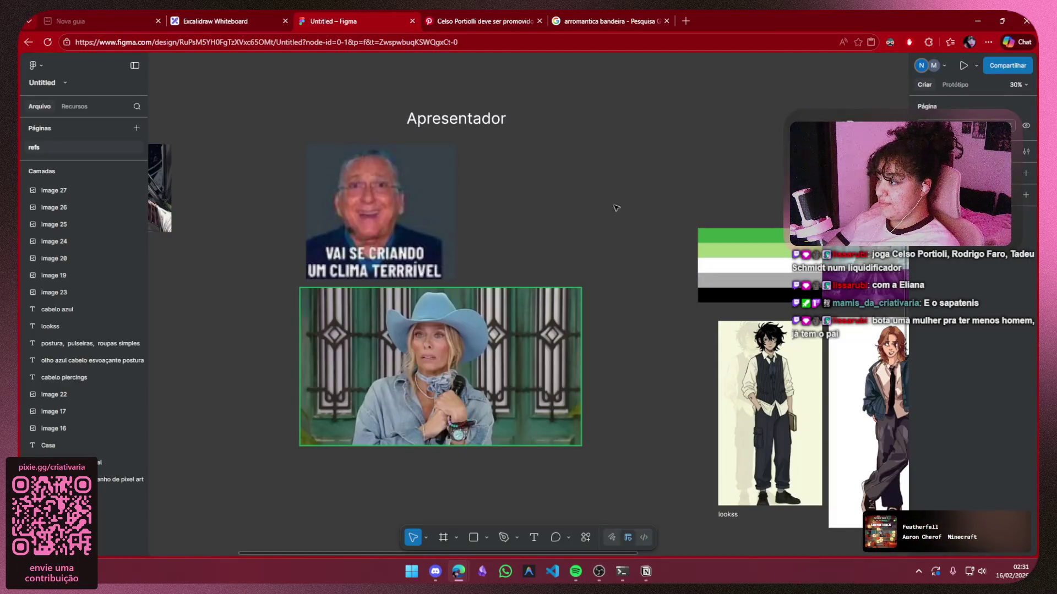
Paste the presenter's photo beside the meme under Apresentador, leaving its crop unchanged
key(ctrl+v)
mouse_move(559, 333)
mouse_down()
mouse_move(526, 207)
mouse_move(576, 256)
mouse_up()
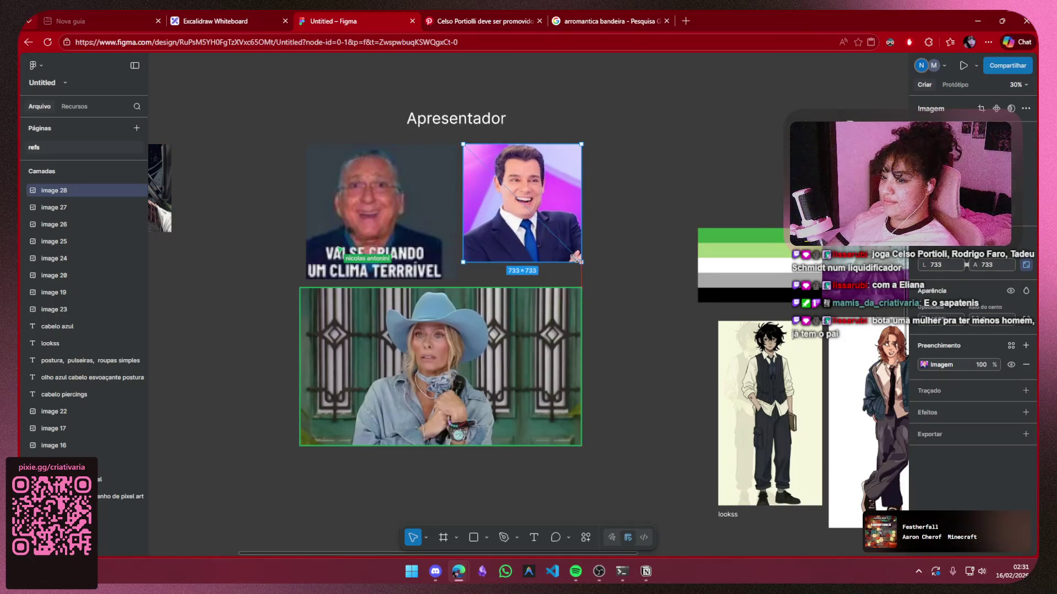
click(603, 248)
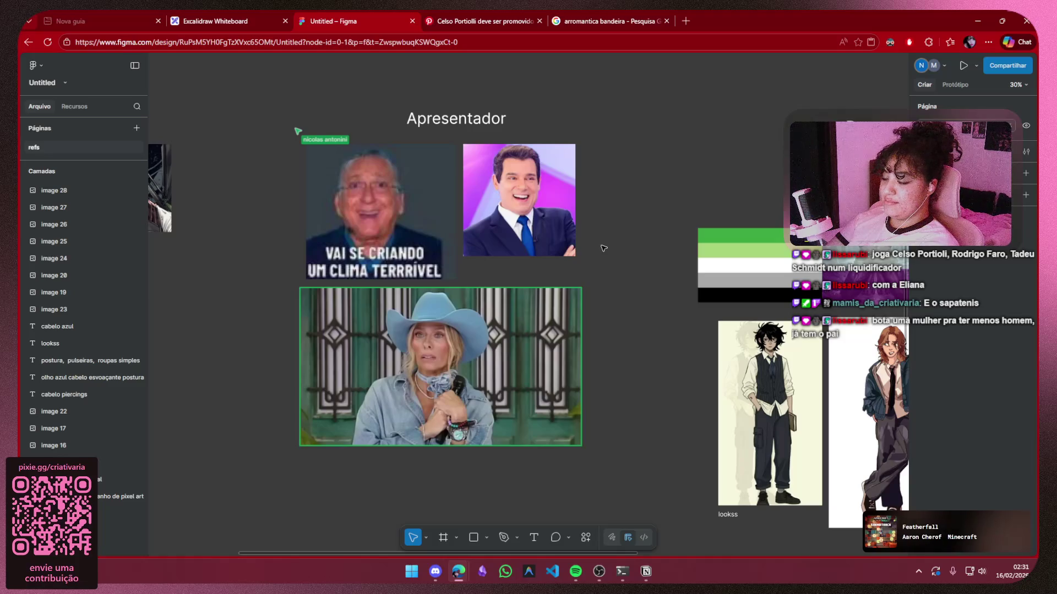
mouse_move(281, 239)
mouse_down()
mouse_move(853, 242)
mouse_move(419, 188)
mouse_up()
key(Tab)
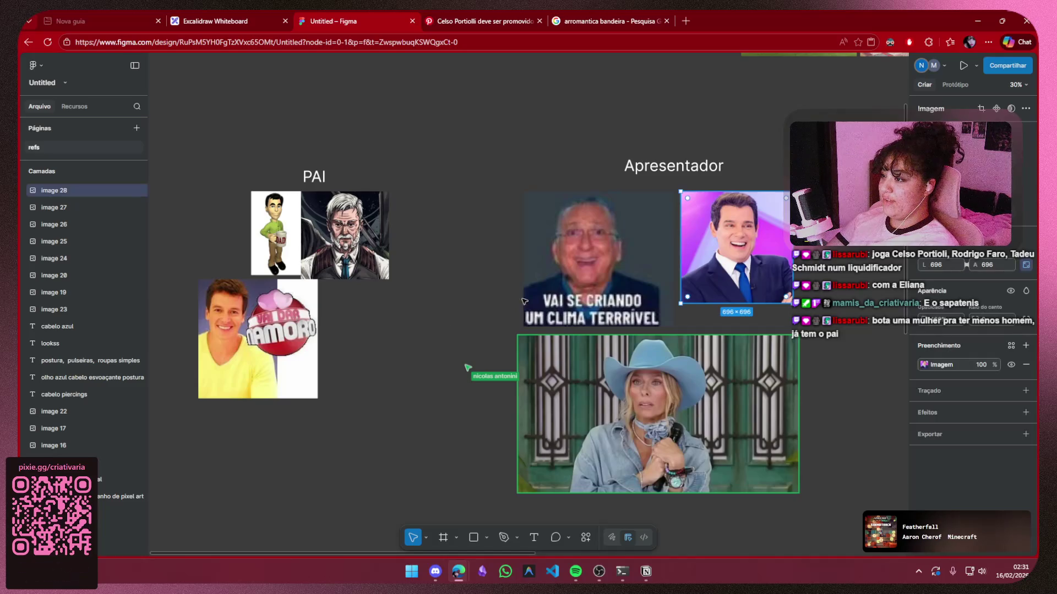
key(Return)
key(Escape)
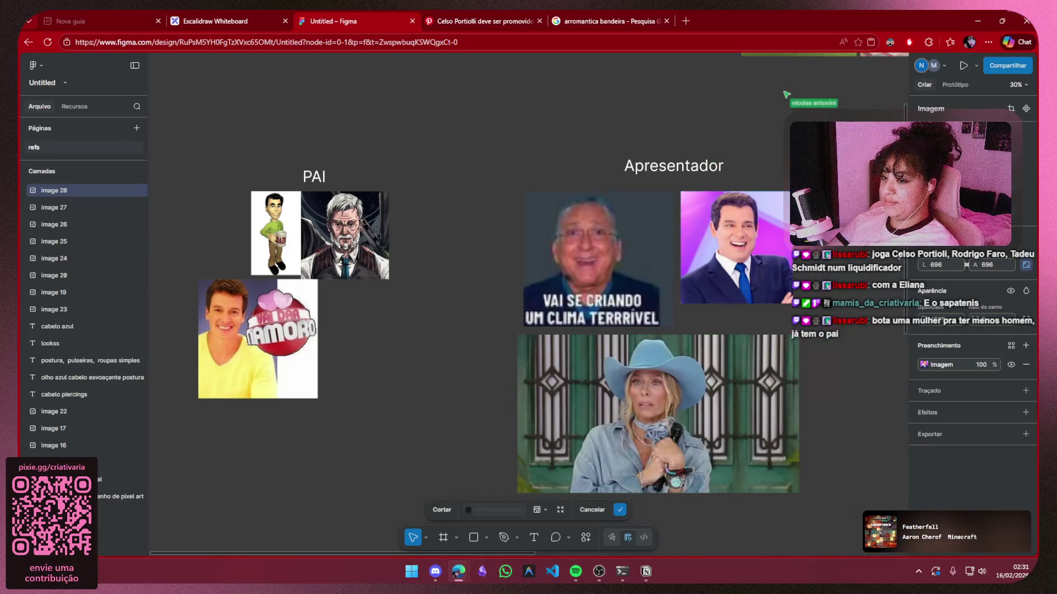
Search Pinterest for 'Rodrigo faro', correcting the mistyped name
click(484, 21)
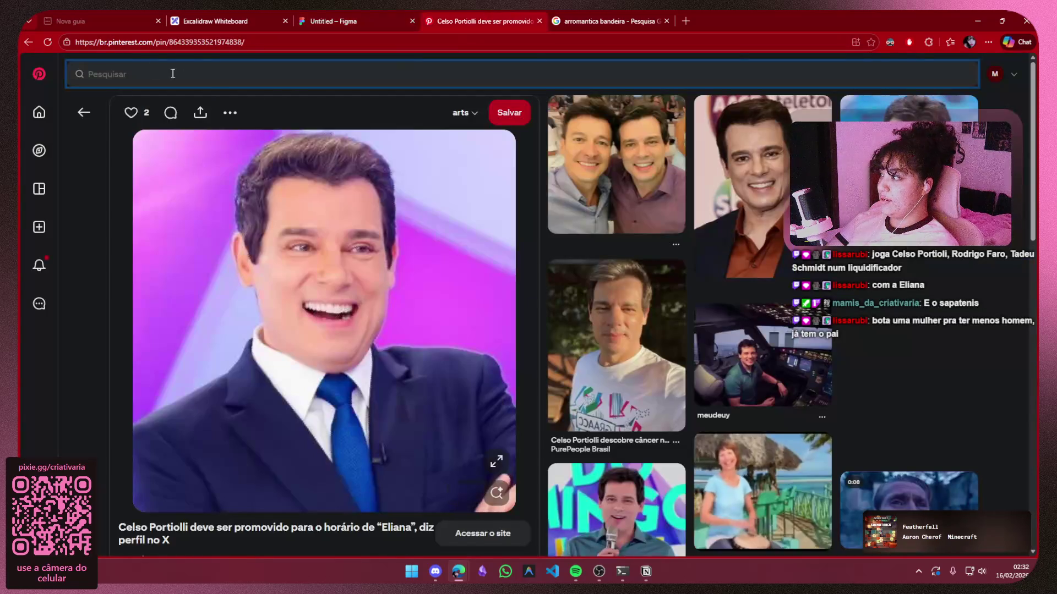
click(154, 72)
text(Rodrigo )
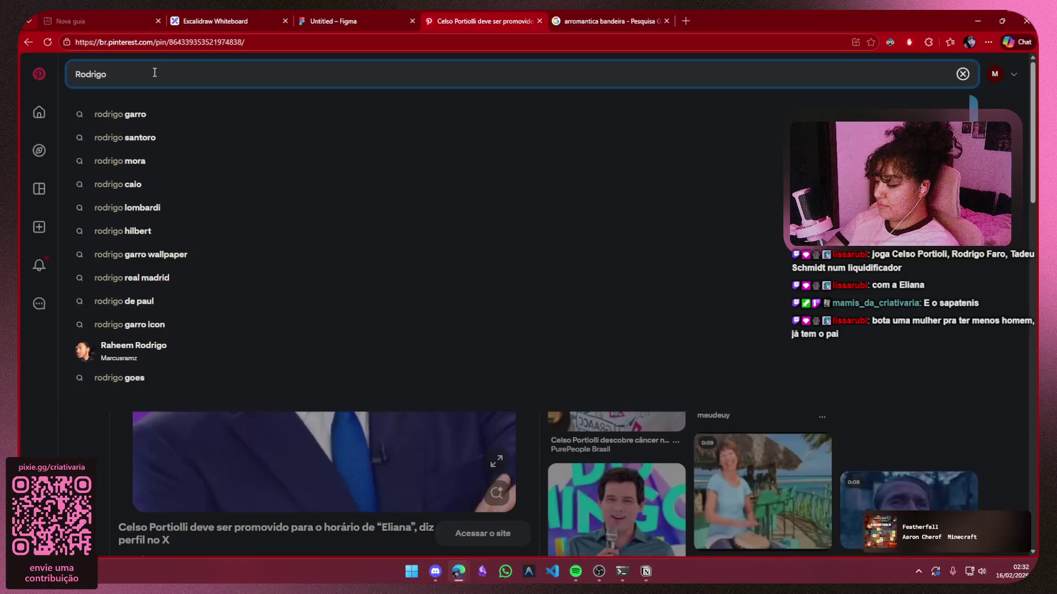
text(rafa)
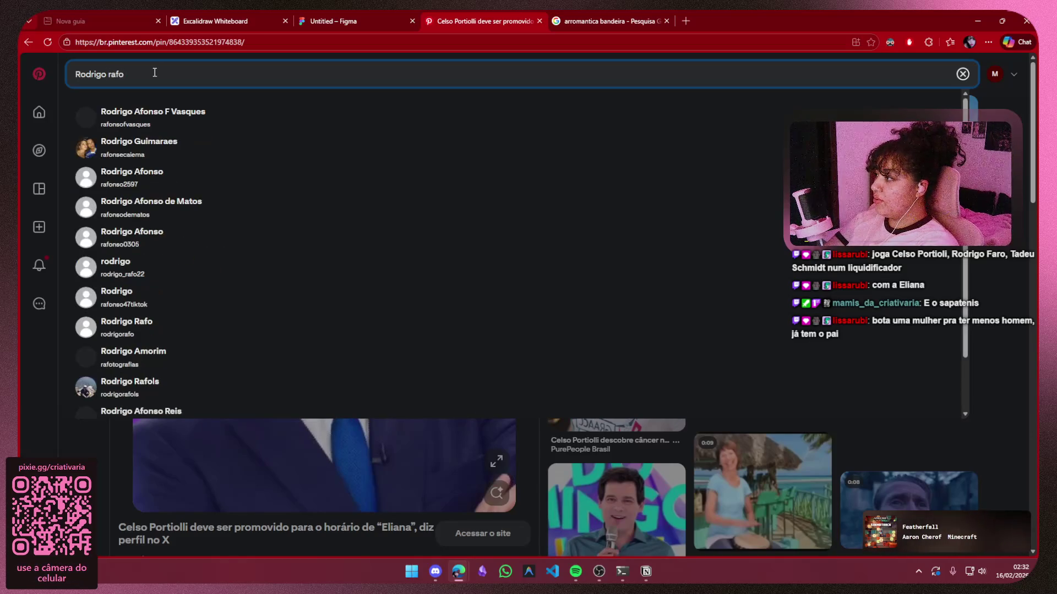
key(BackSpace)
key(BackSpace)
key(BackSpace)
key(BackSpace)
text(faro)
key(Return)
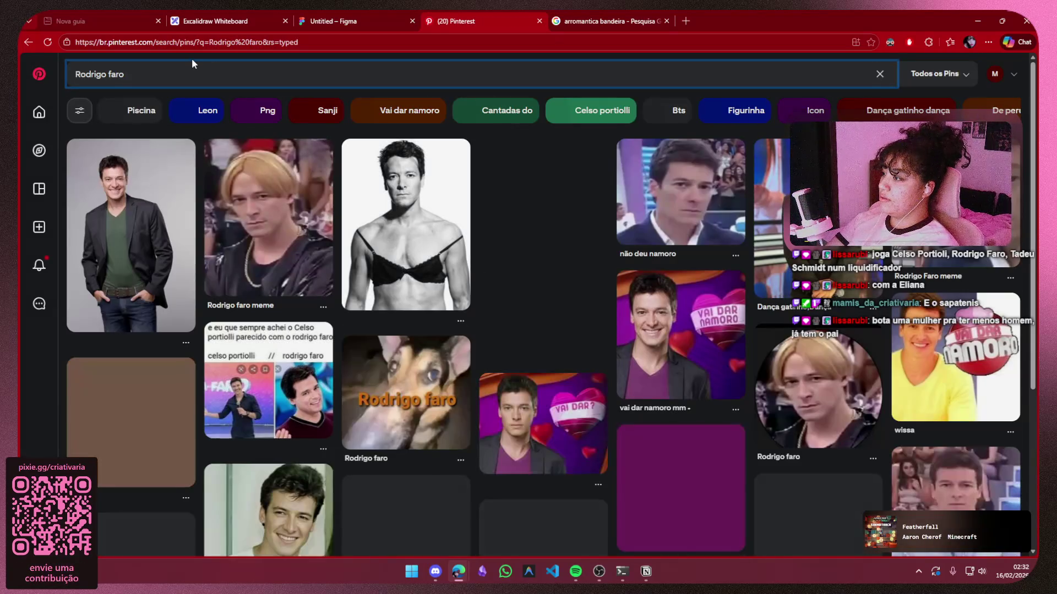
Copy the photo from the 'não deu namoro' pin
click(167, 226)
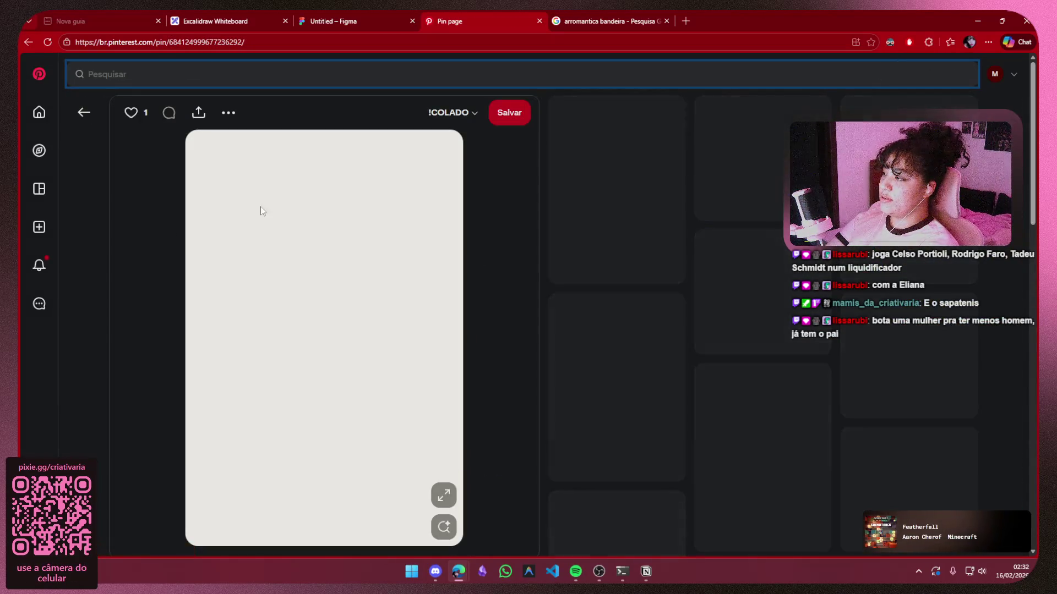
click(83, 118)
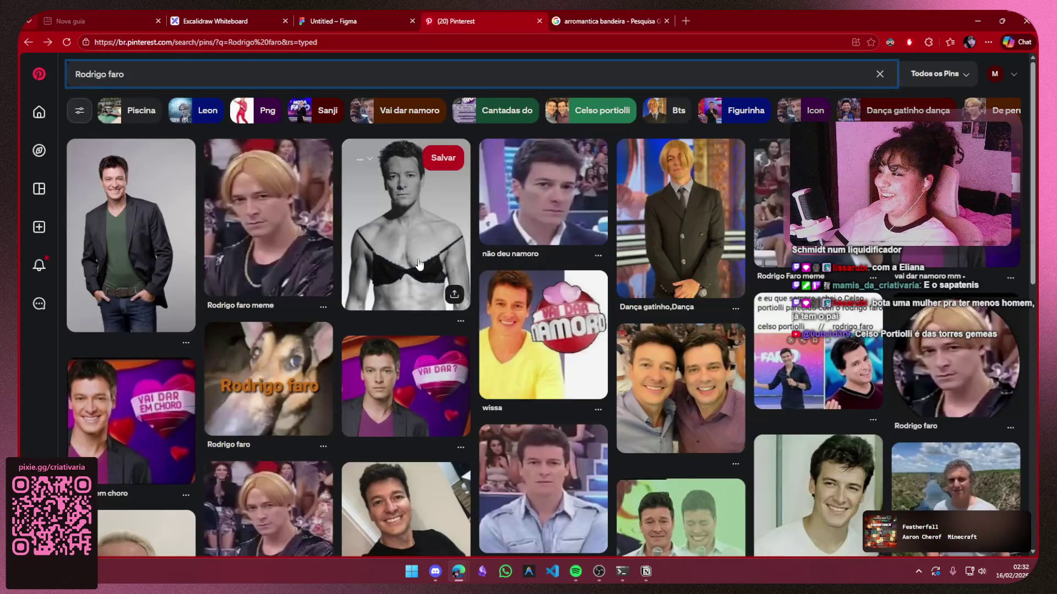
click(552, 220)
right_click(407, 254)
click(451, 297)
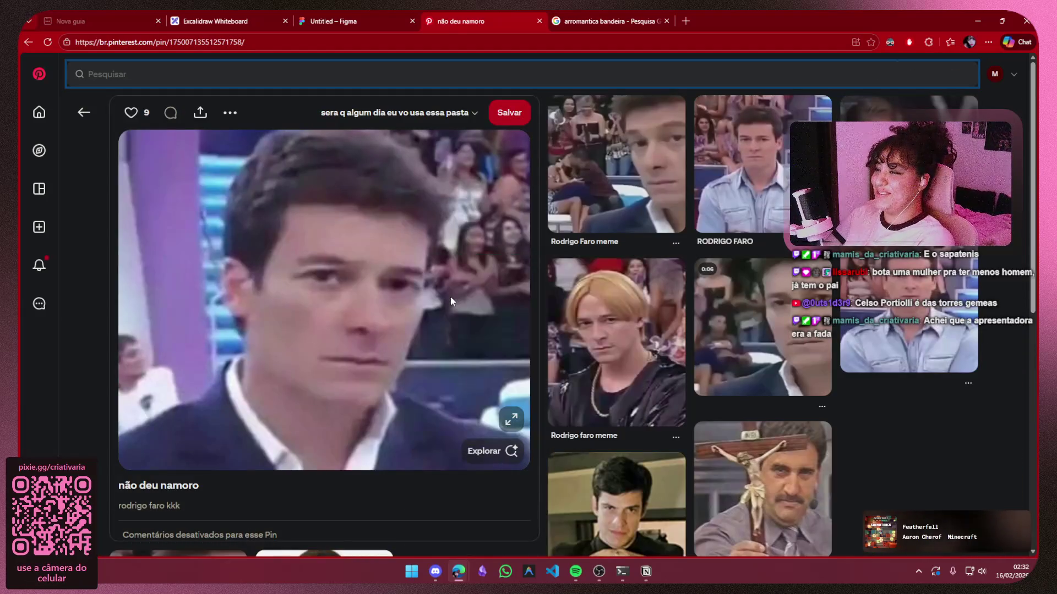
Paste the 'não deu namoro' close-up onto the board and nudge it into position
click(333, 21)
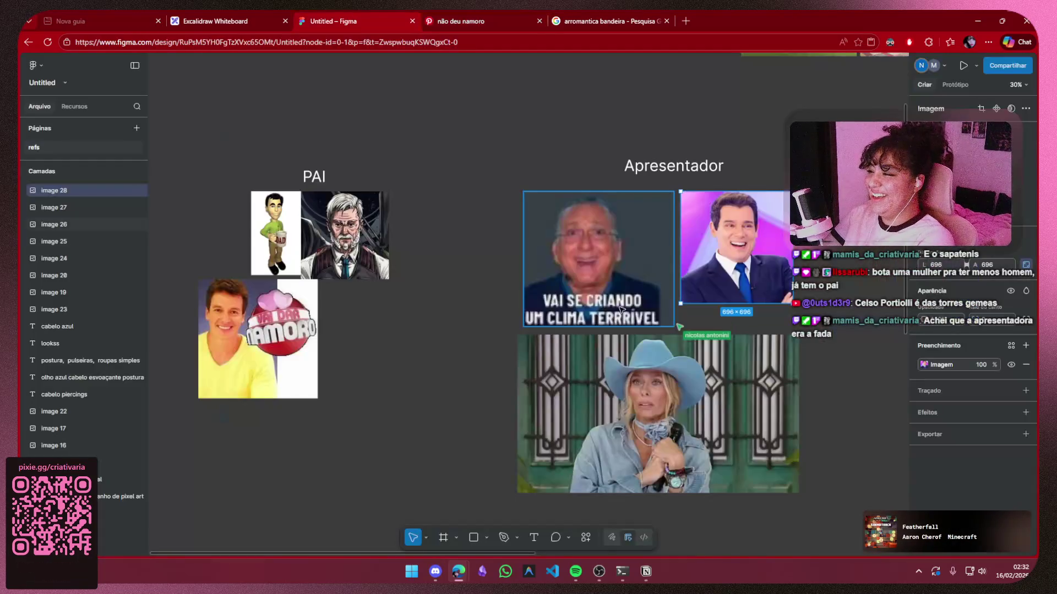
scroll(528, 291, right, 5)
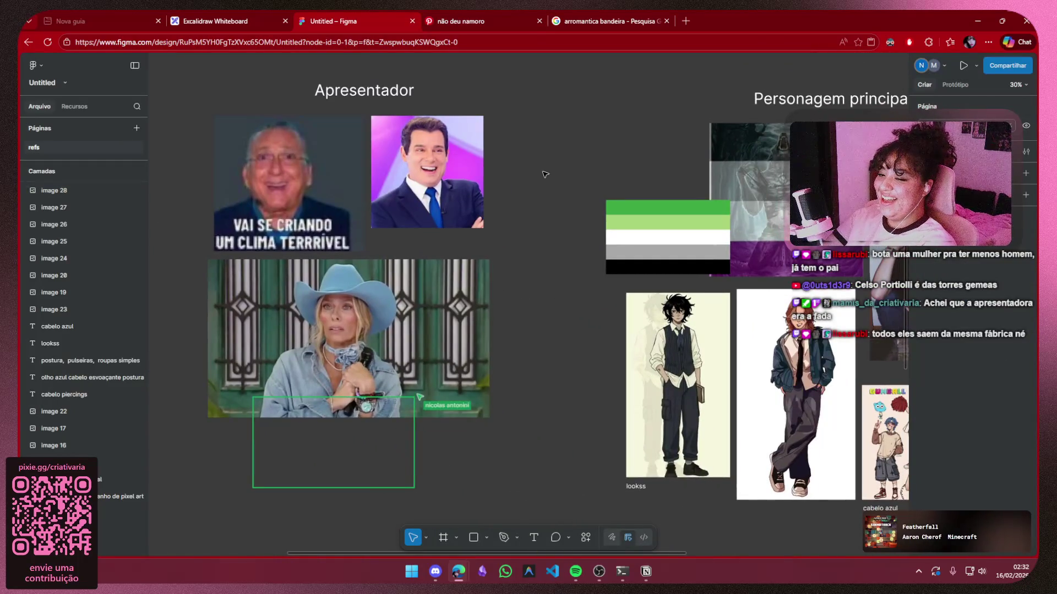
key(ctrl+v)
drag(528, 292, 499, 209)
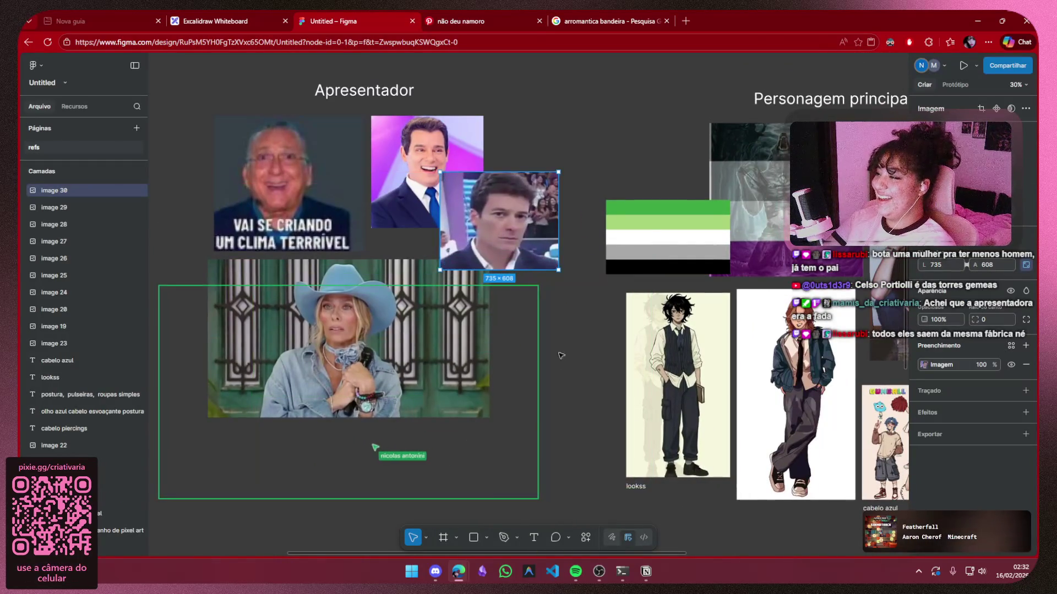
key(shift+Right)
key(shift+Right)
key(shift+Right)
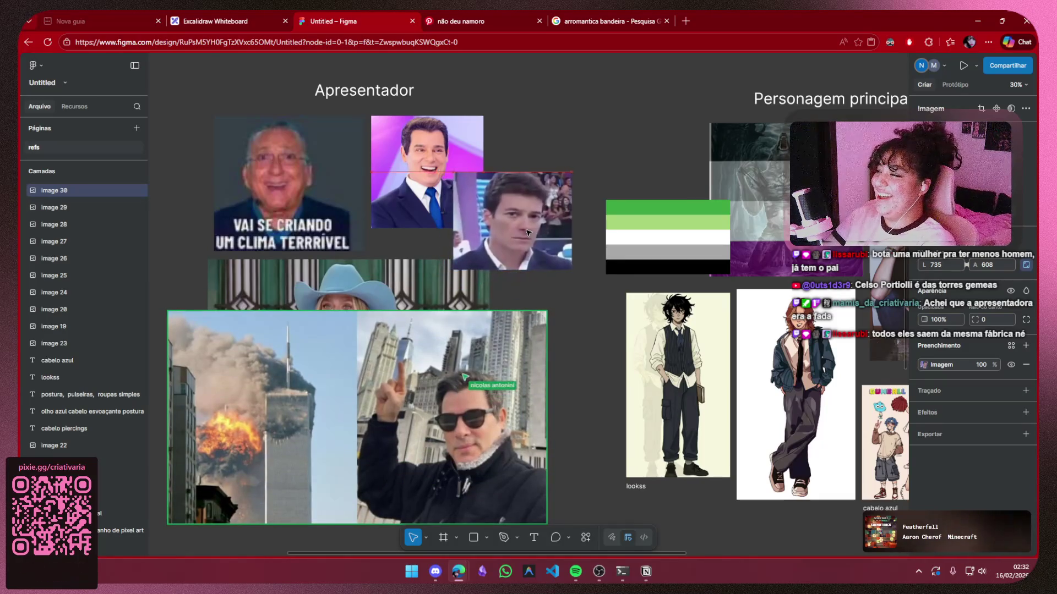
scroll(595, 359, down, 2)
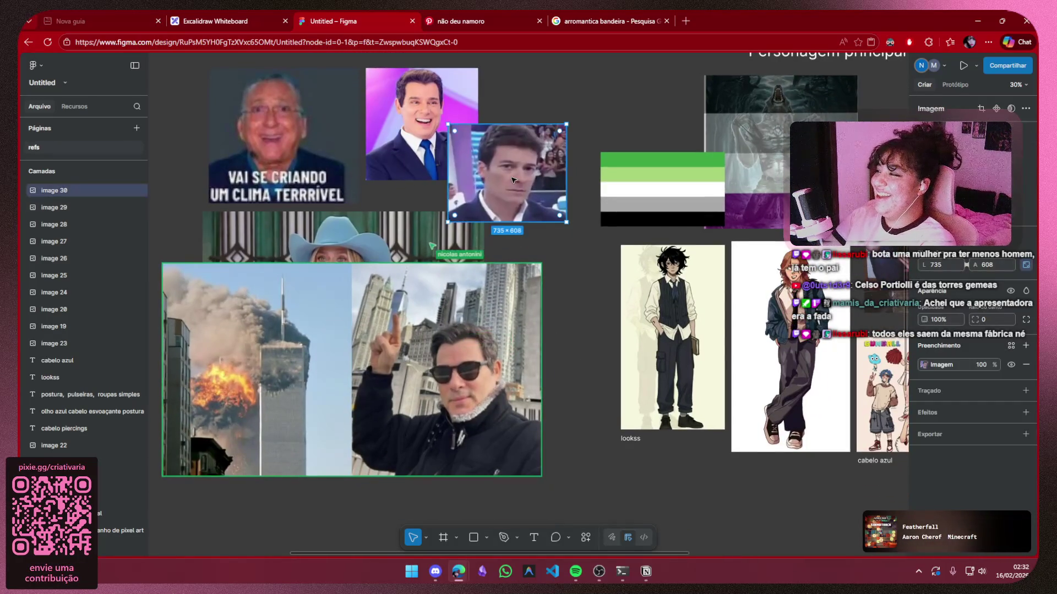
double_click(530, 139)
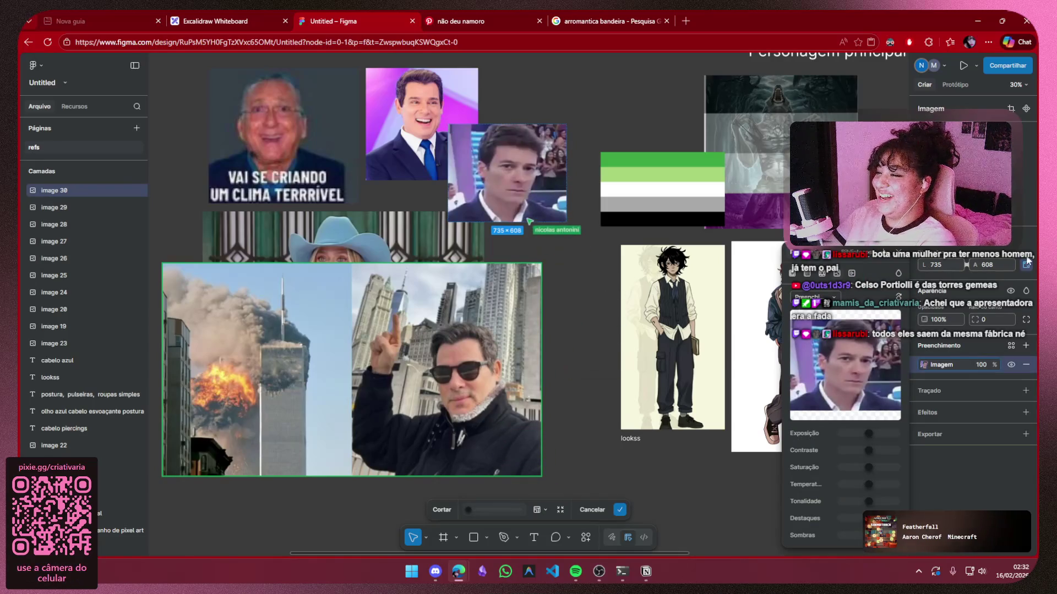
click(900, 252)
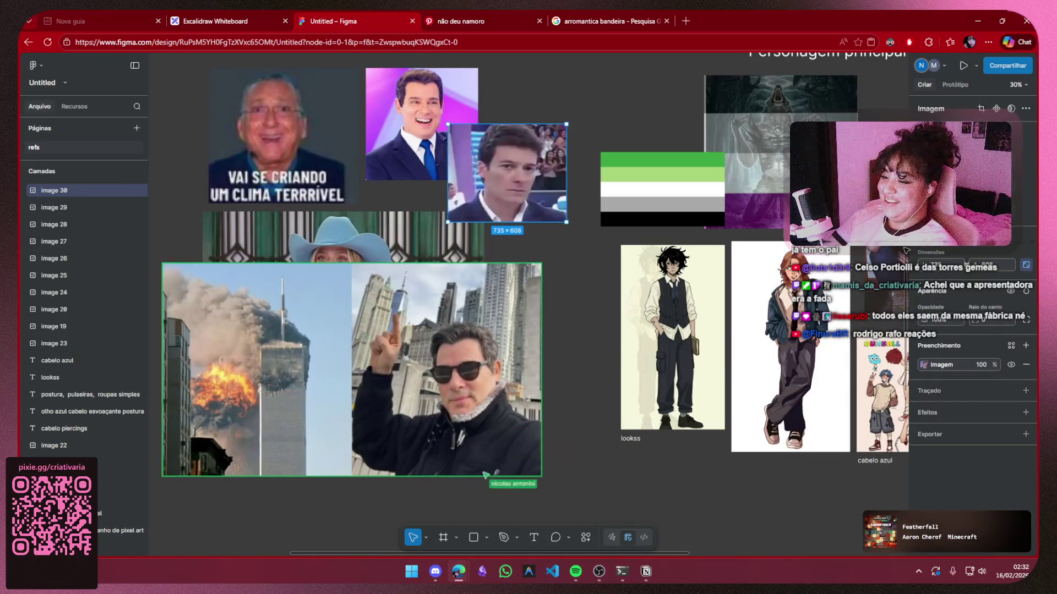
Move the close-up portrait over the towers photo, then back up to the top
mouse_move(513, 196)
mouse_down()
mouse_move(420, 385)
mouse_move(463, 401)
mouse_up()
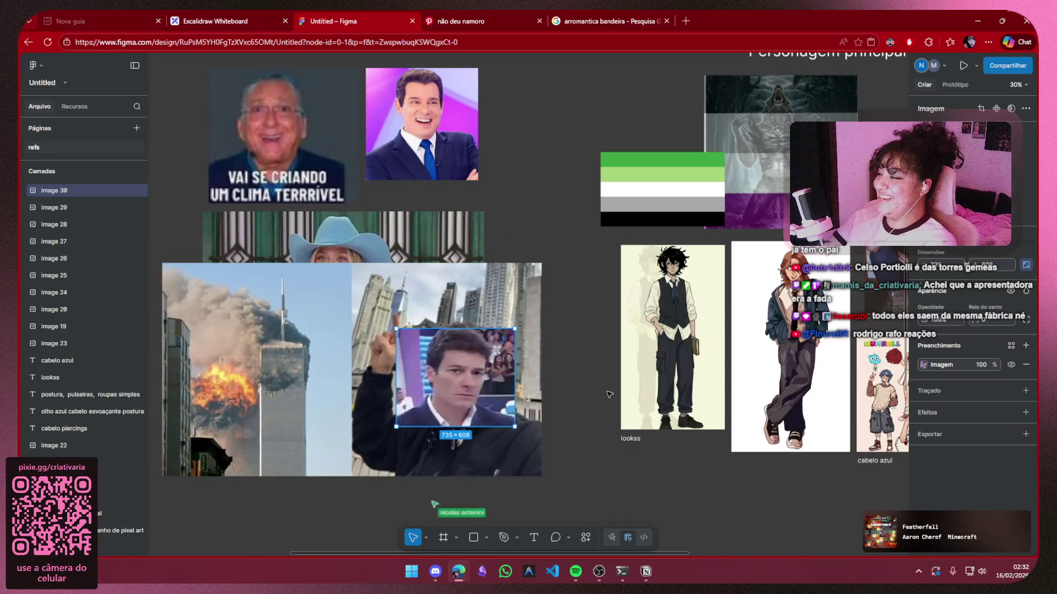
click(584, 370)
scroll(633, 275, down, 3)
scroll(633, 275, left, 3)
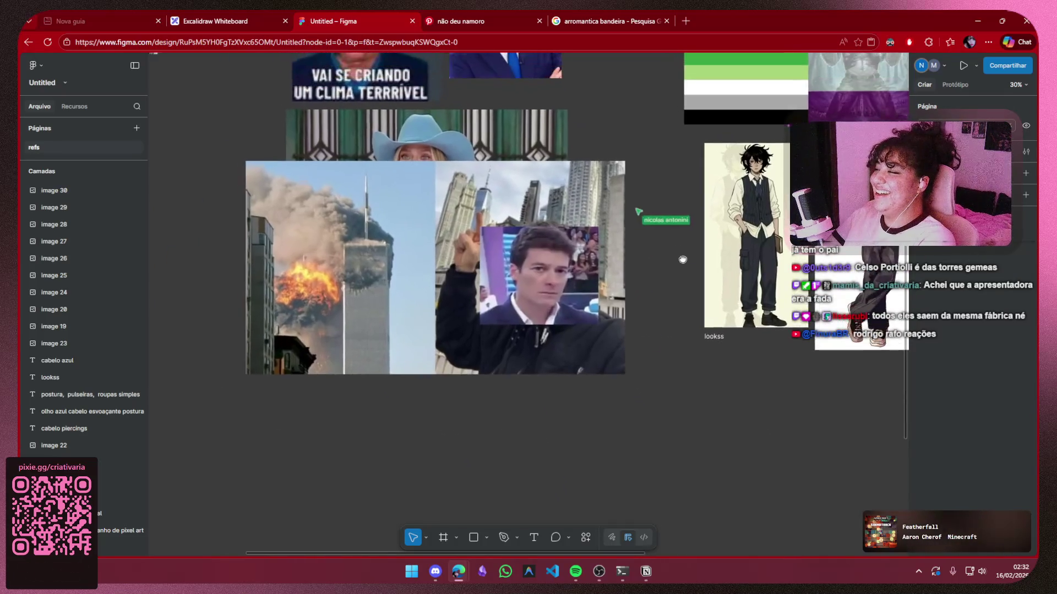
drag(559, 279, 637, 104)
Delete the burning-towers and cowboy-hat photos and adjust the two remaining portraits
click(582, 251)
key(Delete)
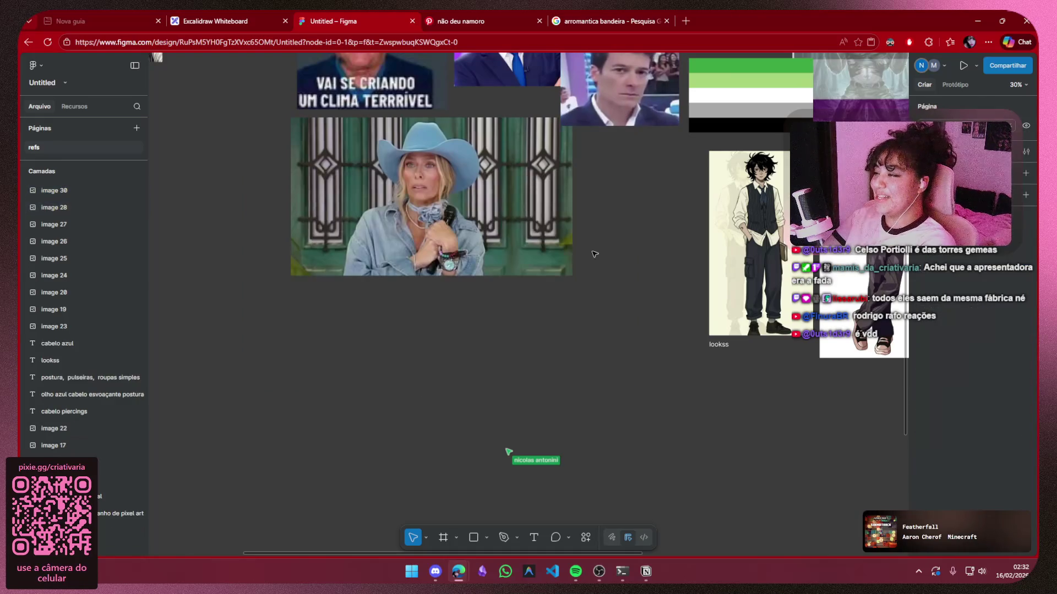
scroll(582, 250, up, 3)
click(472, 385)
key(Delete)
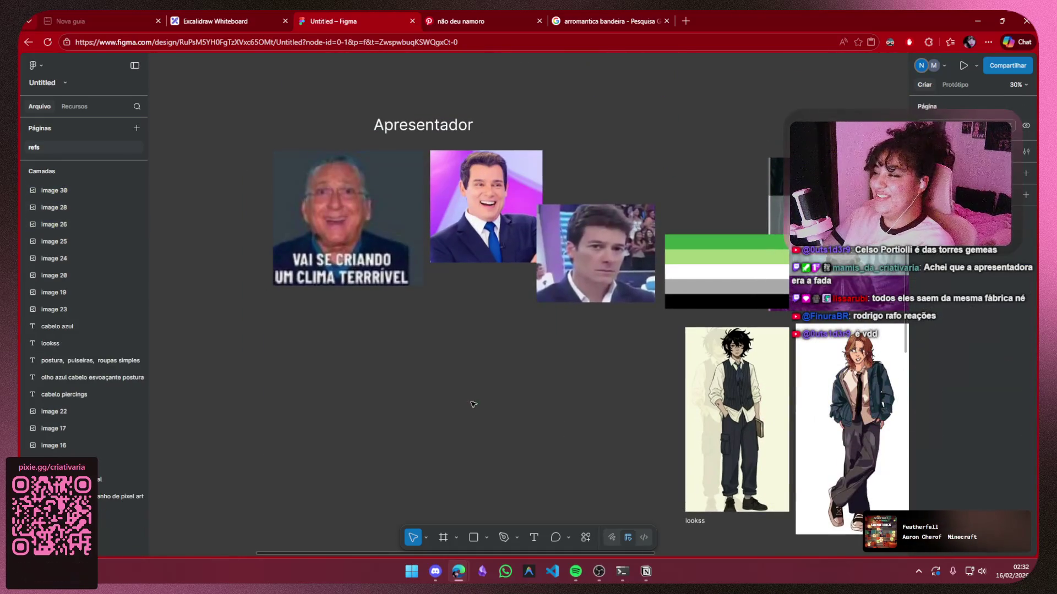
mouse_move(574, 264)
mouse_down()
mouse_move(539, 243)
mouse_move(575, 214)
mouse_move(583, 230)
mouse_up()
drag(493, 206, 506, 205)
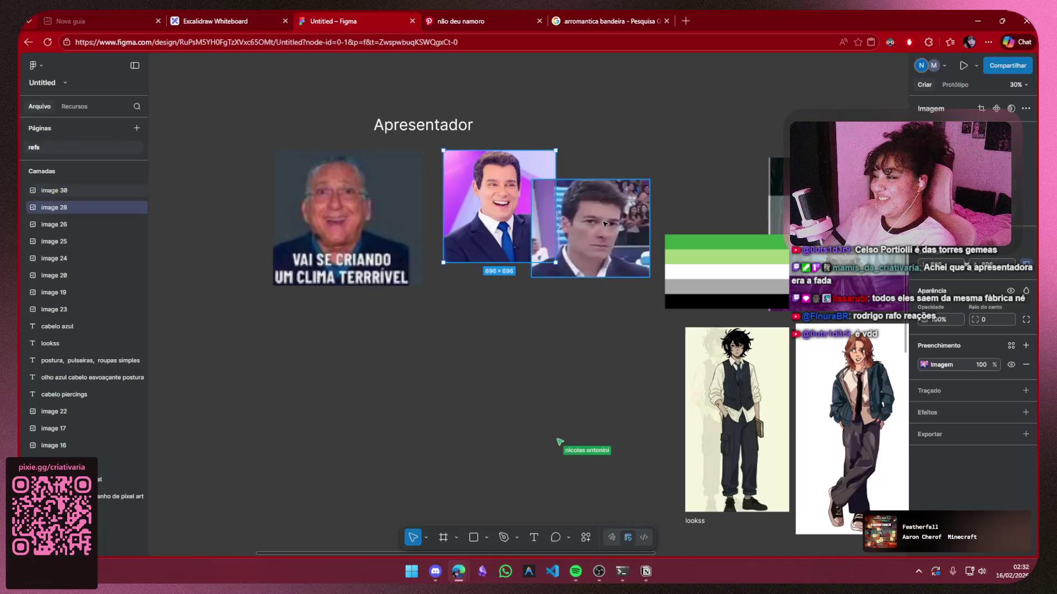
Shift the purple-background portrait left and tuck the close-up against its lower right
click(611, 21)
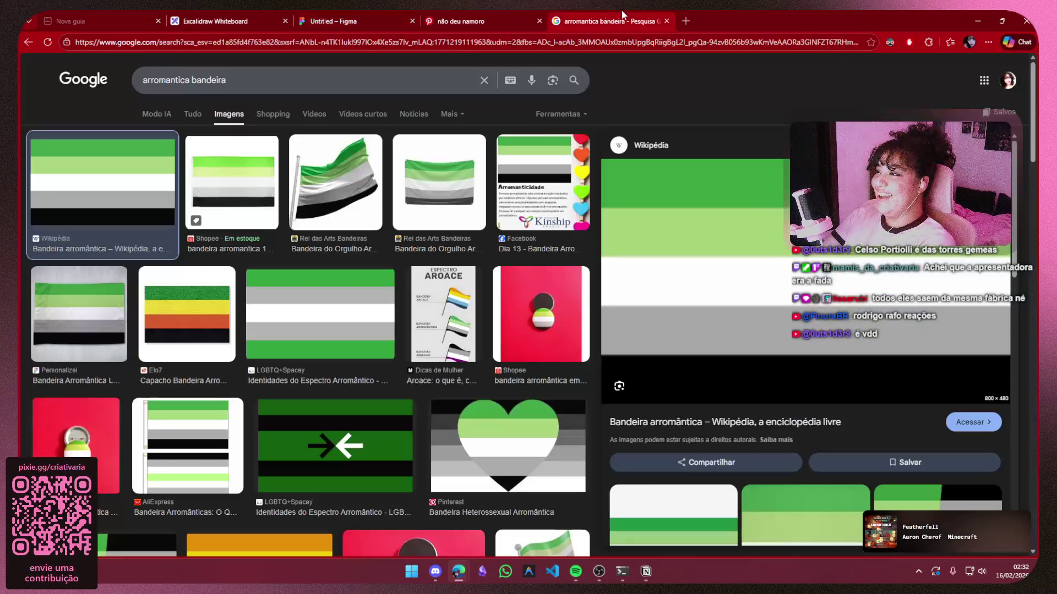
click(474, 21)
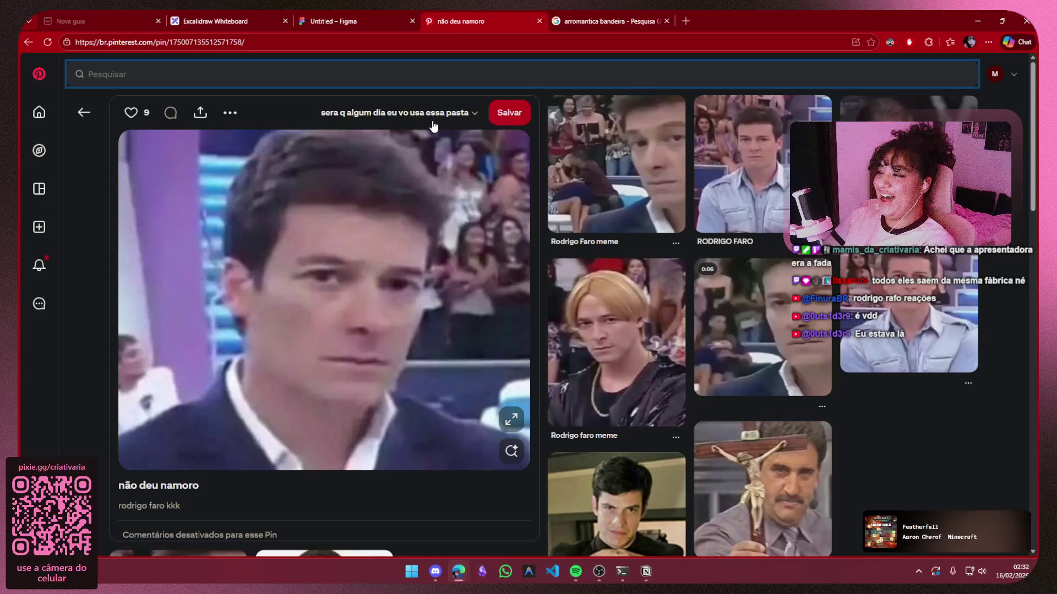
click(363, 20)
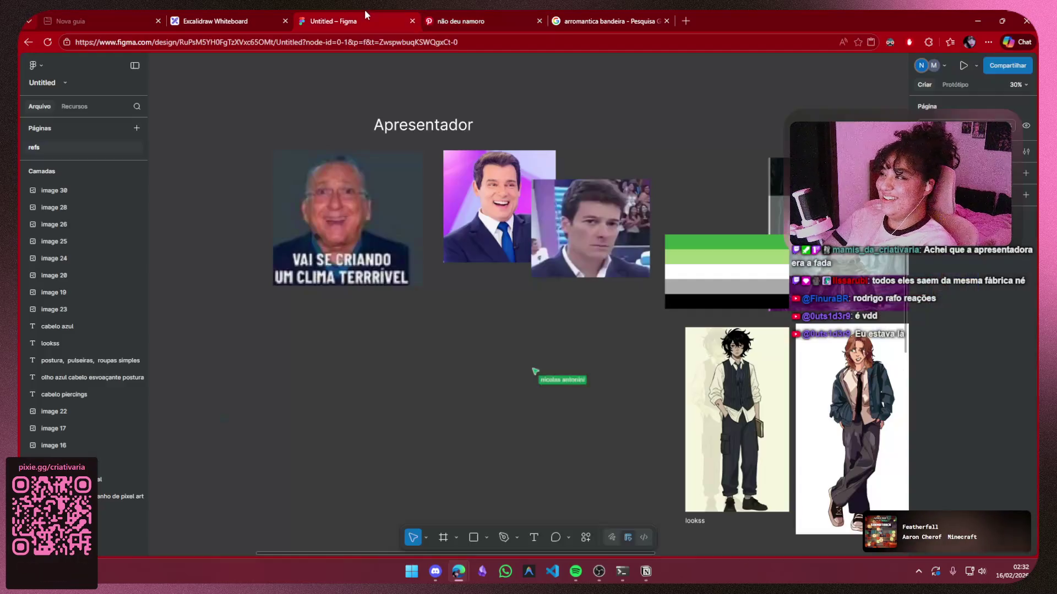
drag(470, 221, 454, 221)
mouse_move(571, 211)
mouse_down()
mouse_move(579, 197)
mouse_move(554, 225)
mouse_up()
click(559, 382)
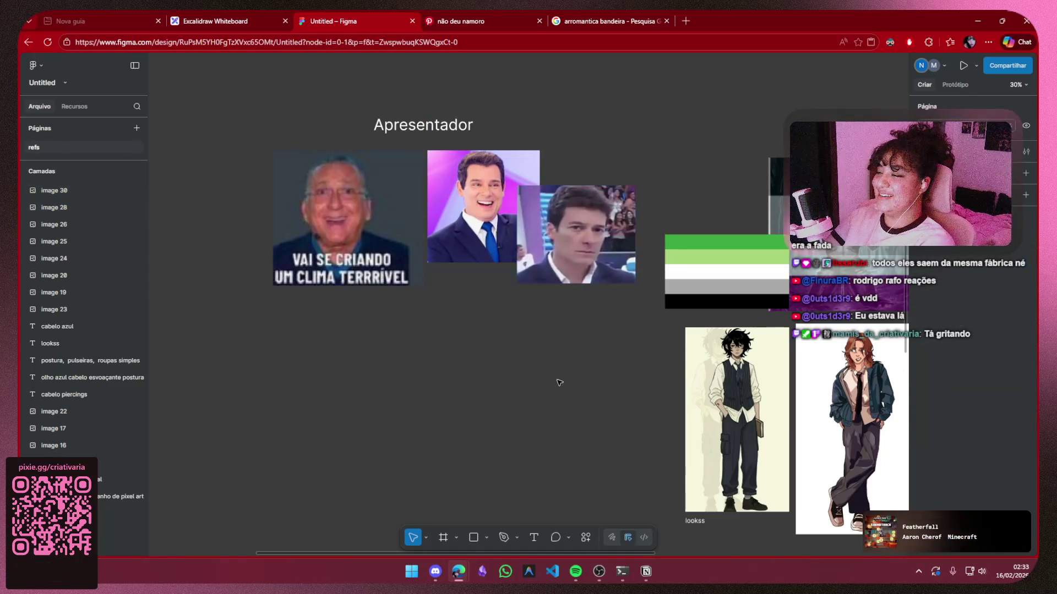
scroll(517, 382, down, 5)
scroll(484, 386, up, 1)
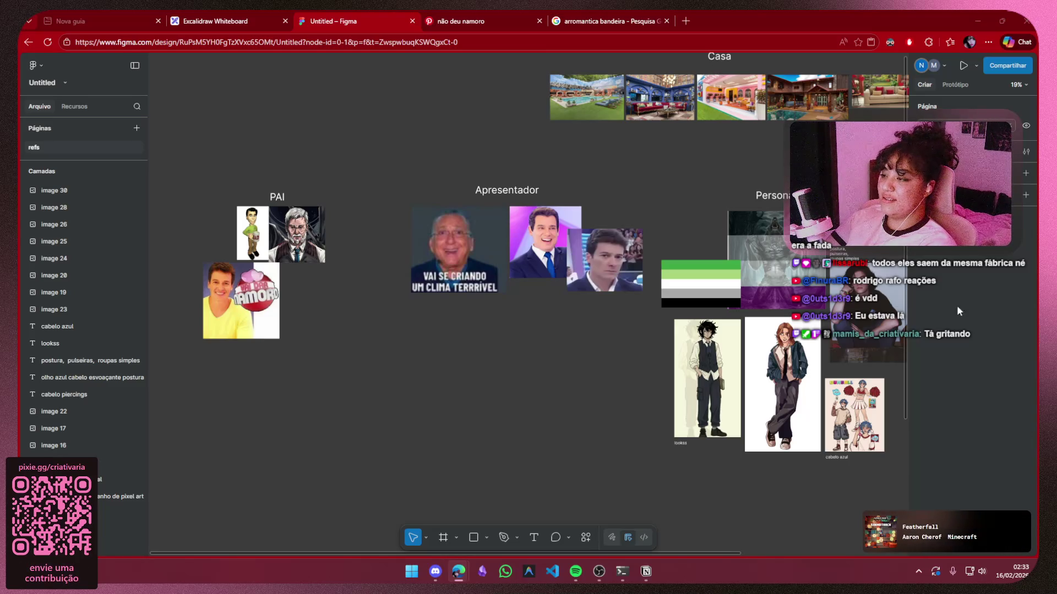
Search Pinterest for 'Tadeu Schmidt'
click(485, 21)
click(117, 76)
text(Tadeu Schmidt)
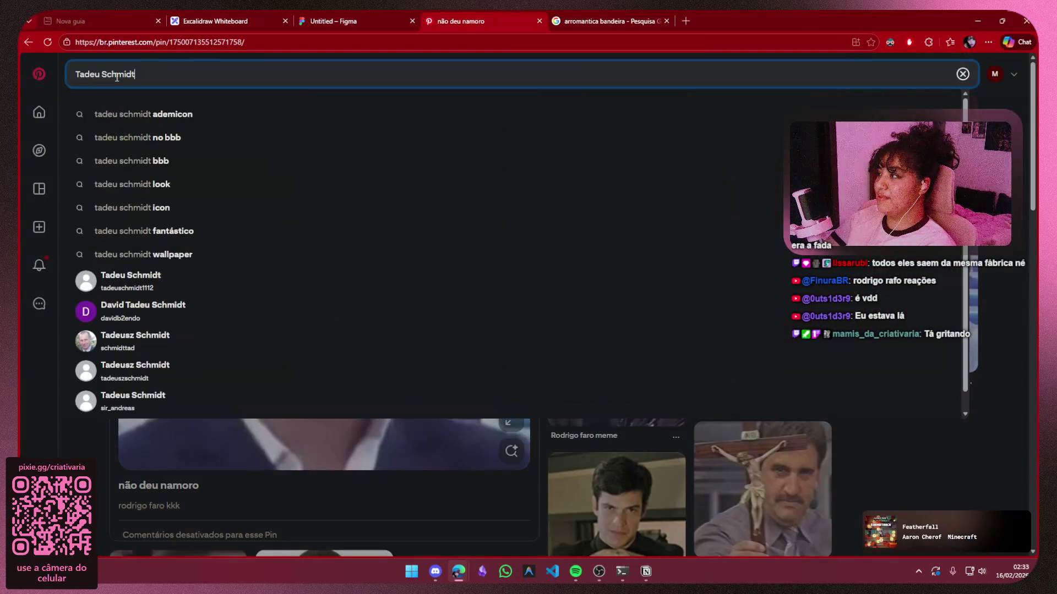
key(Return)
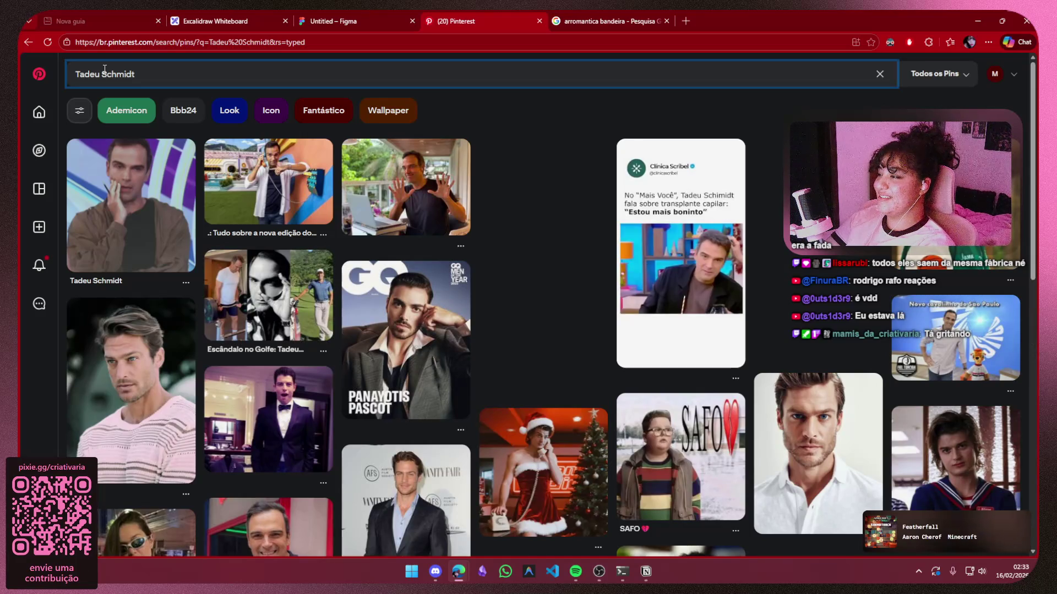
Copy the smiling yellow-background portrait from its pin
click(258, 197)
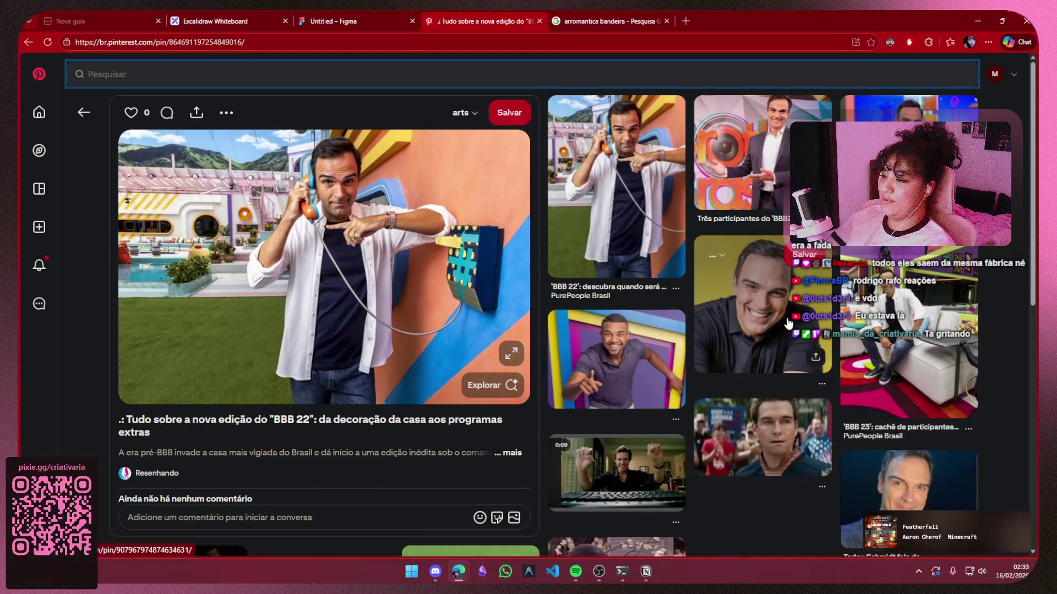
click(760, 291)
right_click(321, 293)
click(384, 338)
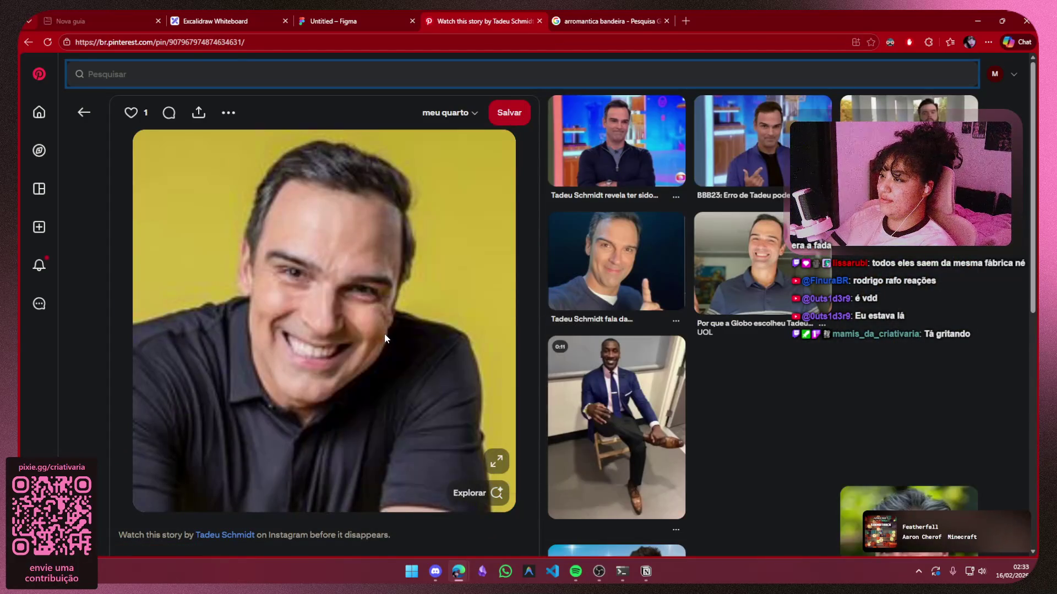
Paste the yellow-background portrait, resize it, and fit it below the purple-background and close-up photos
click(307, 20)
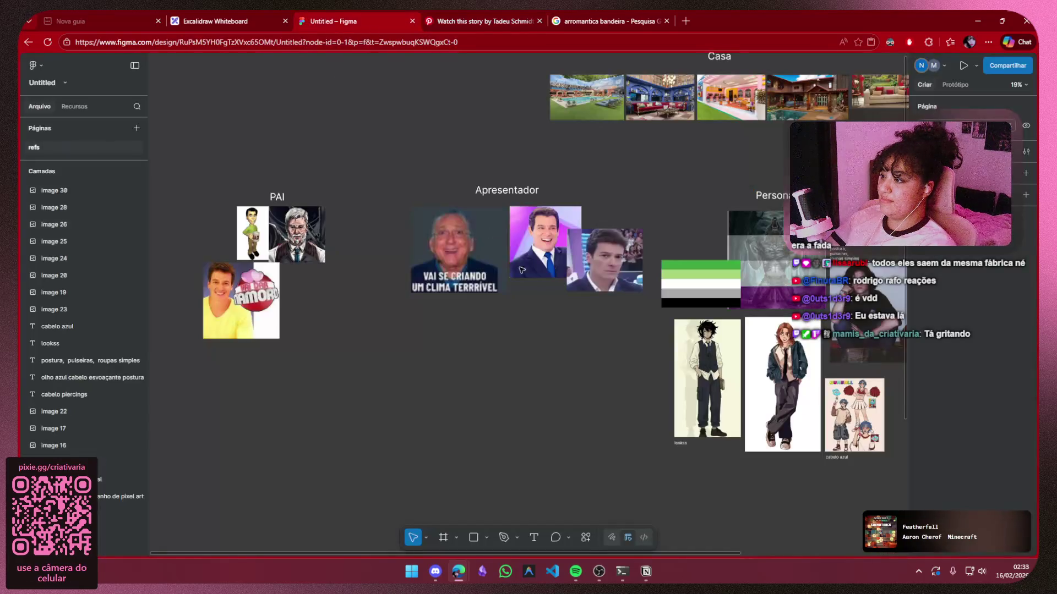
scroll(562, 328, up, 3)
key(ctrl+v)
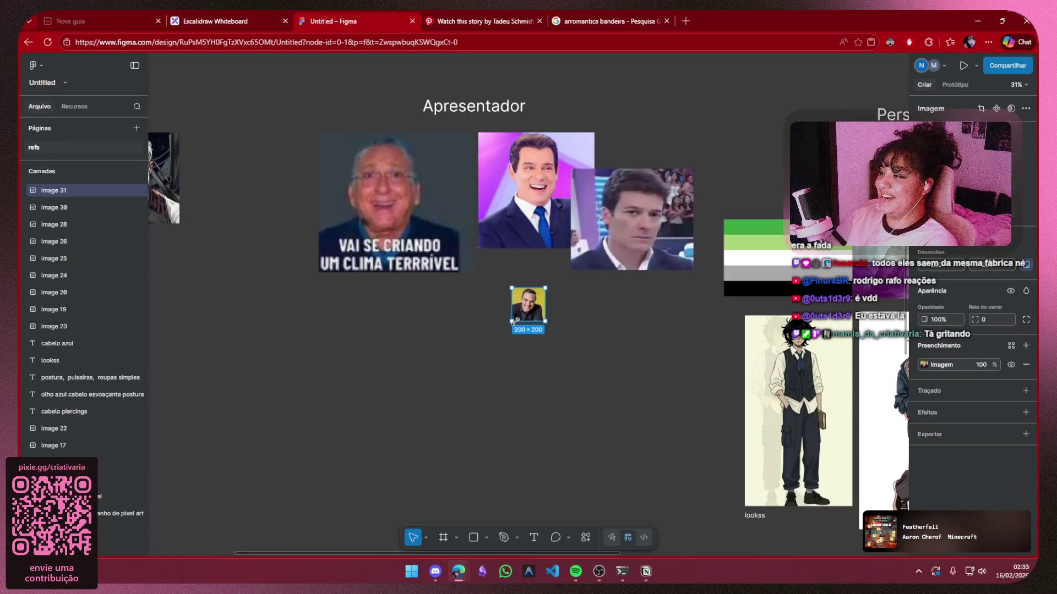
drag(512, 322, 409, 397)
mouse_move(477, 363)
mouse_down()
mouse_move(495, 330)
mouse_move(542, 324)
mouse_up()
click(433, 367)
scroll(432, 366, down, 5)
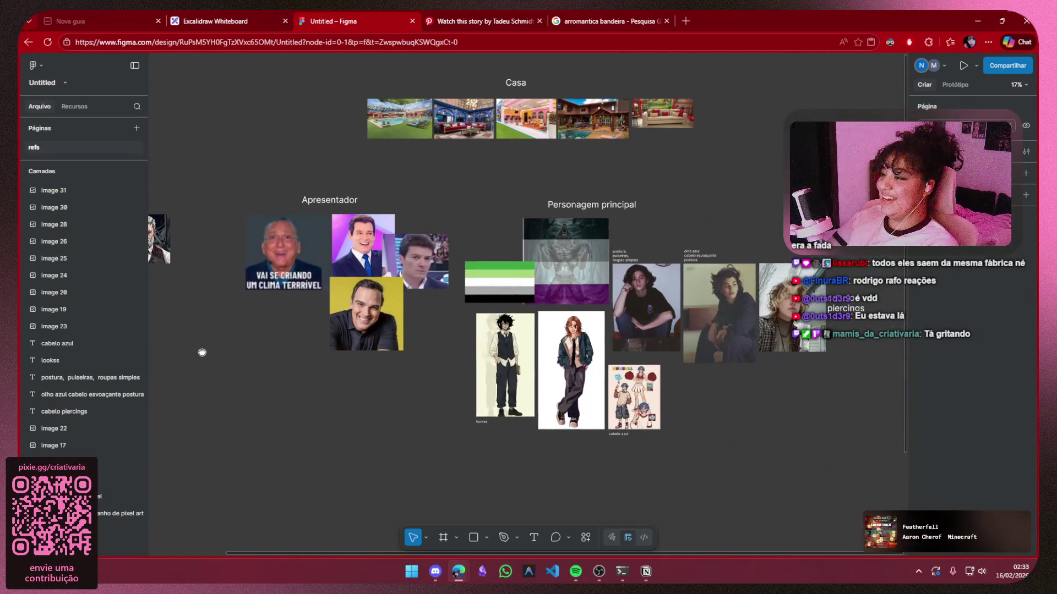
scroll(260, 349, up, 5)
mouse_move(588, 206)
mouse_down()
mouse_move(577, 197)
mouse_move(548, 225)
mouse_up()
drag(495, 272, 501, 243)
scroll(628, 307, down, 5)
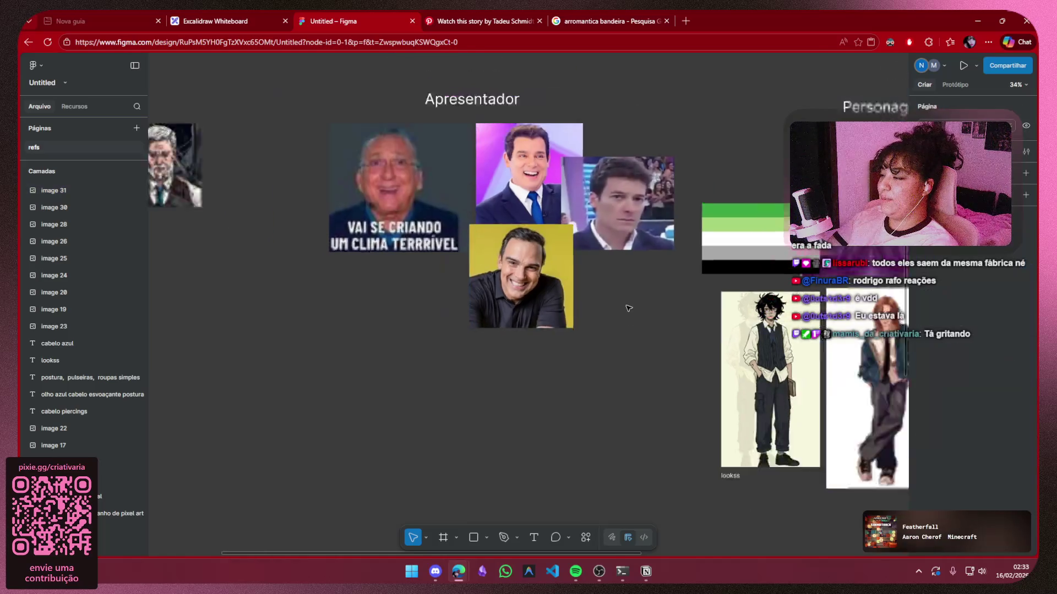
Search Pinterest for 'Eliana'
click(480, 15)
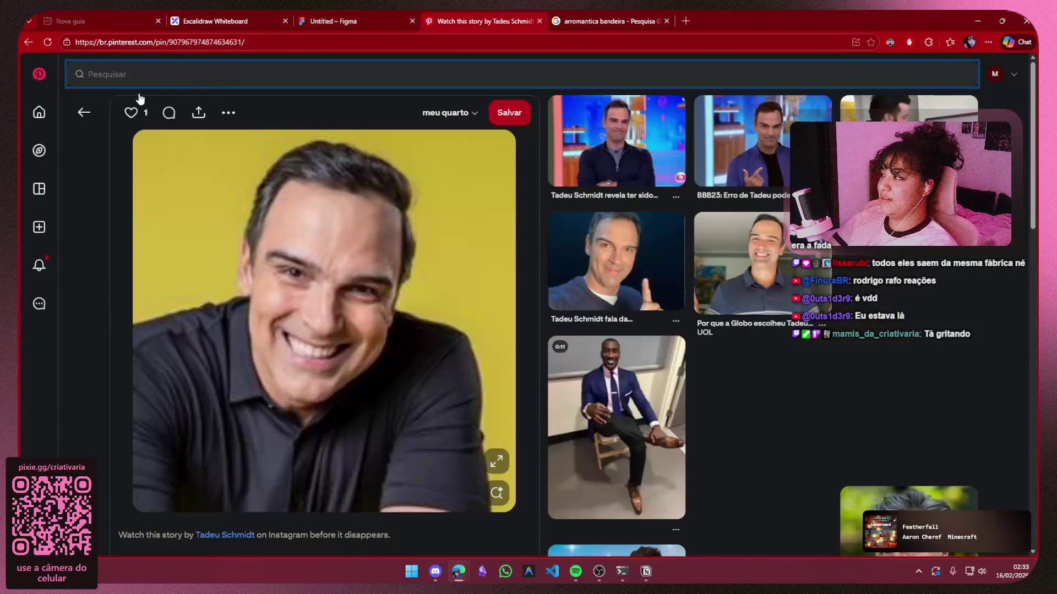
click(124, 76)
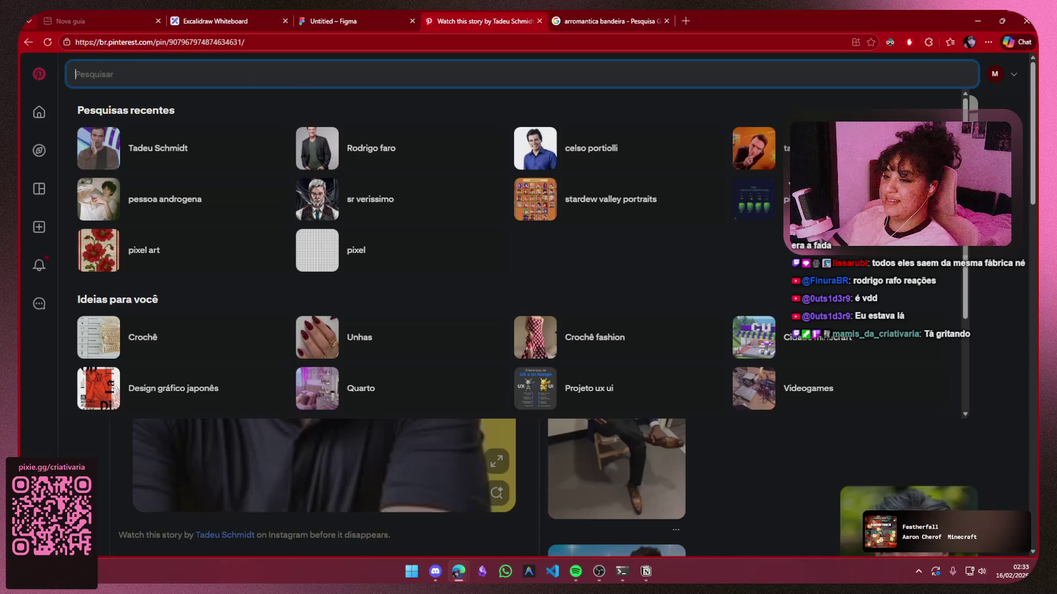
text(Eliana)
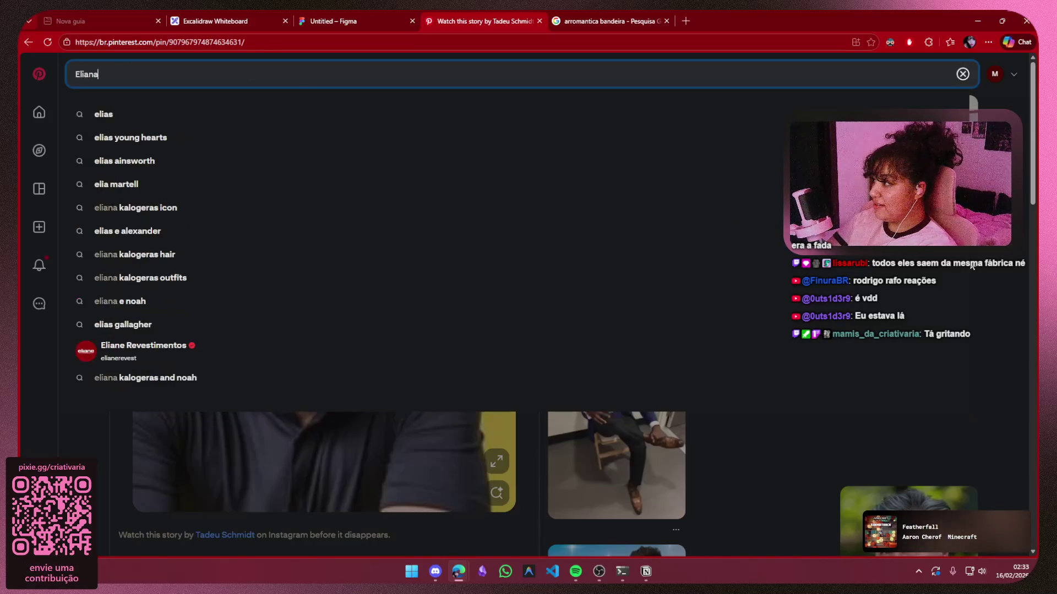
key(Return)
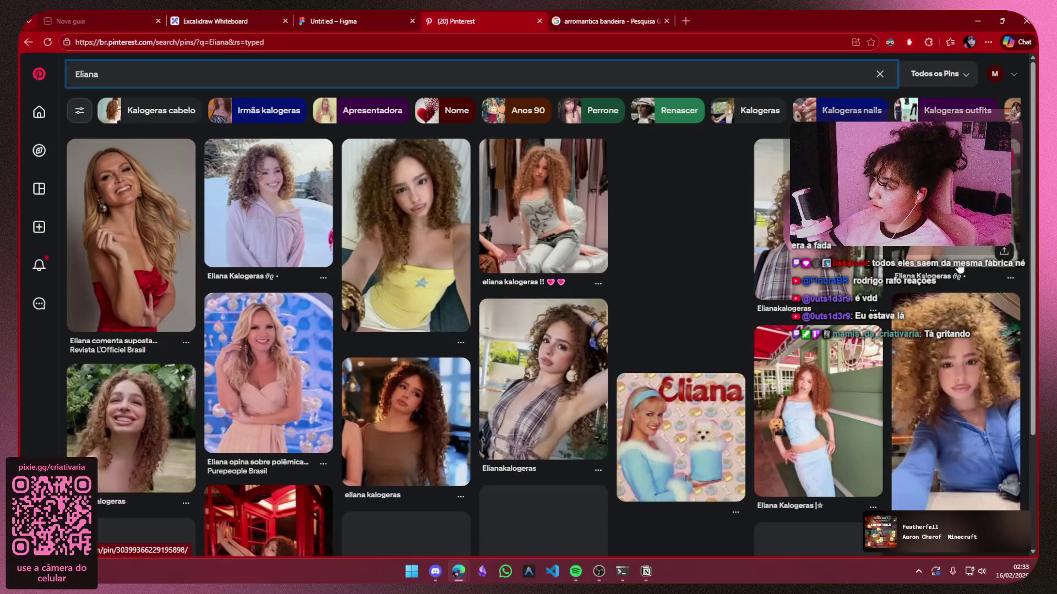
Copy the blue-background portrait from the SBT pin and return to Figma
click(141, 283)
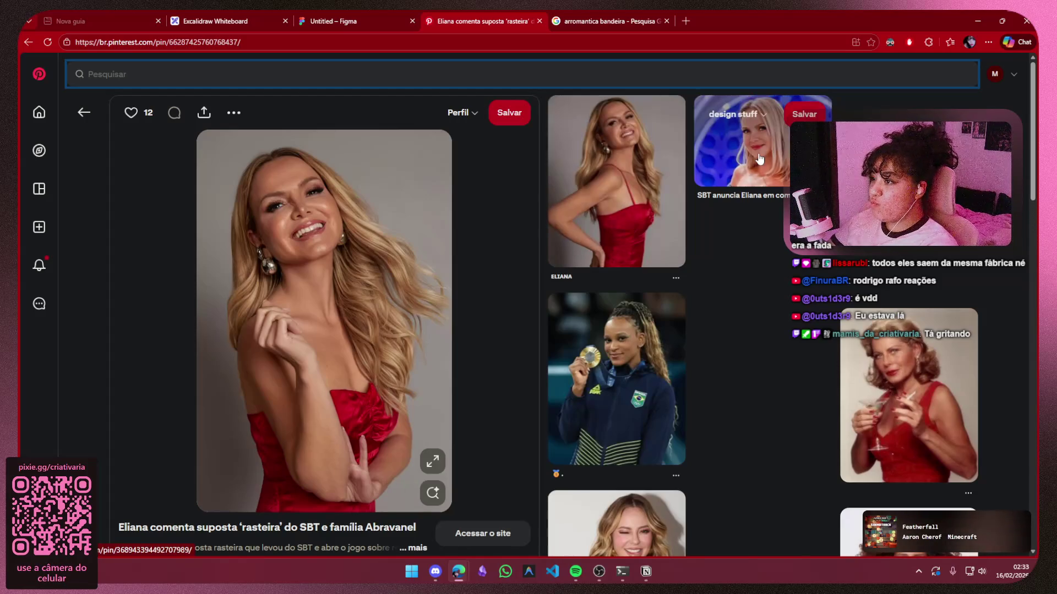
click(779, 139)
right_click(304, 246)
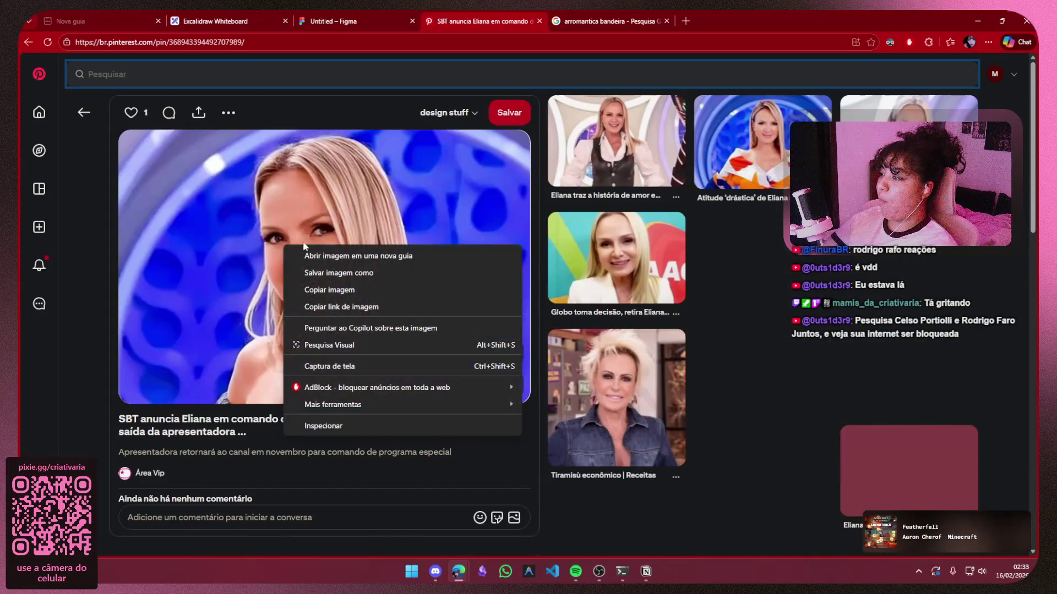
click(347, 290)
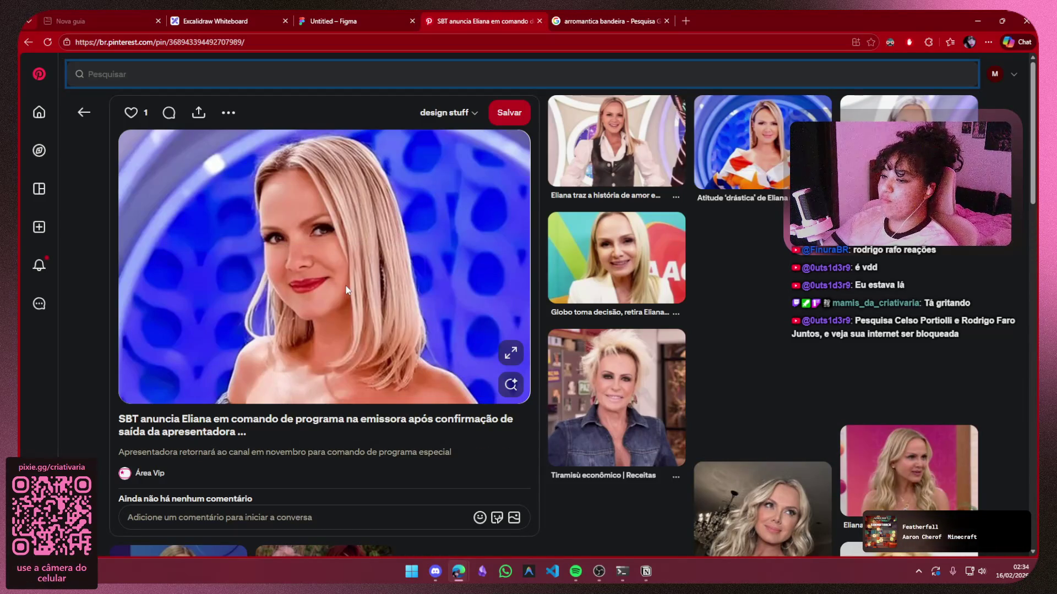
click(318, 16)
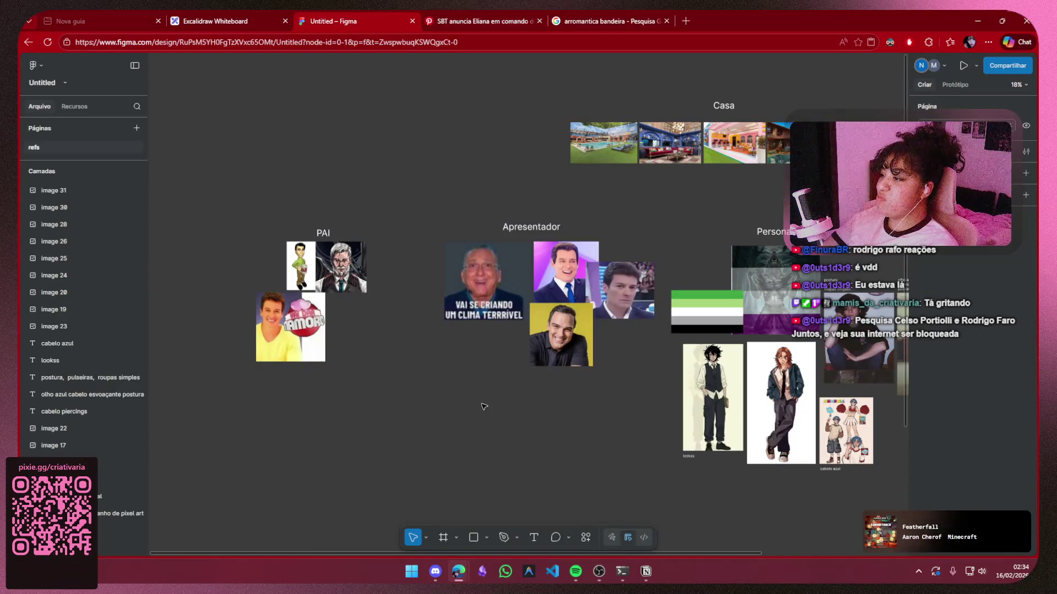
Paste the blonde portrait and place it under the captioned meme photo
key(ctrl+v)
drag(515, 325, 486, 357)
click(628, 324)
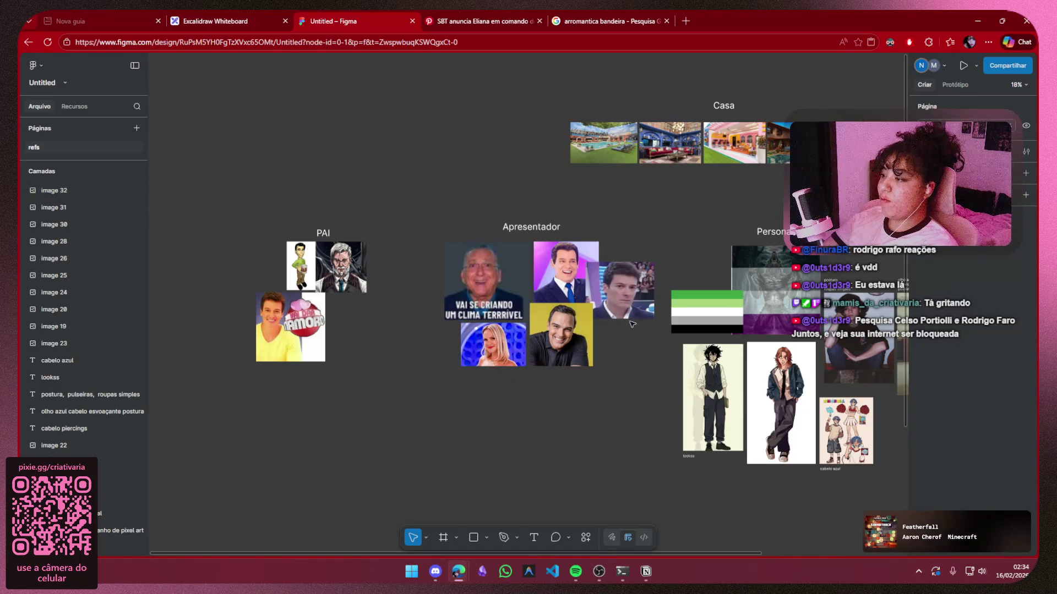
scroll(622, 327, up, 5)
drag(619, 327, 638, 333)
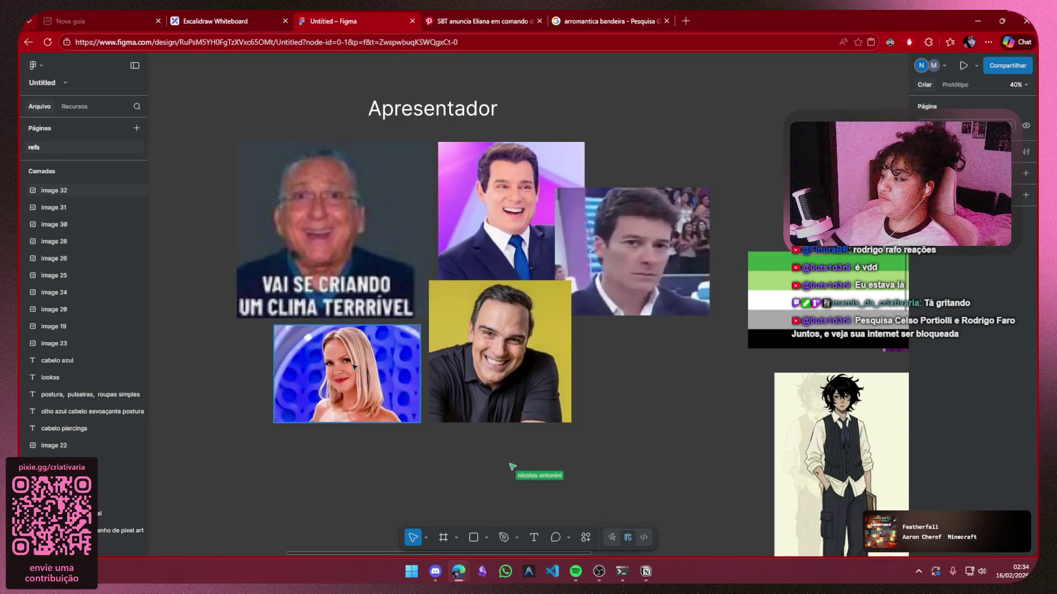
Enlarge the blonde woman's photo in Apresentador to about 737×491
click(416, 350)
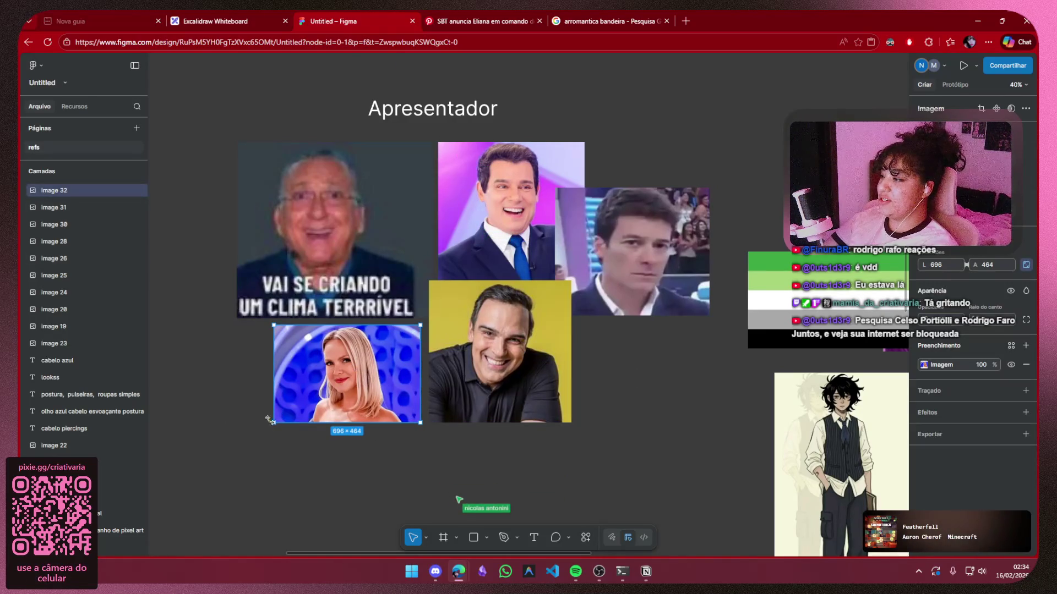
drag(273, 423, 267, 427)
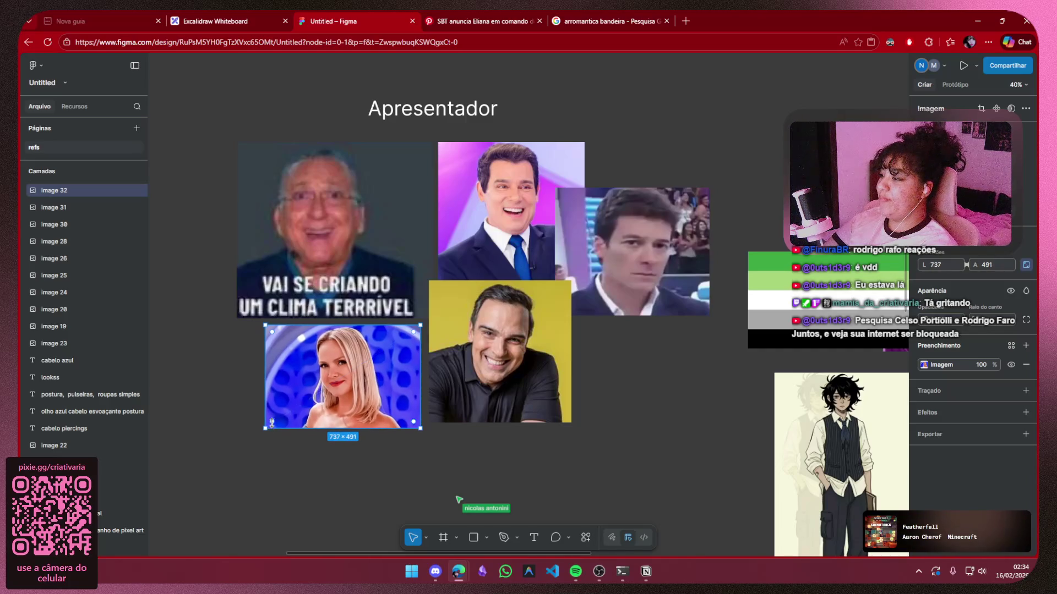
click(635, 434)
Pan the board to centre the Personagem principal group
scroll(645, 397, down, 5)
scroll(620, 376, up, 2)
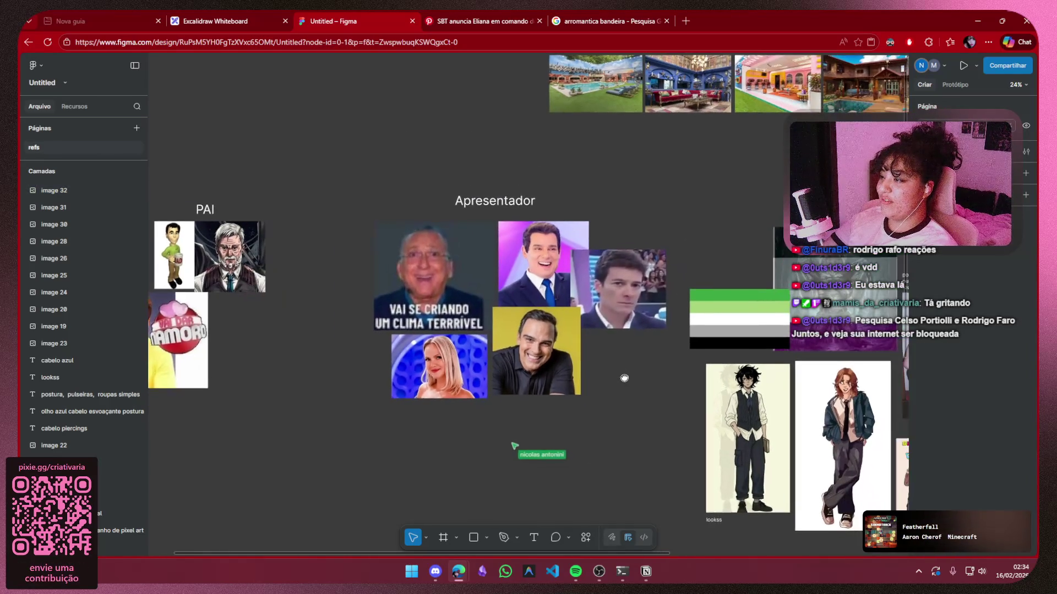
scroll(609, 325, up, 2)
drag(608, 325, 488, 291)
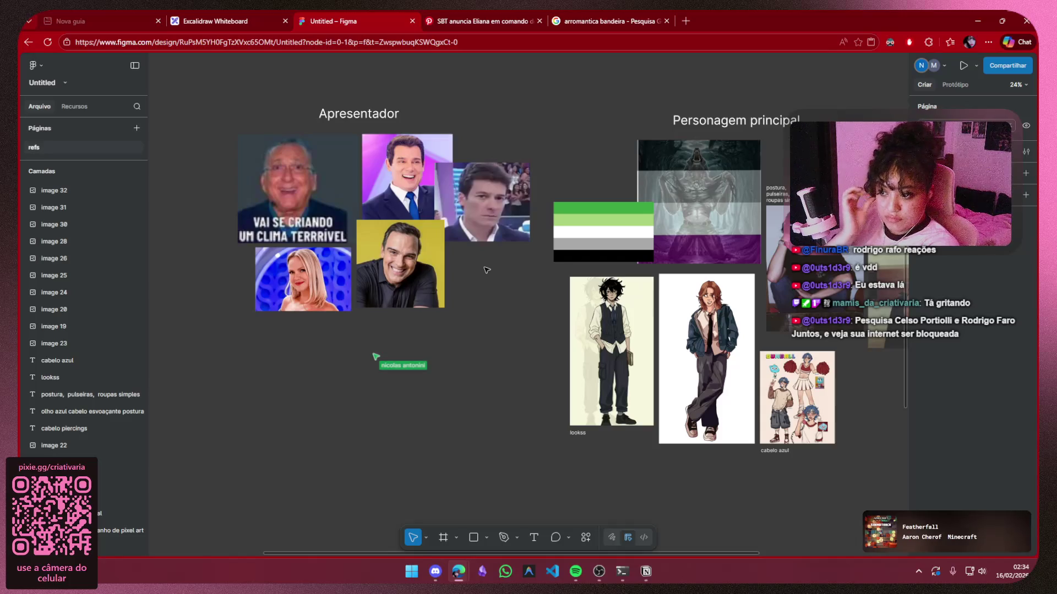
mouse_move(513, 273)
mouse_down()
mouse_move(210, 348)
mouse_move(541, 268)
mouse_up()
scroll(209, 347, down, 3)
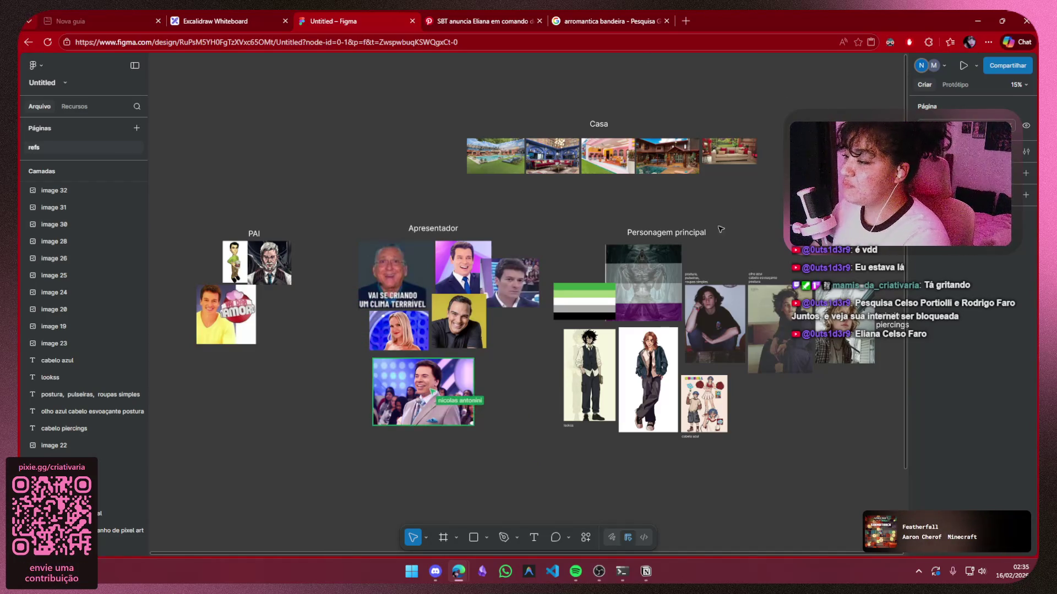
Move the aromantic flag down-right onto the dark image and shift the dark image slightly left
scroll(550, 286, up, 3)
click(604, 286)
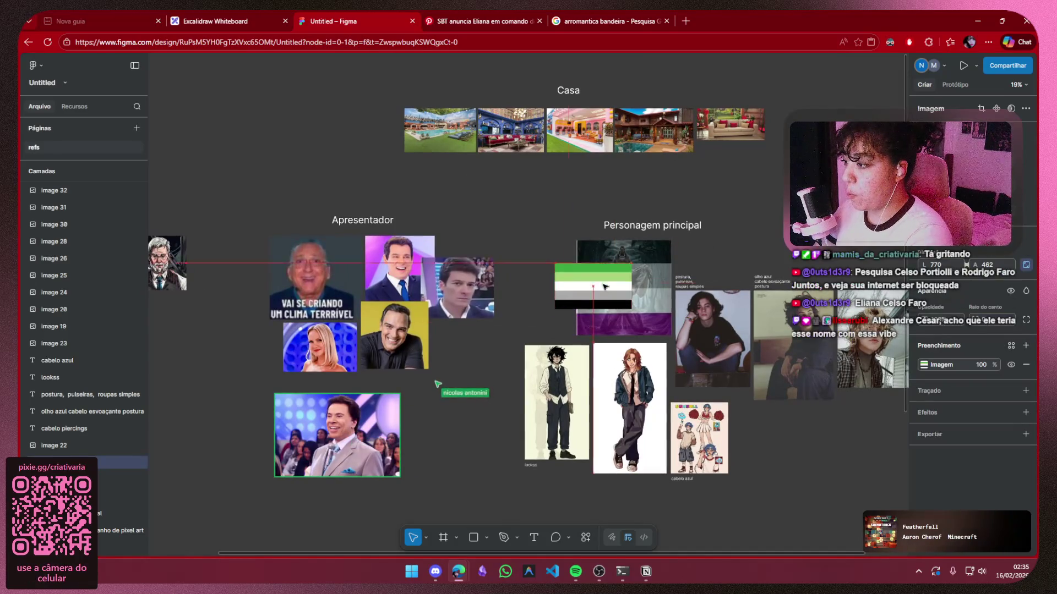
mouse_move(604, 287)
mouse_down()
mouse_move(612, 341)
mouse_move(613, 321)
mouse_move(634, 321)
mouse_up()
click(644, 274)
drag(644, 274, 615, 275)
Reposition the Personagem principal title, moving it left and then back right
click(662, 226)
drag(663, 225, 604, 228)
click(731, 219)
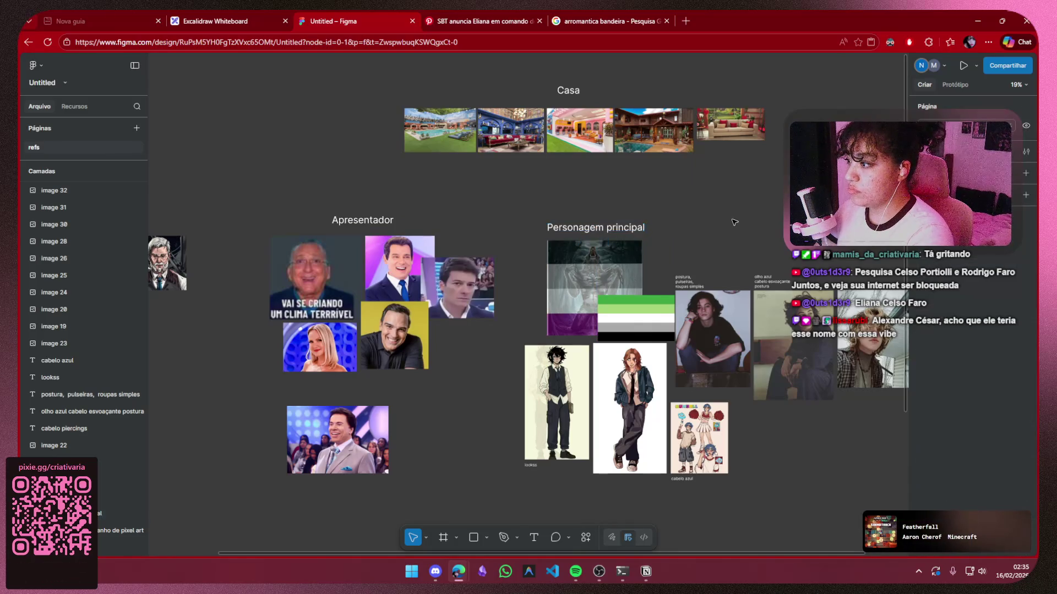
scroll(720, 219, down, 2)
click(527, 238)
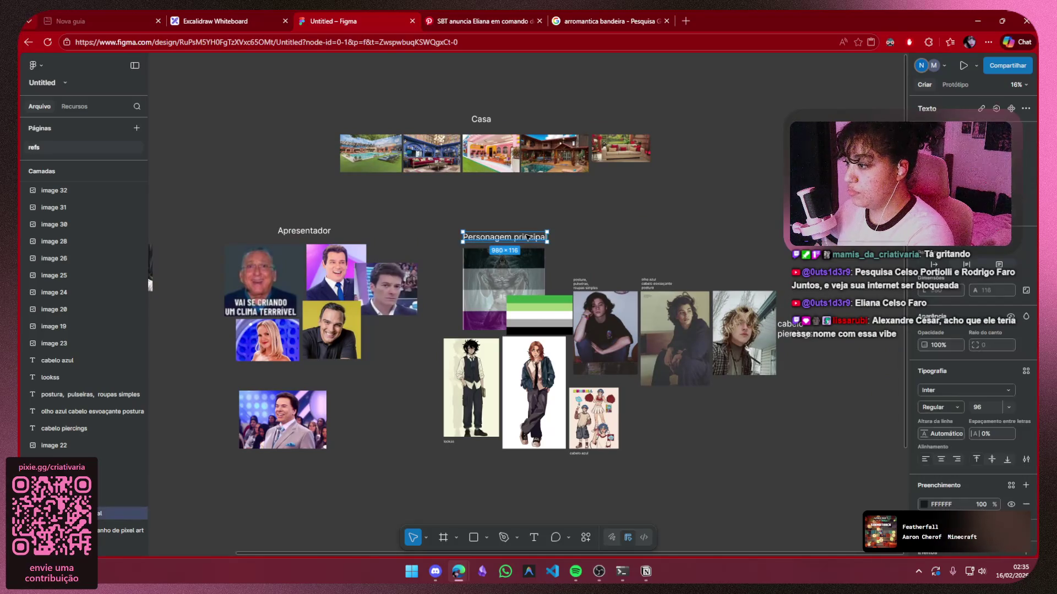
drag(513, 238, 604, 234)
click(726, 144)
Snip the PAI, Apresentador and character groups of the board, then switch to Discord
scroll(725, 143, down, 3)
scroll(412, 260, up, 5)
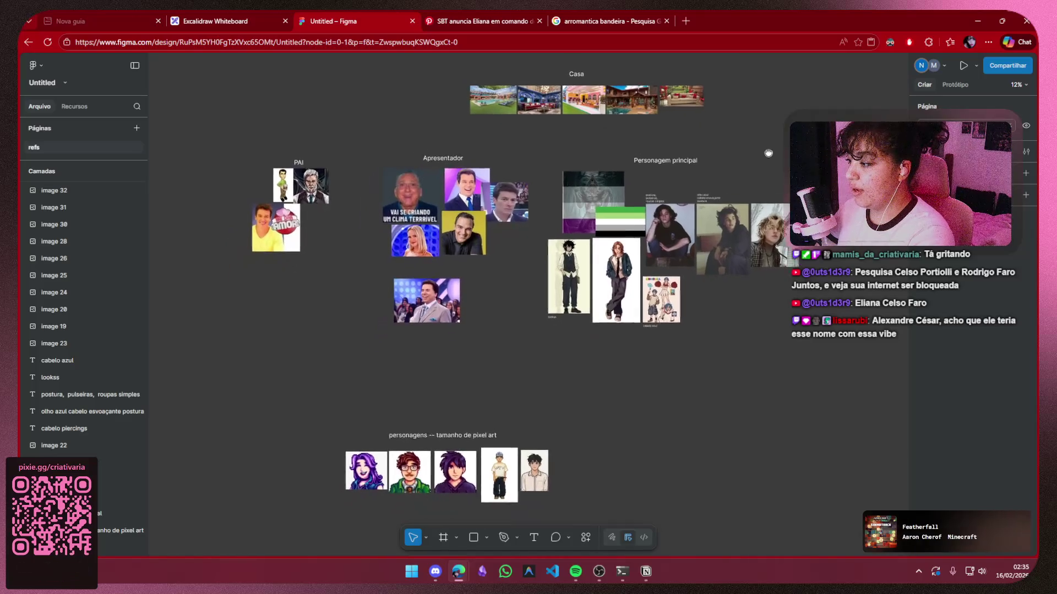
drag(413, 260, 406, 333)
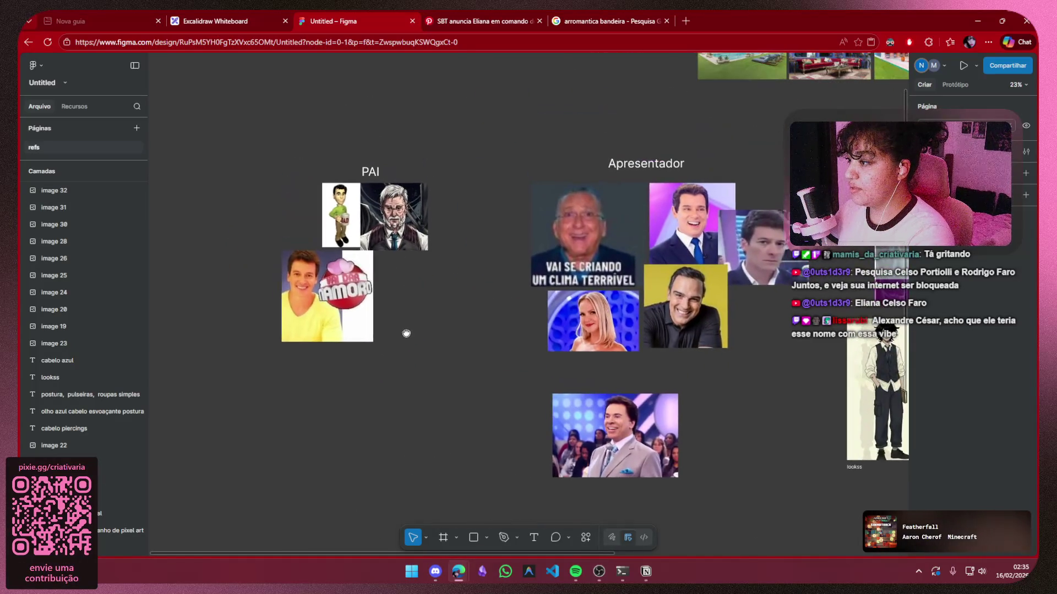
scroll(425, 335, right, 5)
scroll(337, 349, down, 2)
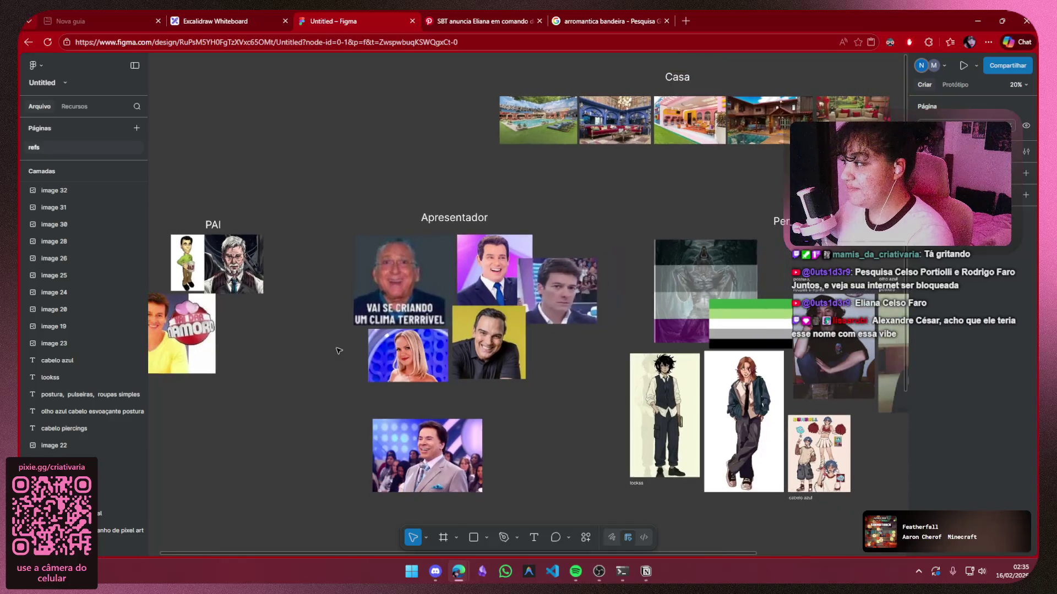
scroll(385, 353, down, 1)
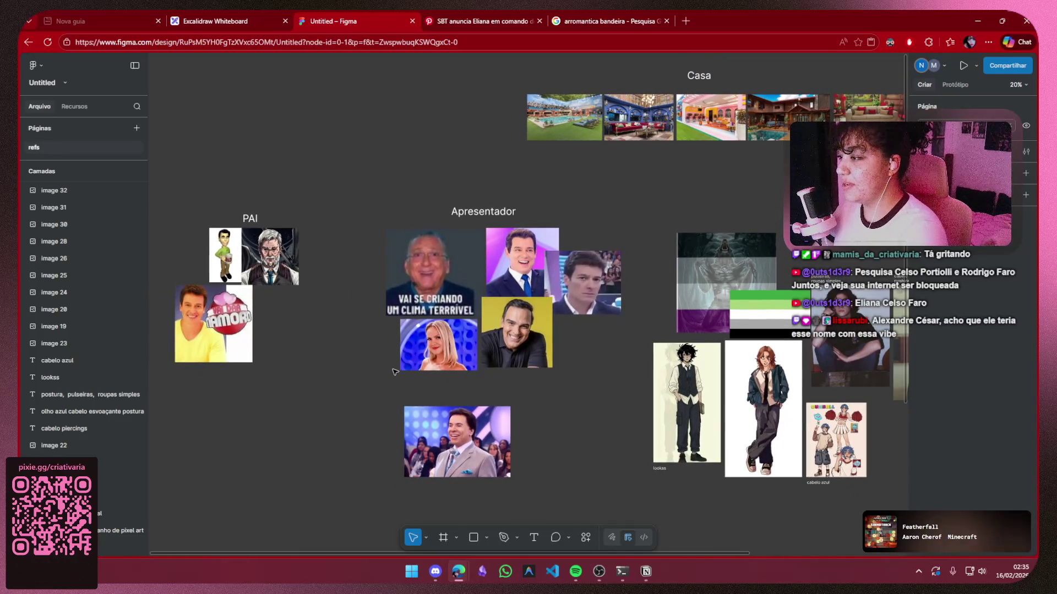
key(super+shift+s)
mouse_move(179, 168)
mouse_down()
mouse_move(173, 270)
mouse_move(557, 434)
mouse_move(916, 428)
mouse_move(906, 434)
mouse_move(905, 490)
mouse_up()
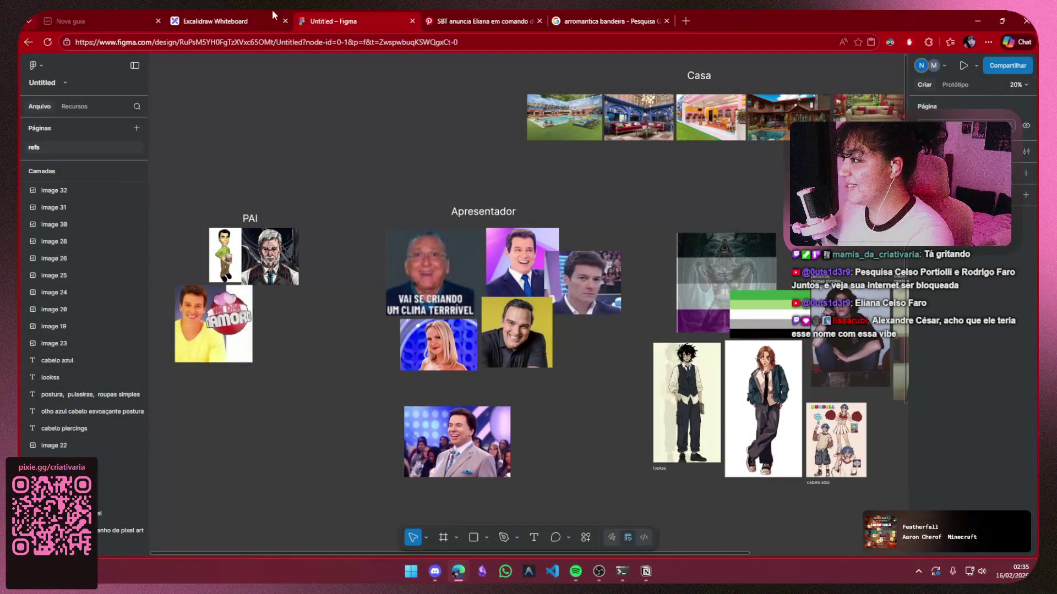
click(436, 573)
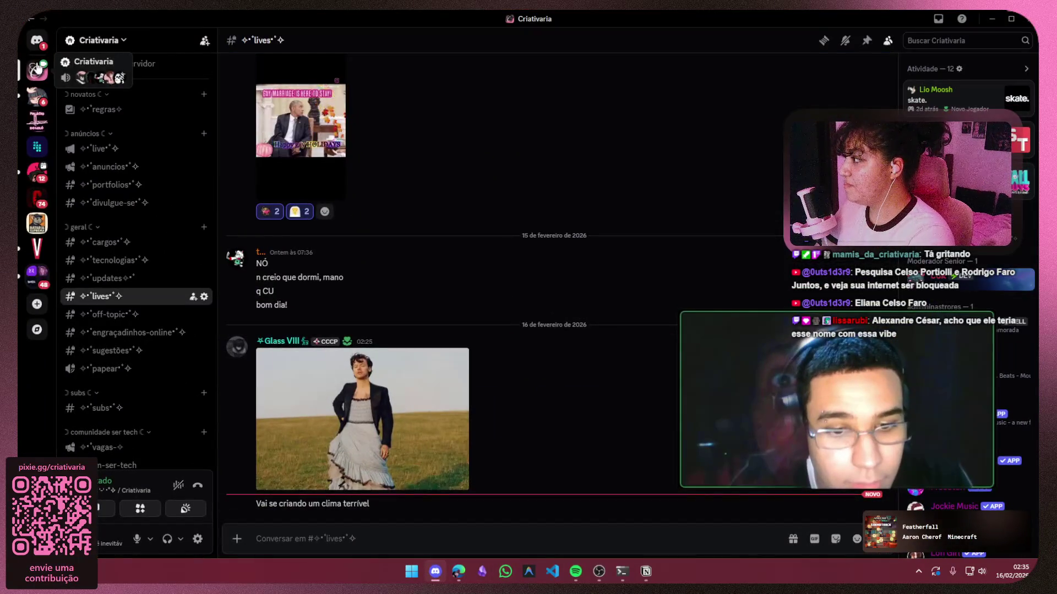
Post the board screenshot in the group chat with the message 'por aqui só coisas sérias'
click(36, 40)
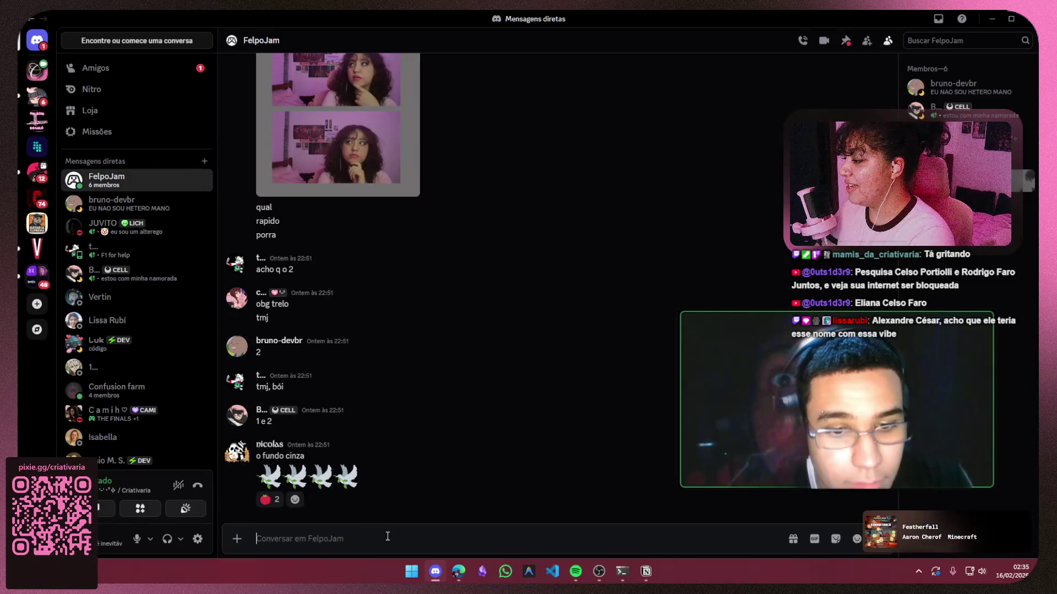
key(ctrl+v)
text(por aqui e)
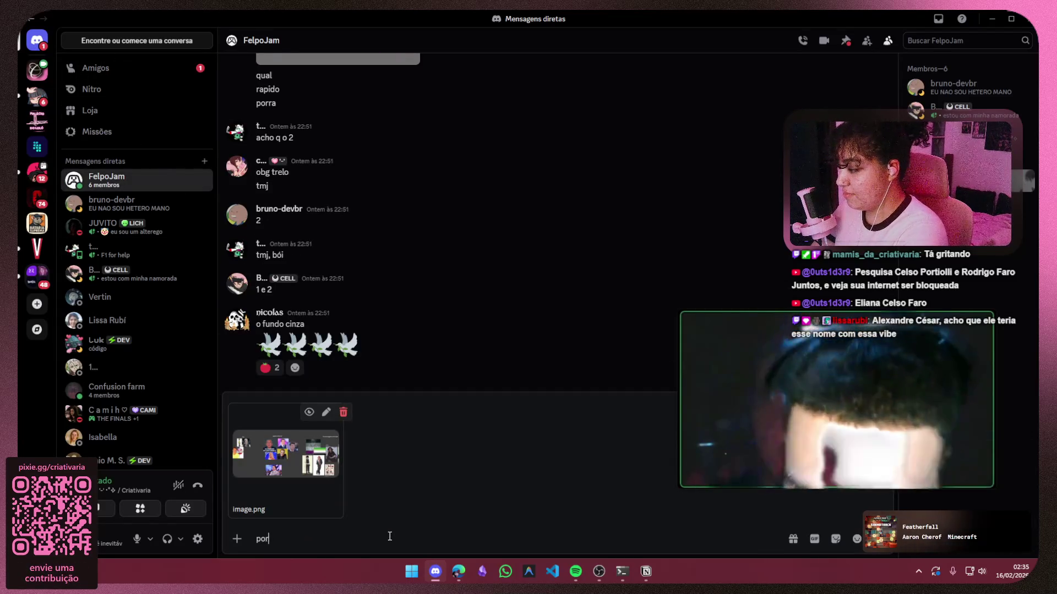
key(BackSpace)
text(só c)
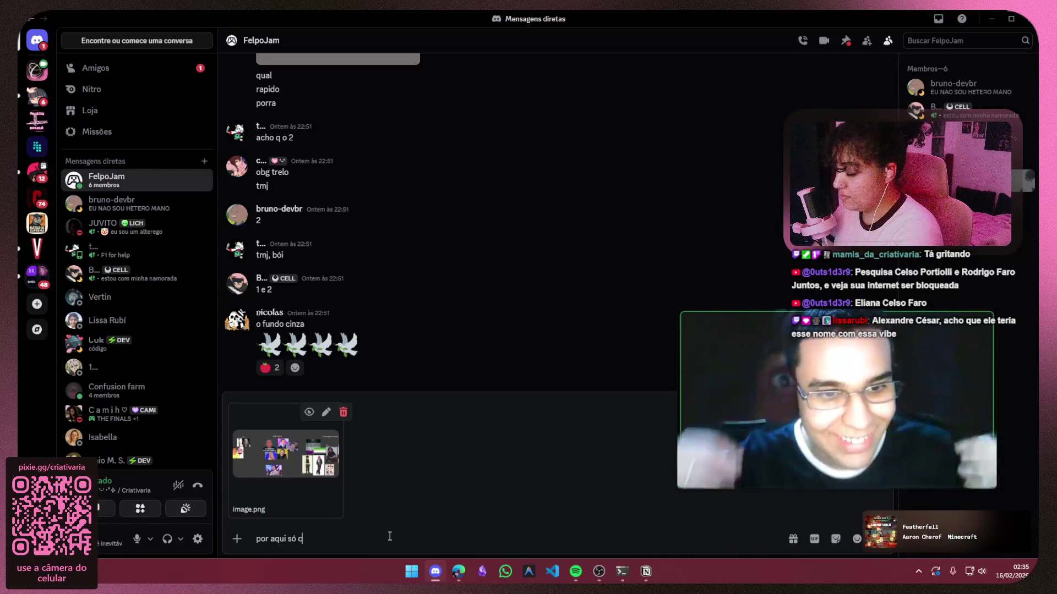
text(oisas sérias)
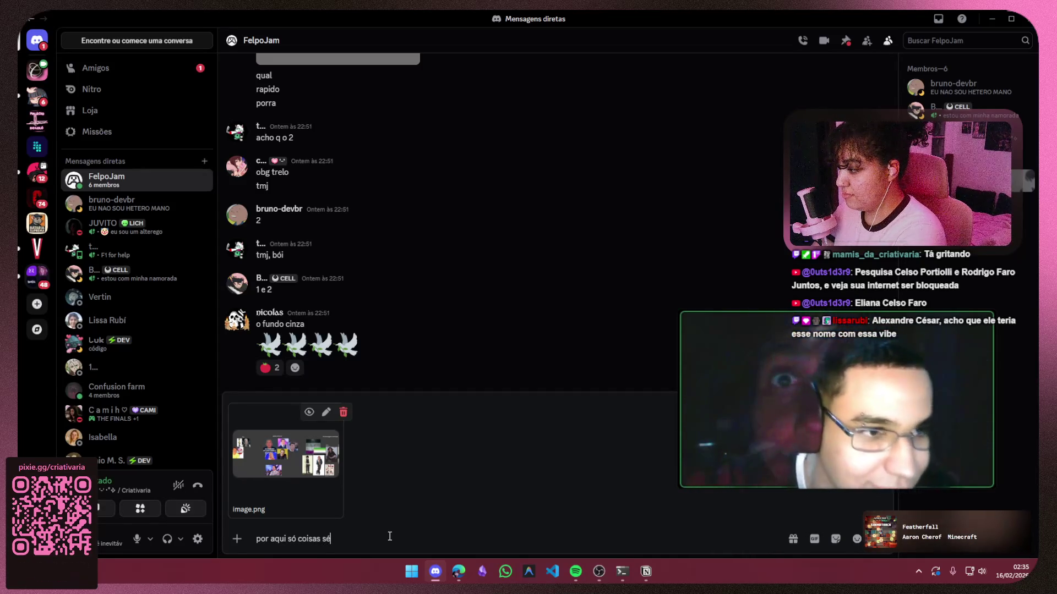
key(Return)
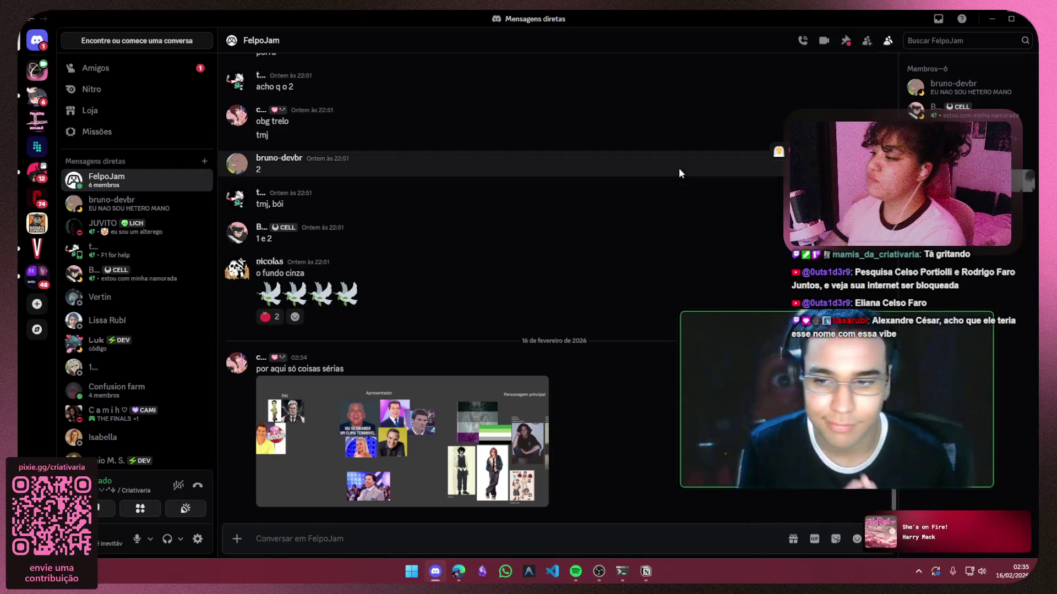
Return to the server's lives channel and minimize Discord
click(38, 67)
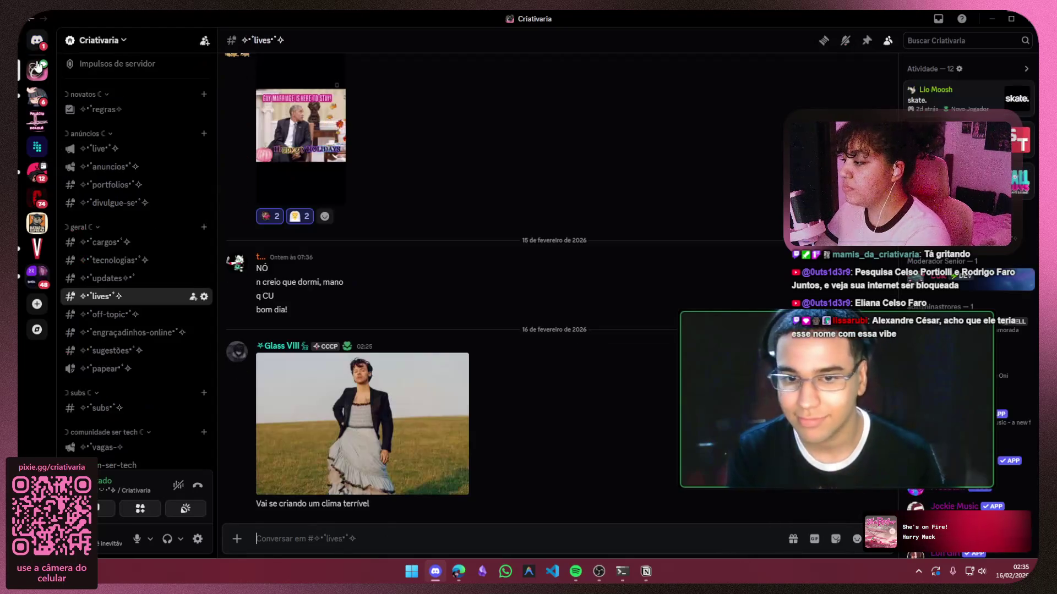
scroll(108, 237, down, 3)
scroll(107, 236, down, 5)
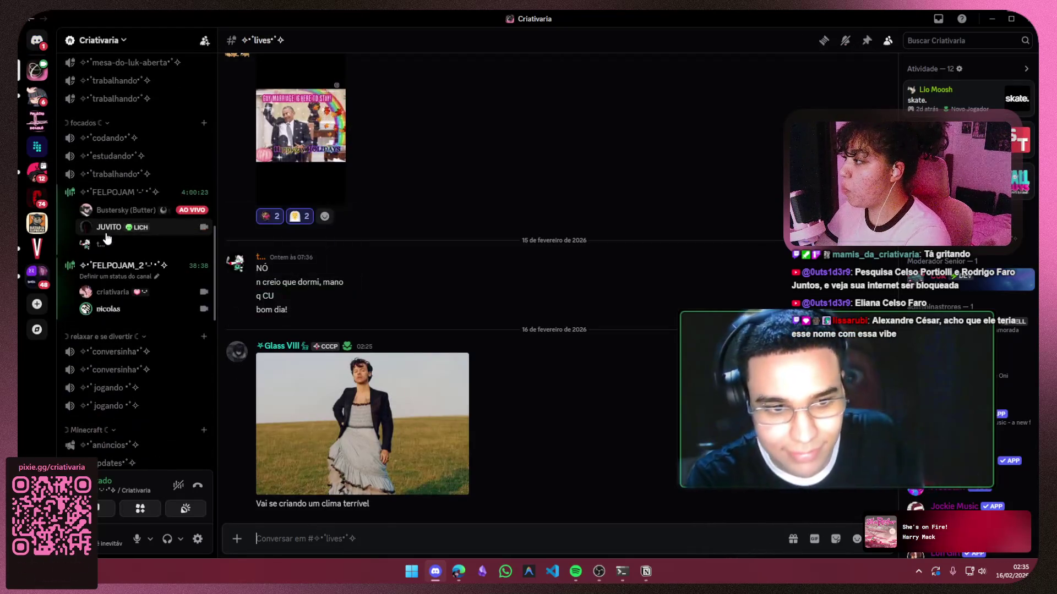
mouse_move(188, 213)
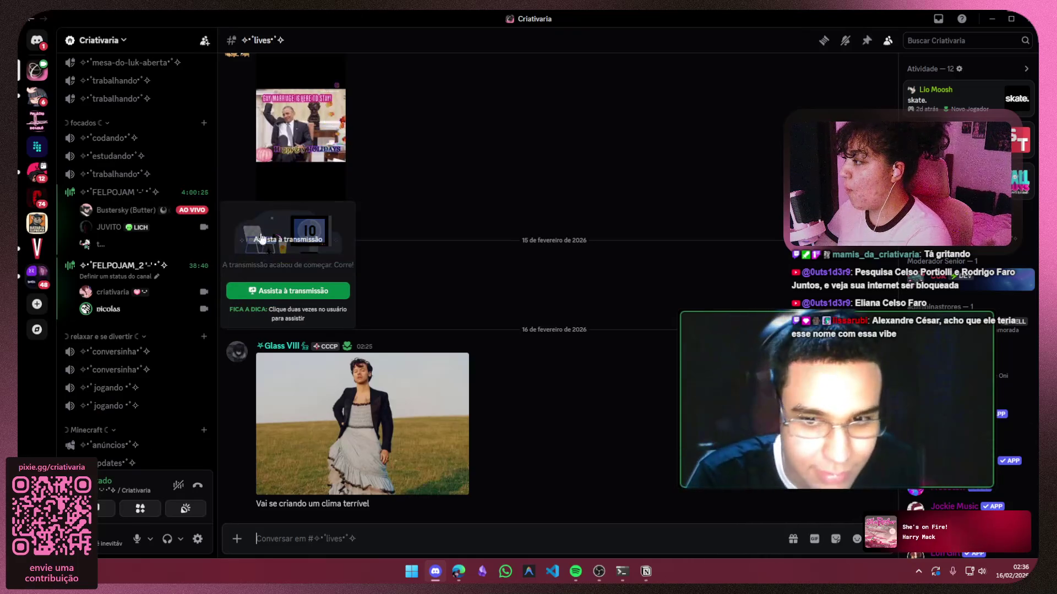
click(992, 19)
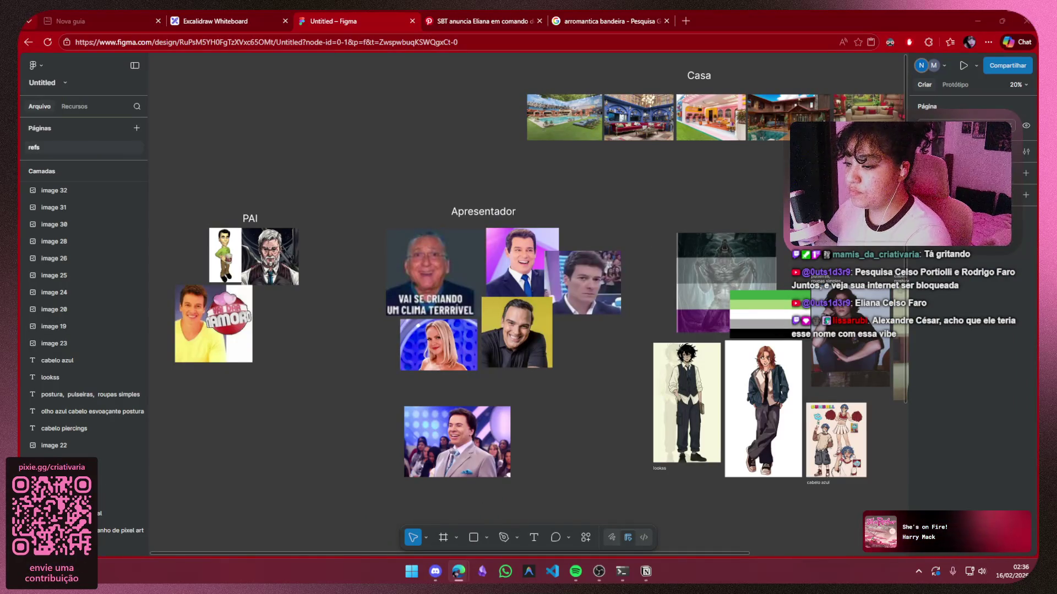
Replace the Google Images search with a search for a person's name
click(641, 23)
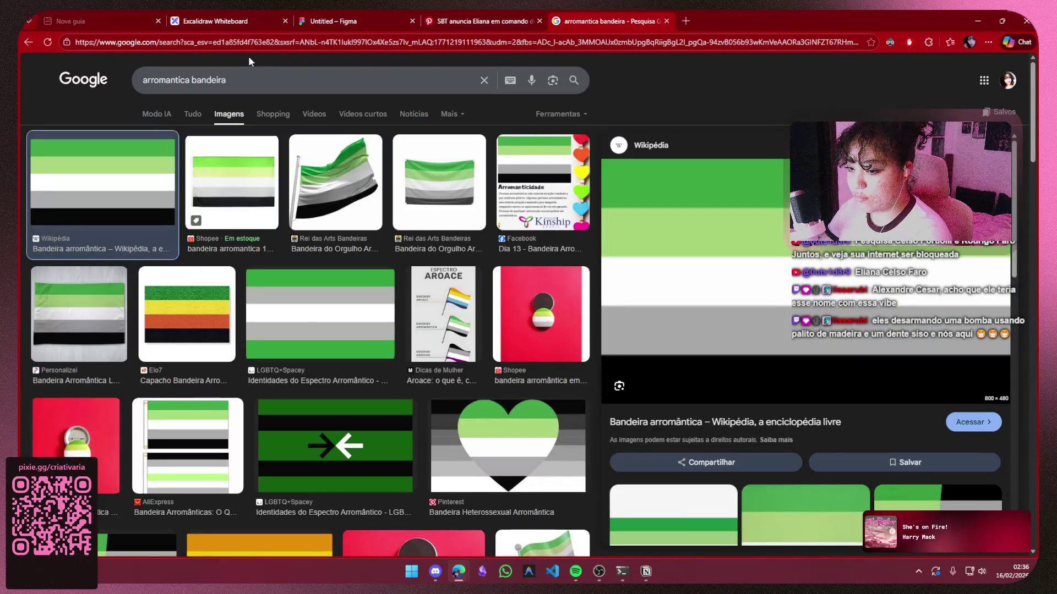
click(233, 77)
key(ctrl+a)
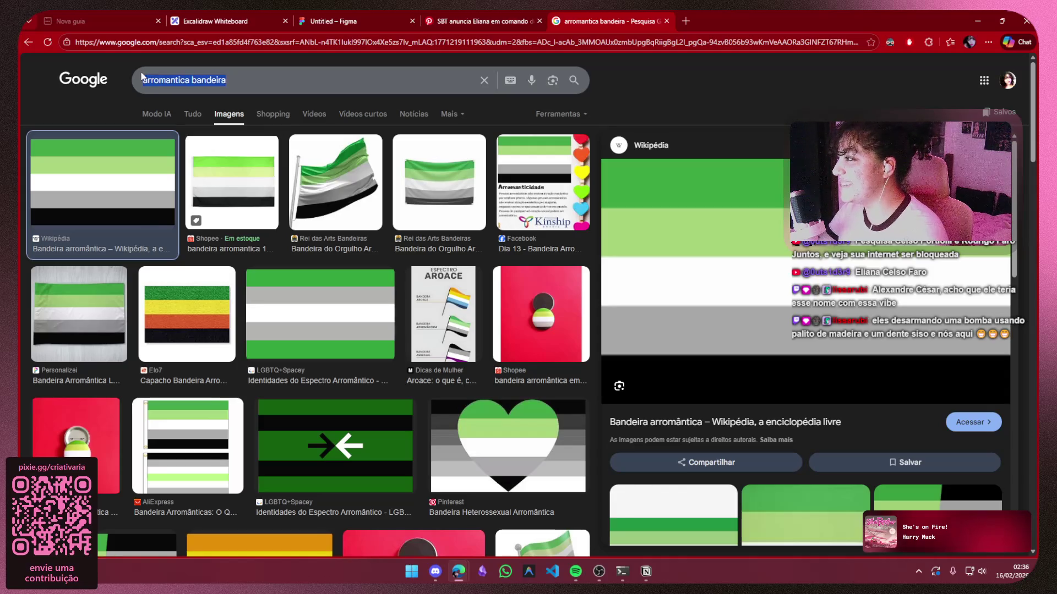
text(Alexandre César)
key(Return)
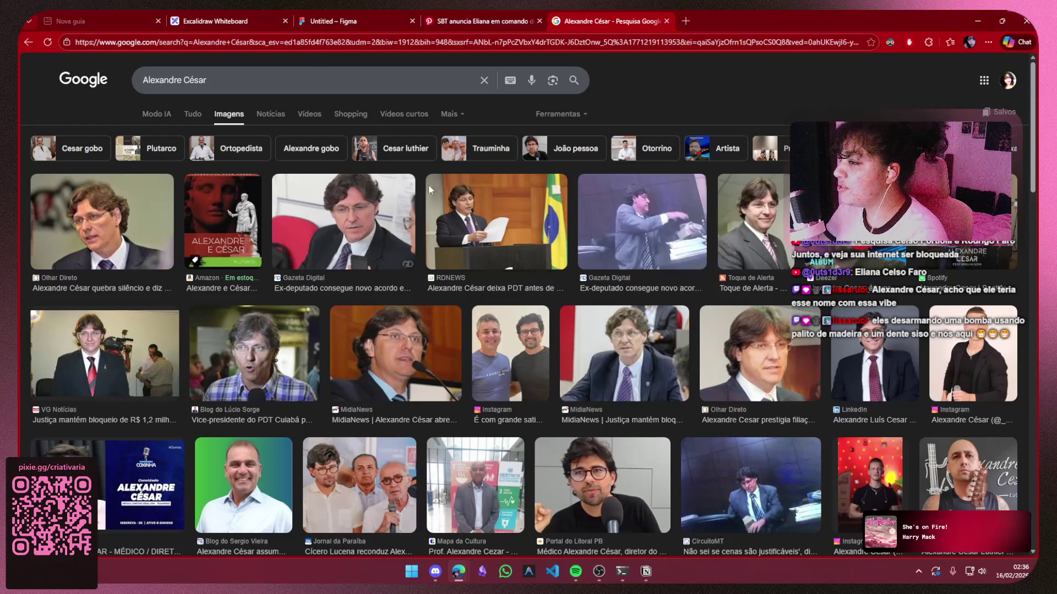
Switch away and back, then return to the Figma board tab
key(alt+Tab)
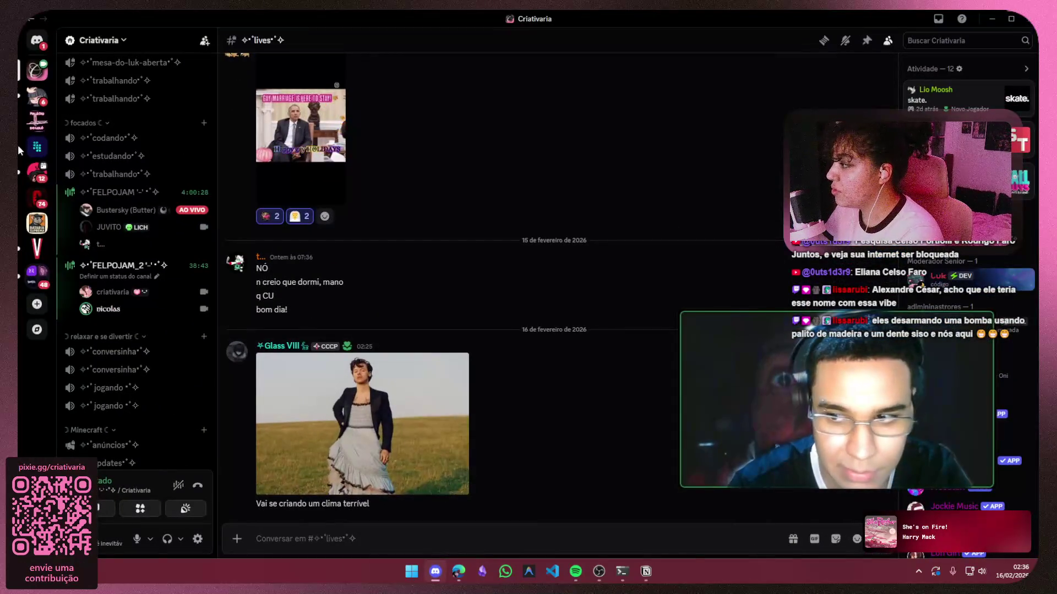
key(alt+Tab)
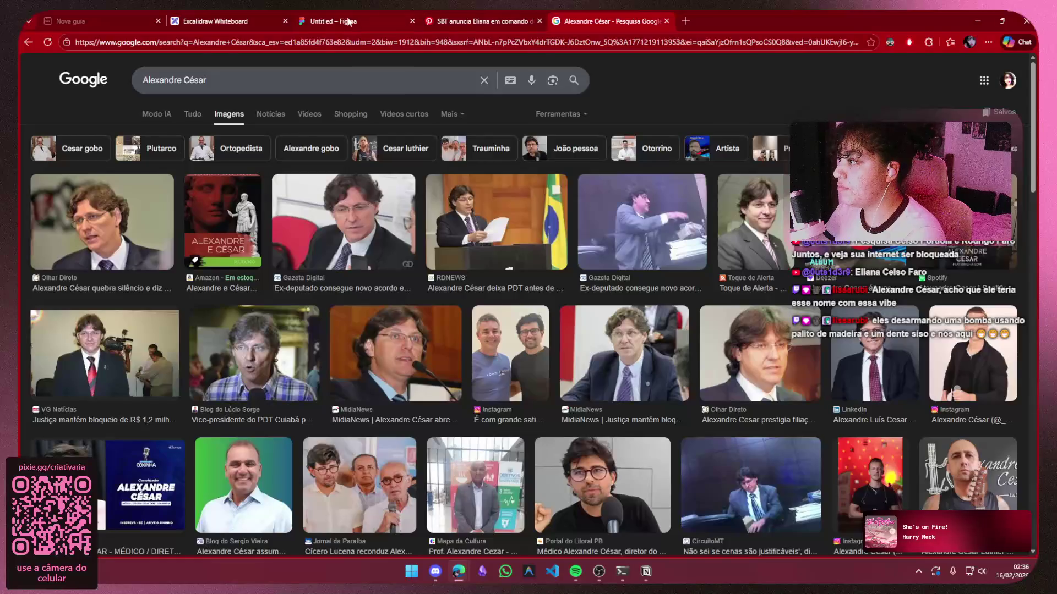
click(348, 22)
Paste a photo, then move the presenter, yellow-background, blonde and meme images up under Apresentador
key(ctrl+v)
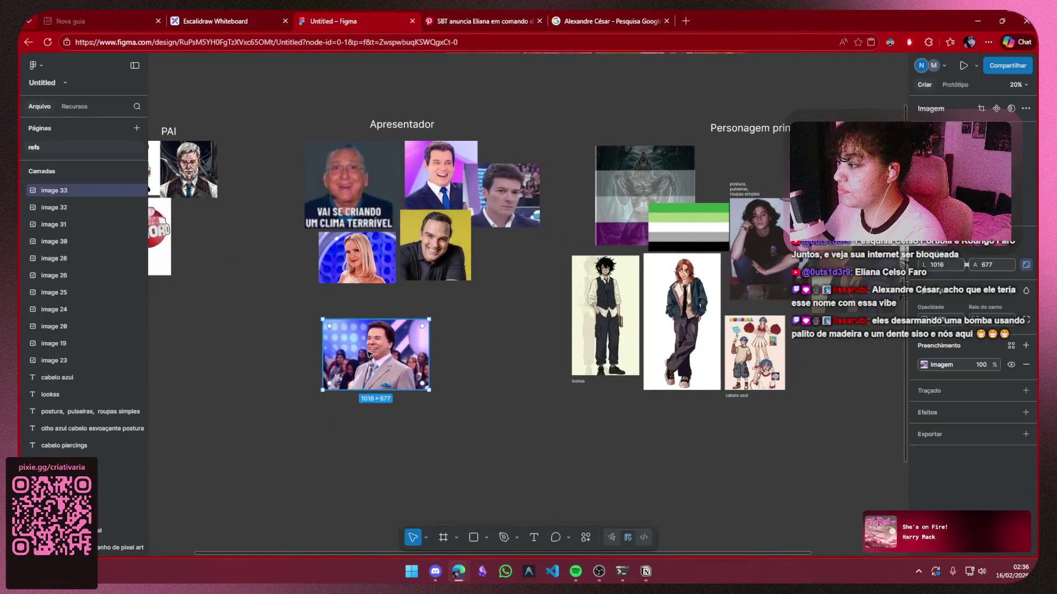
drag(369, 354, 389, 321)
click(507, 299)
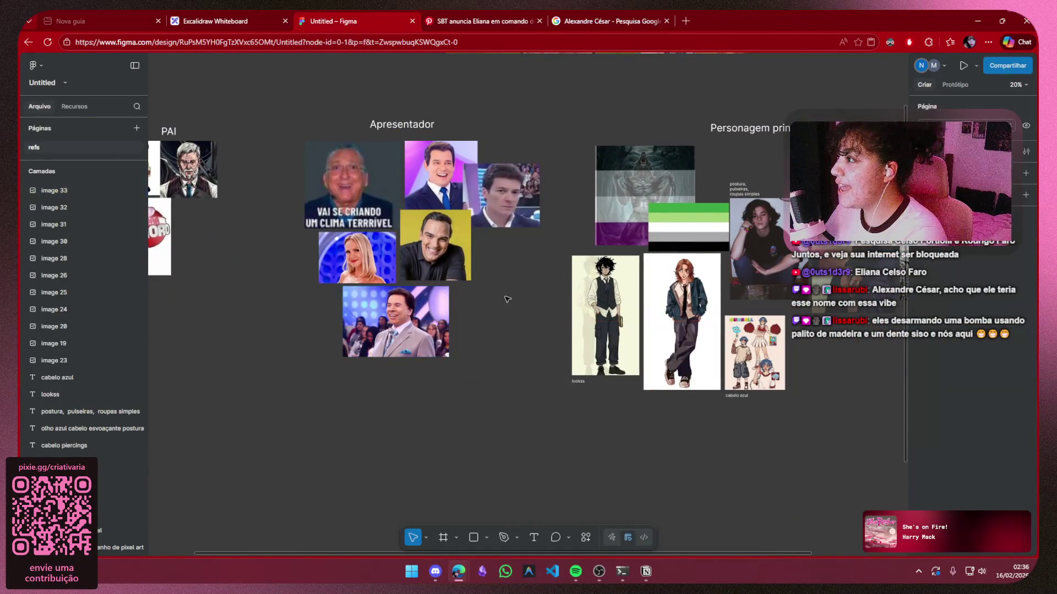
scroll(507, 299, down, 3)
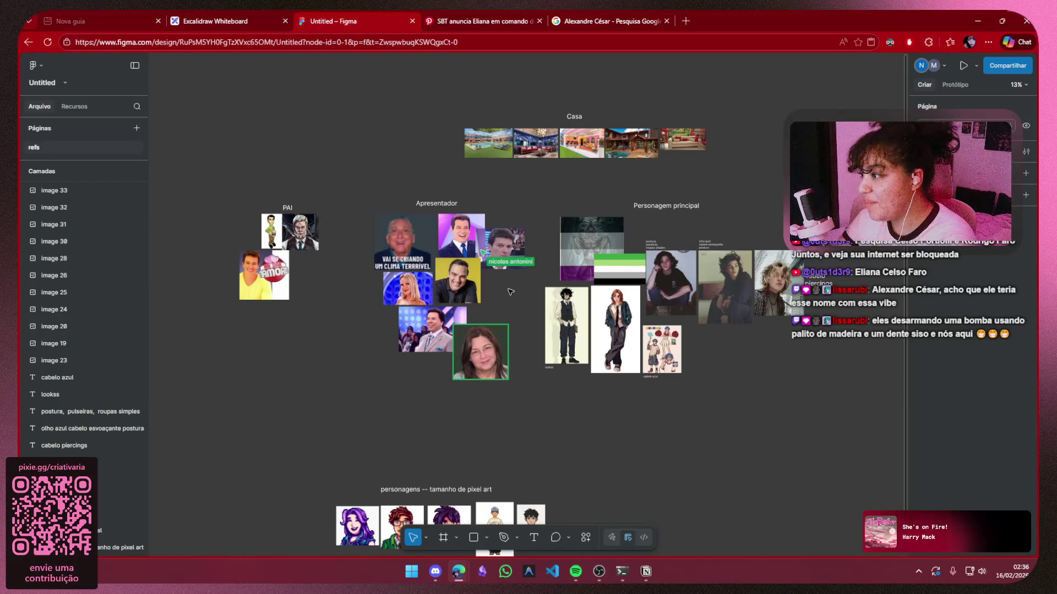
scroll(511, 294, up, 3)
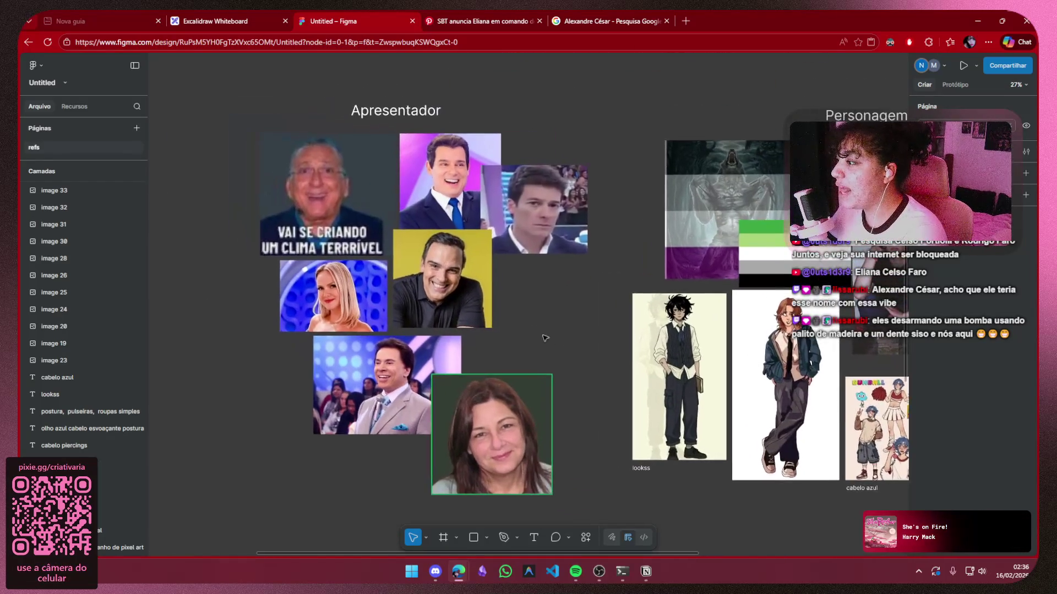
drag(453, 273, 457, 249)
mouse_move(340, 281)
mouse_down()
mouse_move(312, 269)
mouse_move(319, 281)
mouse_up()
drag(322, 220, 277, 184)
Shift the Apresentador title right, nudge the meme right, and set the blonde photo beside the cluster
click(399, 113)
drag(399, 113, 465, 122)
drag(275, 137, 307, 129)
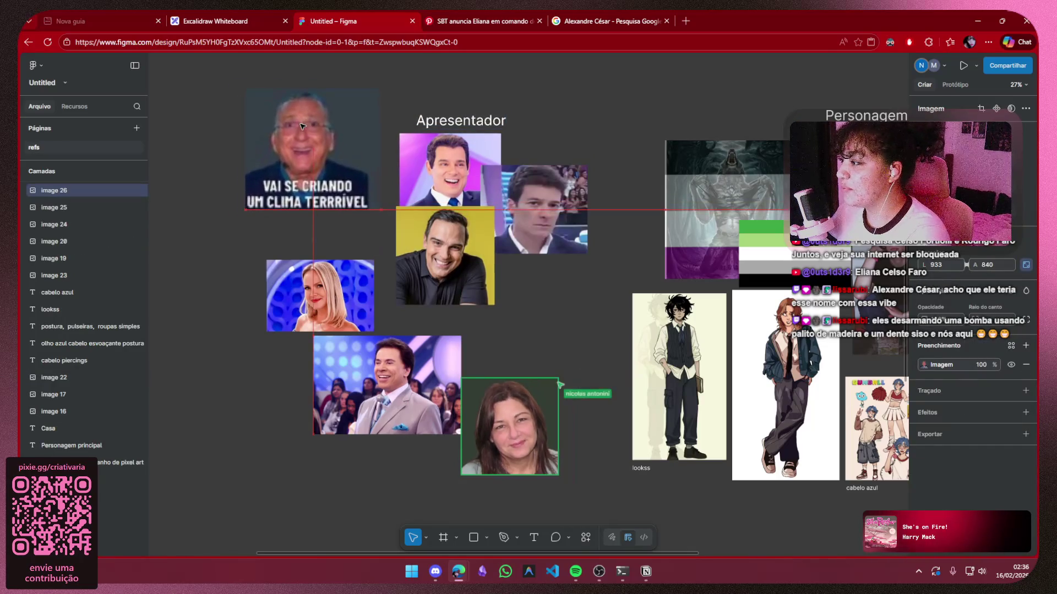
mouse_move(302, 288)
mouse_down()
mouse_move(549, 307)
mouse_move(530, 287)
mouse_up()
Move the grey-suit man's and smiling woman's photos up beneath the cluster
click(367, 398)
mouse_move(366, 399)
mouse_down()
mouse_move(390, 361)
mouse_move(400, 372)
mouse_up()
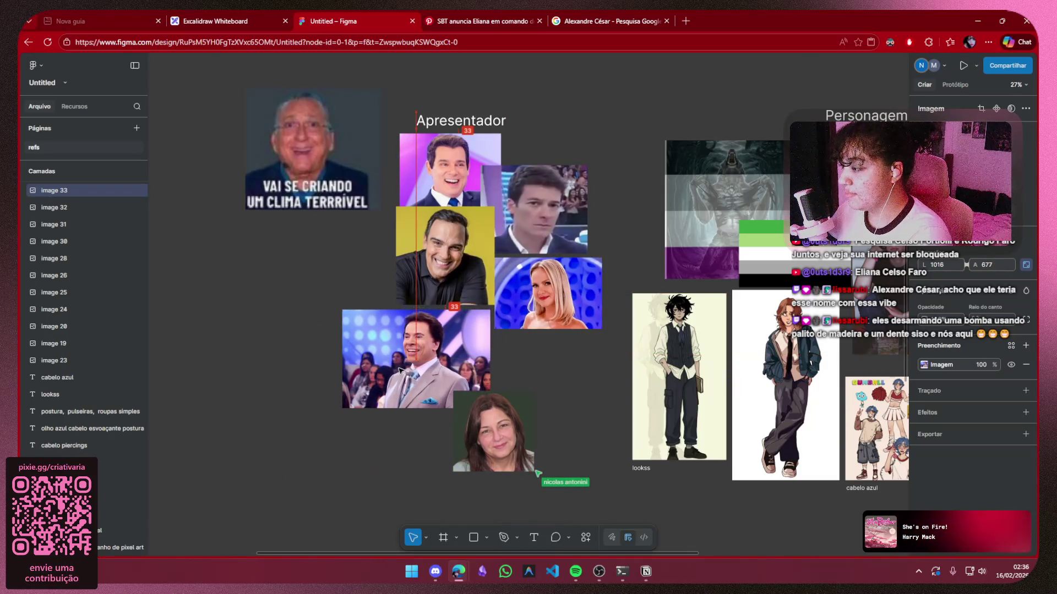
click(489, 444)
mouse_move(488, 445)
mouse_down()
mouse_move(526, 381)
mouse_move(534, 389)
mouse_up()
click(593, 380)
Move the VAI SE CRIANDO meme image down beside the presenter photos
scroll(593, 380, down, 3)
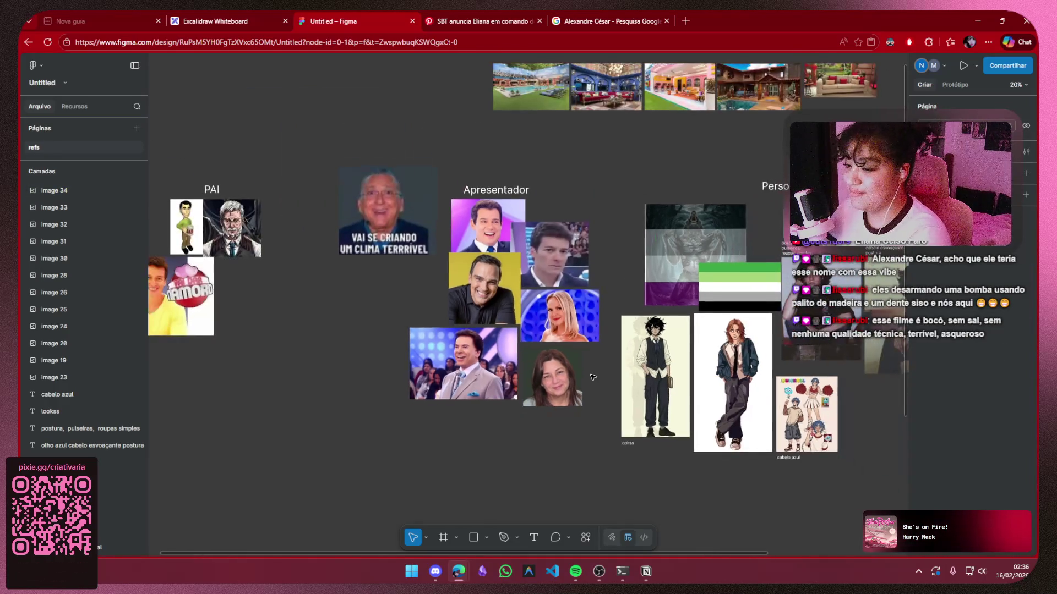
drag(564, 345, 563, 345)
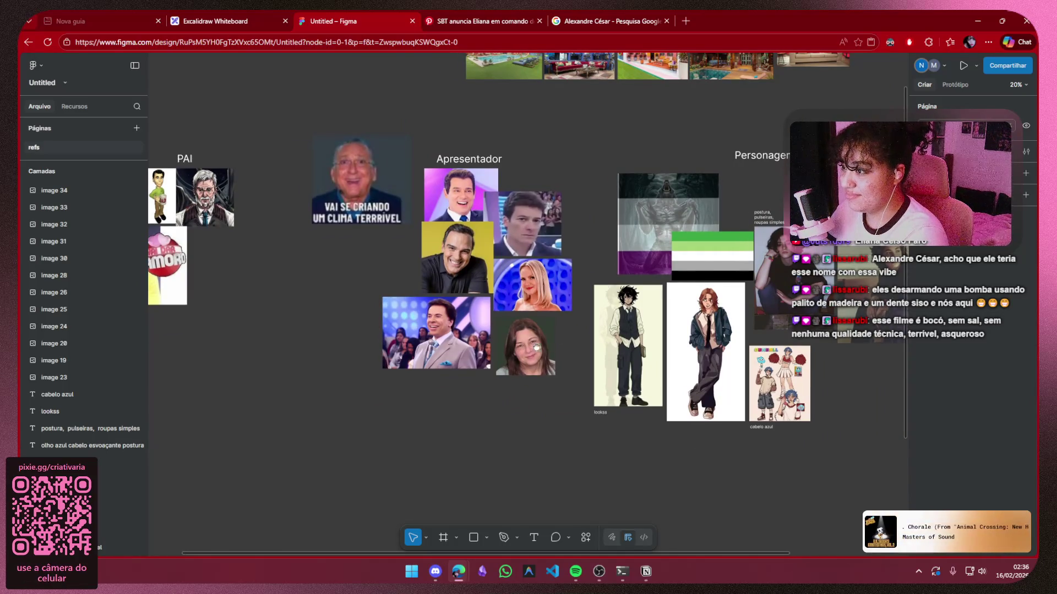
drag(536, 347, 450, 373)
scroll(526, 149, down, 2)
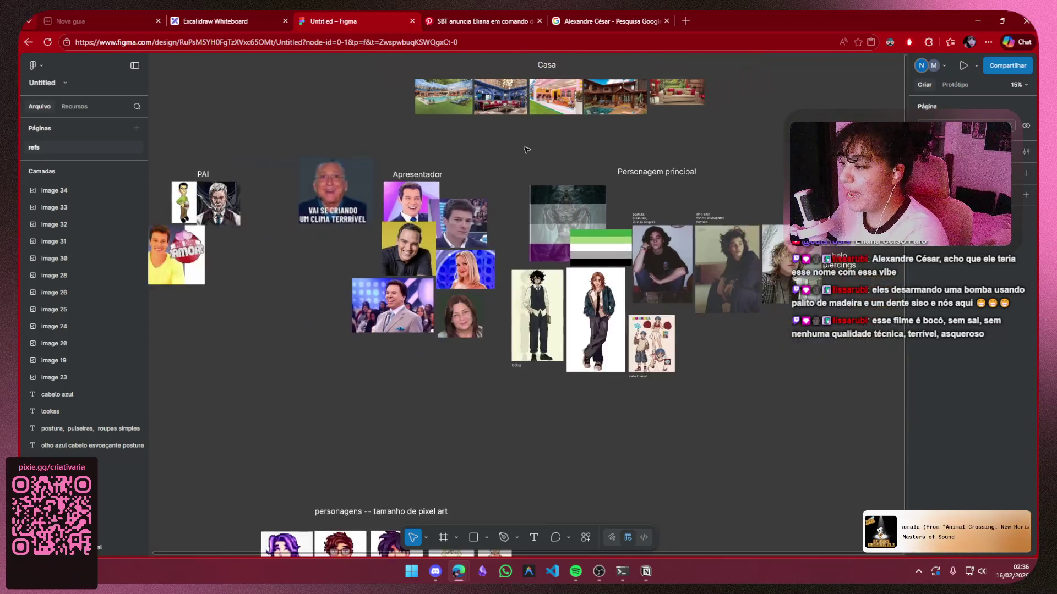
mouse_move(526, 149)
mouse_down()
mouse_move(638, 53)
mouse_move(596, 212)
mouse_up()
drag(373, 246, 377, 298)
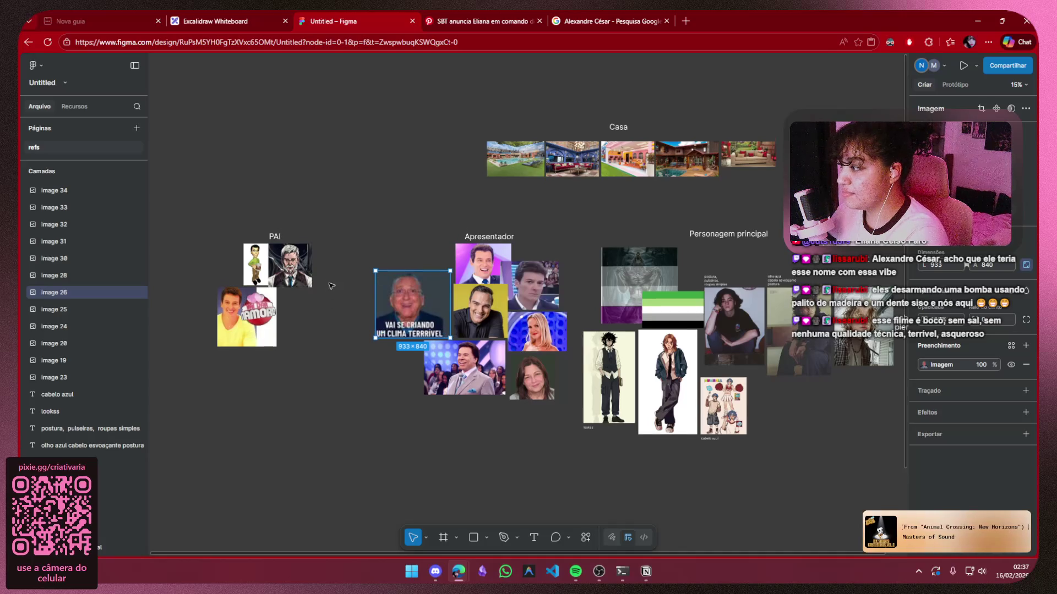
scroll(377, 298, up, 1)
Glance at the FelpoJam group chat and Criativaria lives channel, then go back to Figma
click(436, 572)
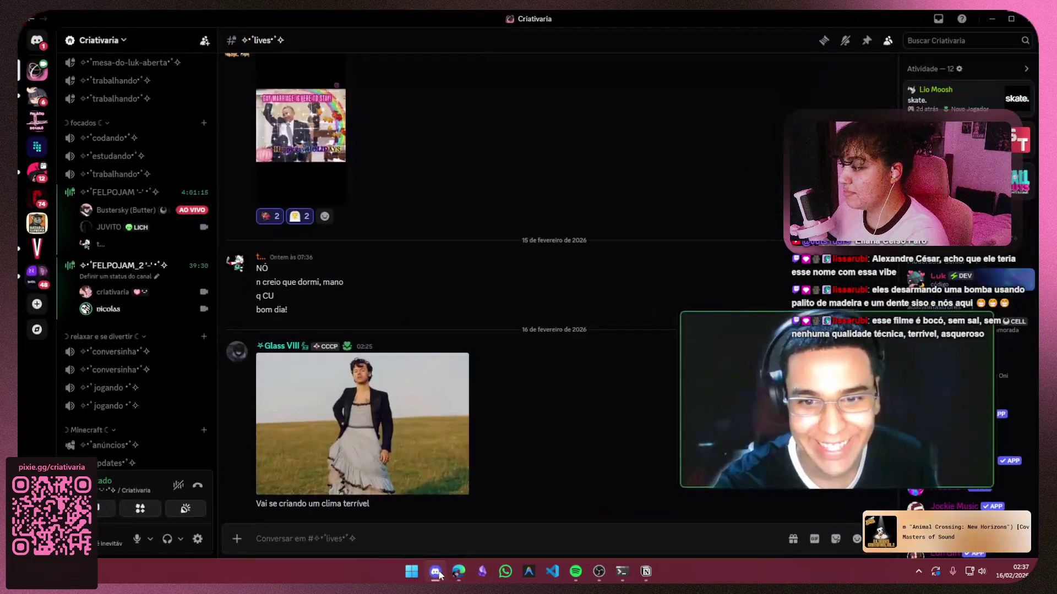
click(34, 38)
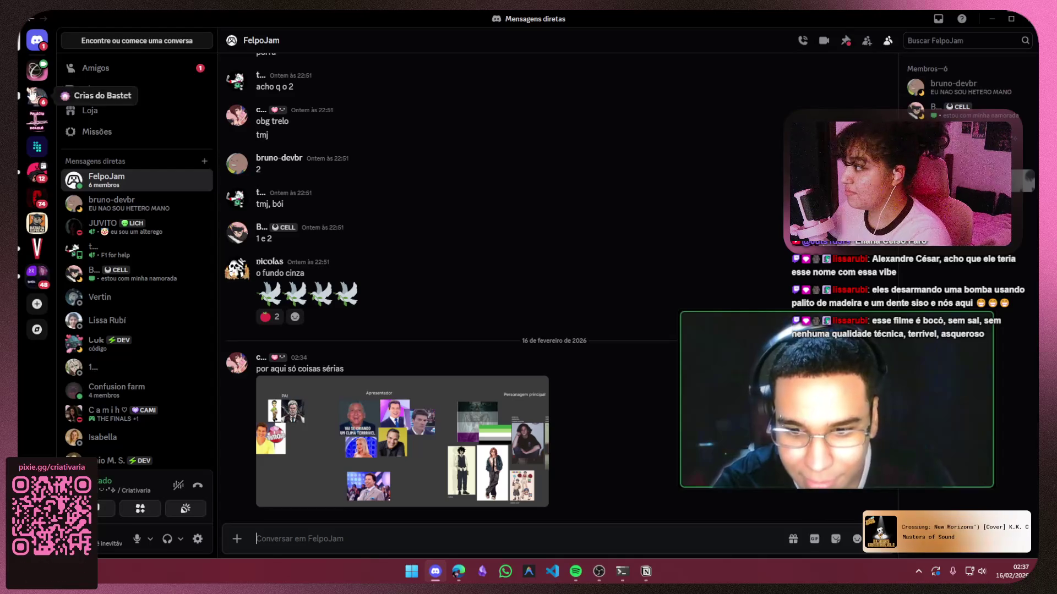
click(37, 72)
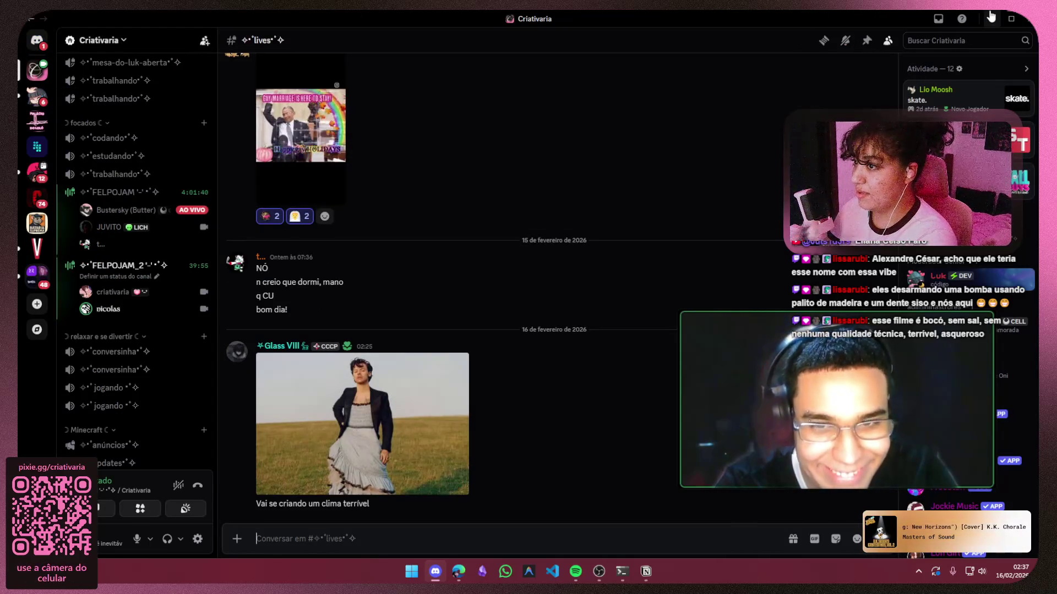
key(alt+Tab)
Paste a new woman's photo and nudge it into the Apresentador cluster
drag(508, 408, 487, 392)
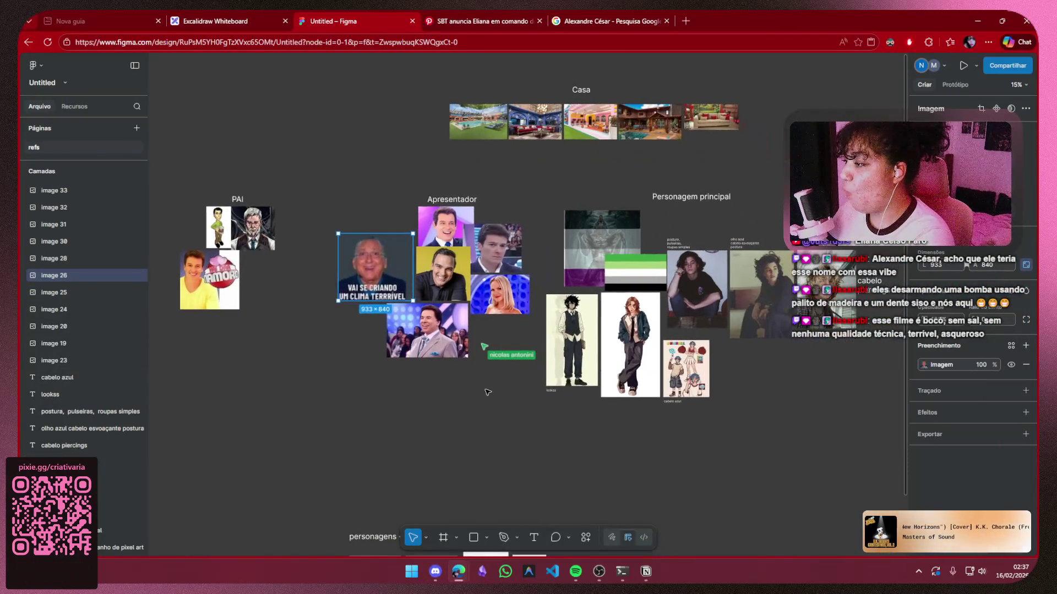
click(479, 392)
scroll(471, 391, up, 5)
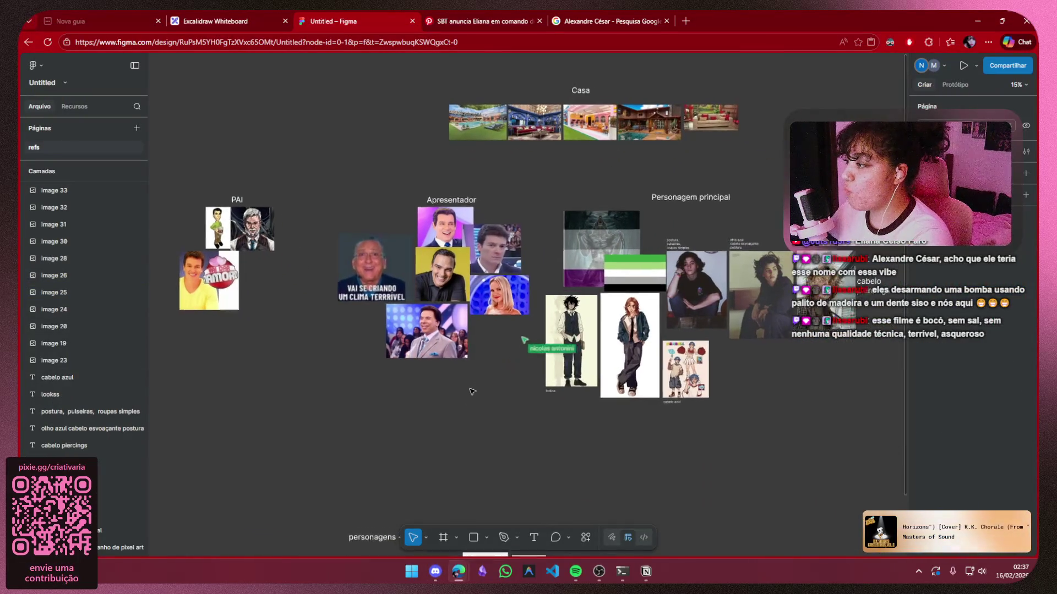
key(ctrl+v)
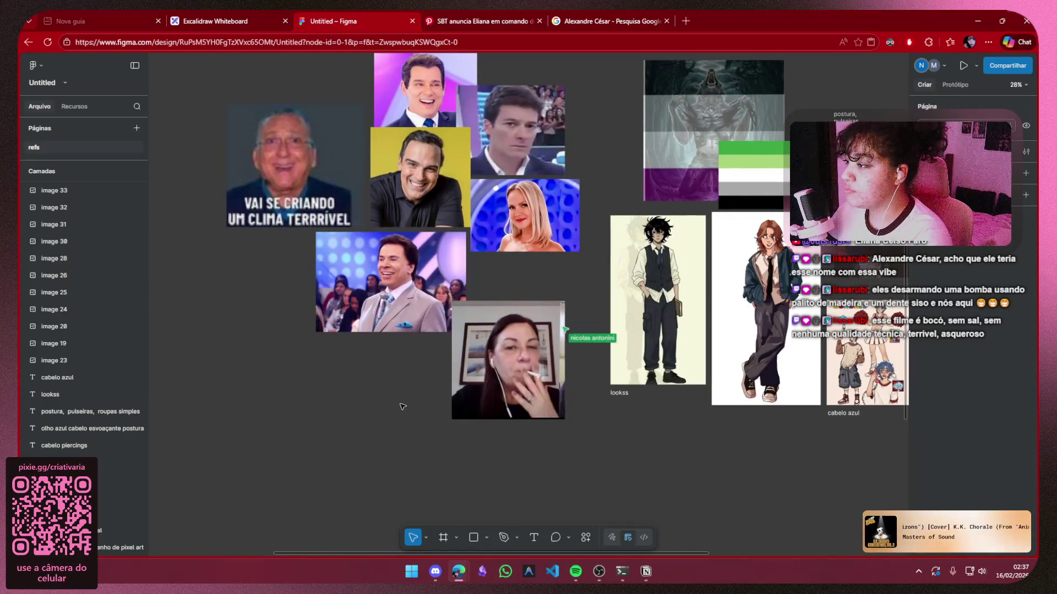
click(445, 428)
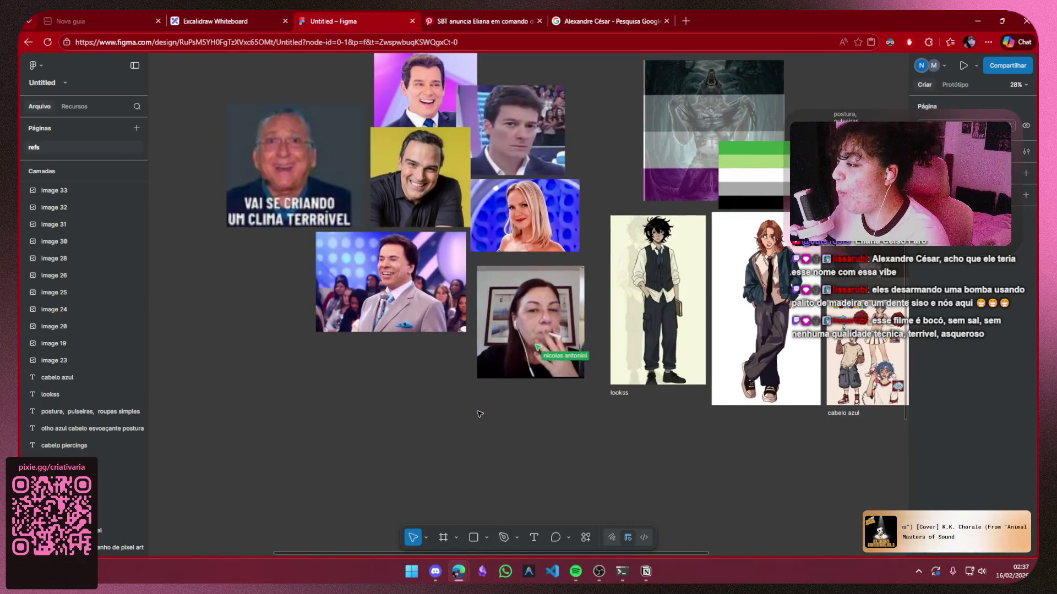
drag(529, 324, 524, 319)
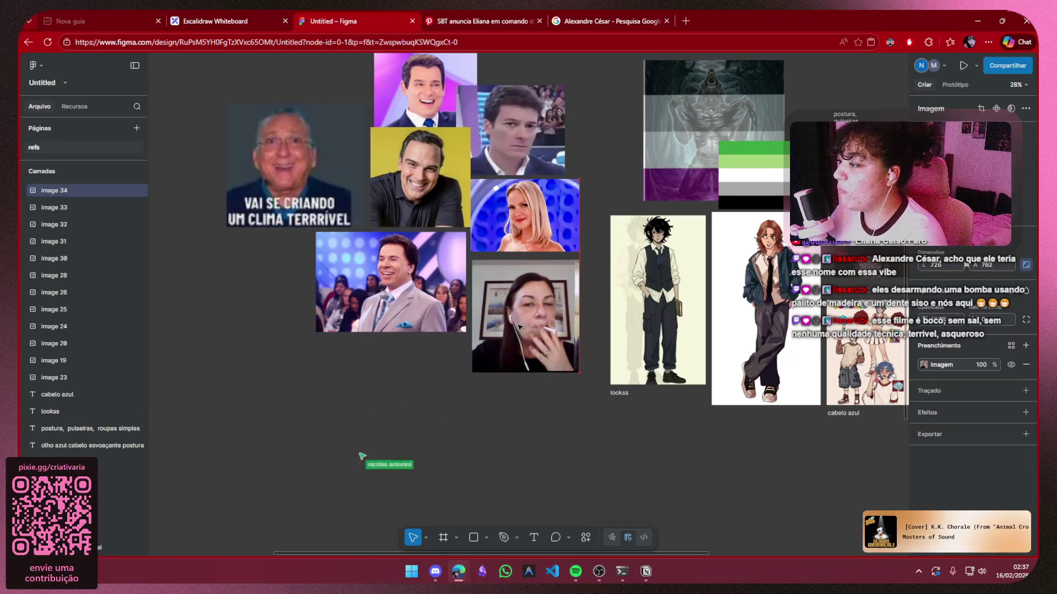
click(369, 393)
Move the whole Personagem principal group further right
scroll(368, 393, down, 5)
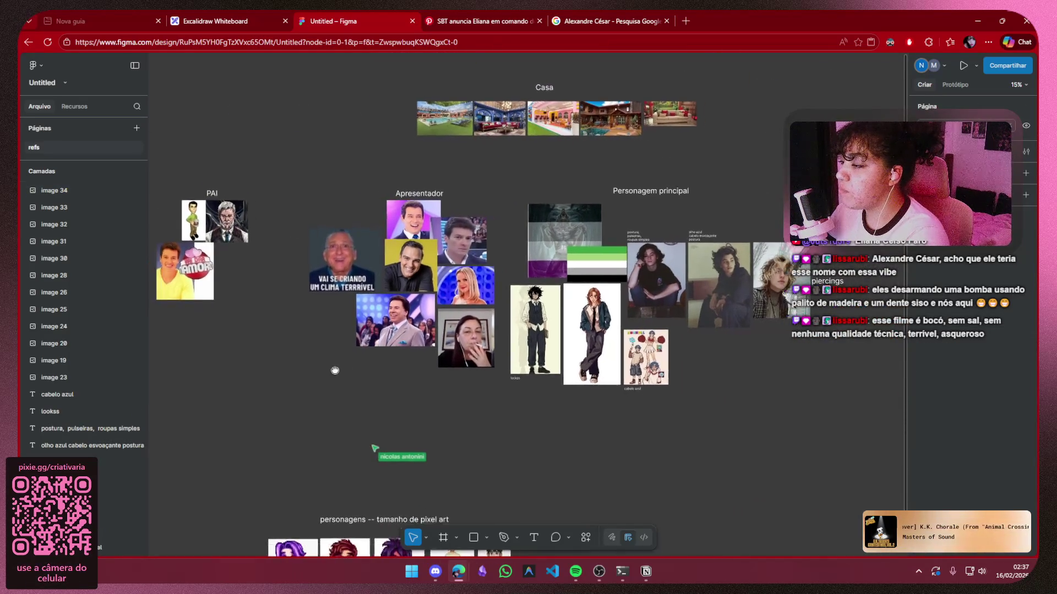
drag(311, 367, 376, 367)
mouse_move(505, 161)
mouse_down()
mouse_move(539, 378)
mouse_move(844, 421)
mouse_up()
drag(637, 285, 662, 286)
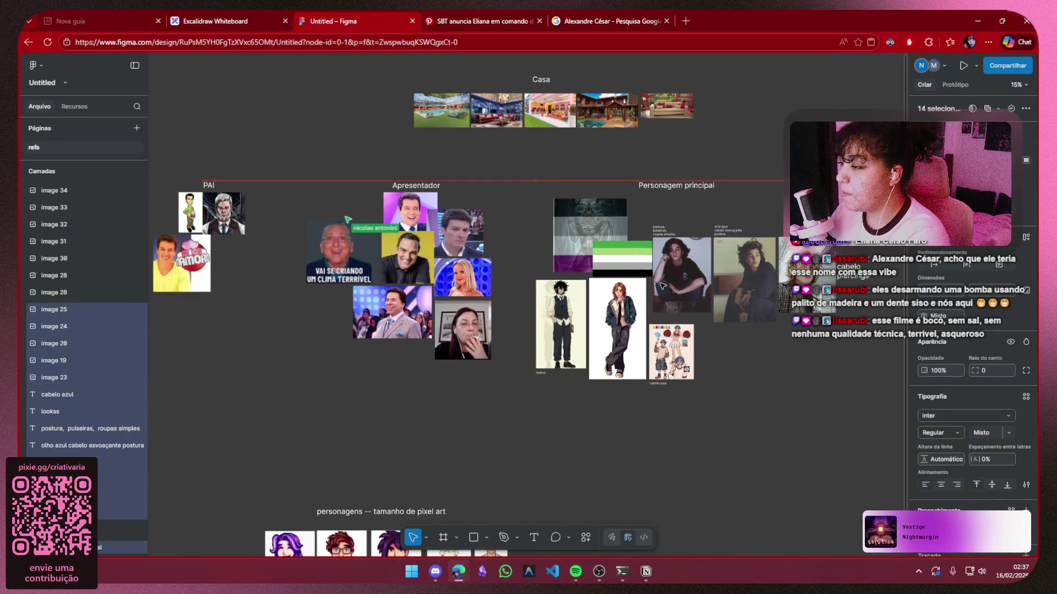
click(456, 428)
Centre the pixel-art characters row beneath the board
scroll(401, 408, down, 3)
drag(391, 416, 449, 355)
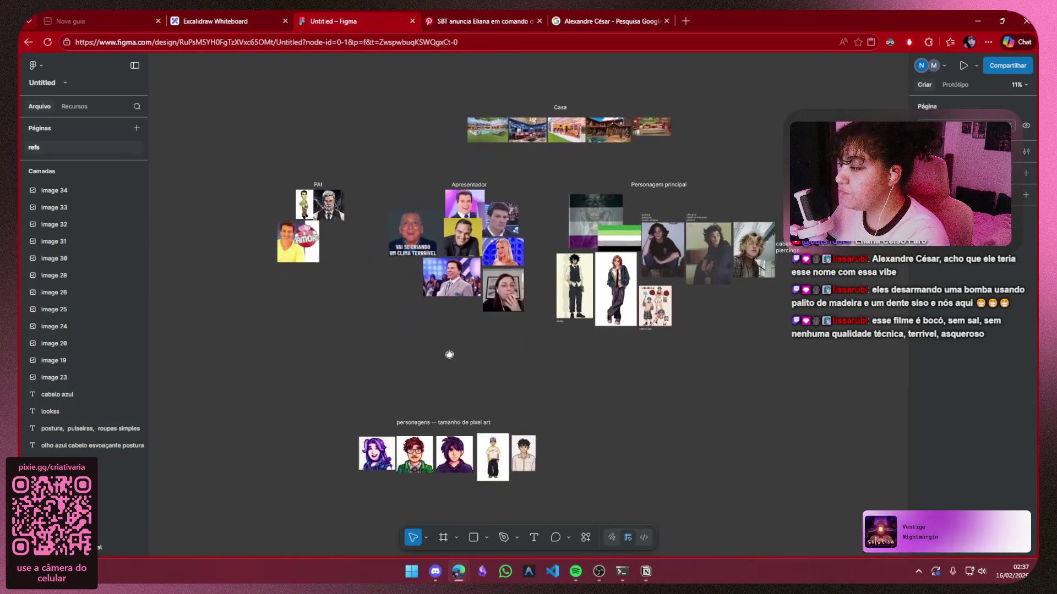
drag(604, 397, 389, 514)
mouse_move(434, 460)
mouse_down()
mouse_move(377, 430)
mouse_move(358, 394)
mouse_up()
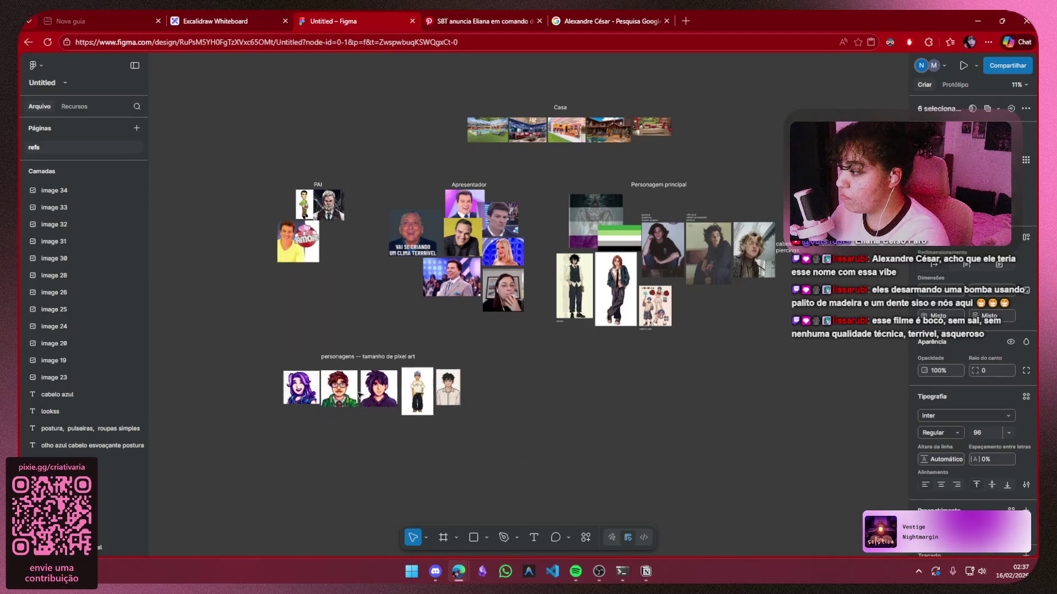
click(541, 393)
drag(485, 342, 245, 455)
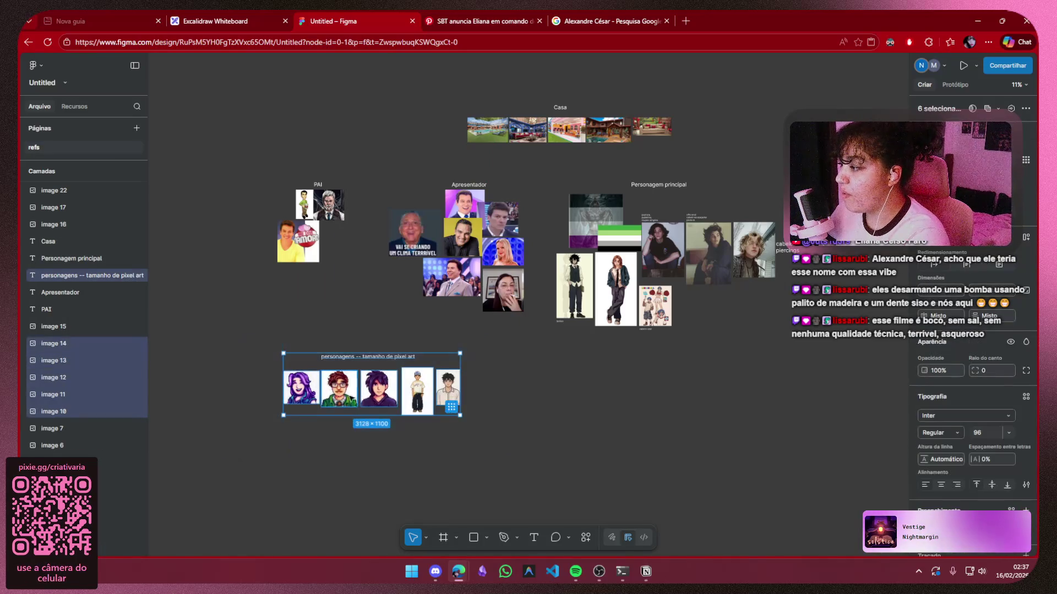
mouse_move(417, 391)
mouse_down()
mouse_move(538, 457)
mouse_move(522, 462)
mouse_up()
drag(433, 462, 434, 463)
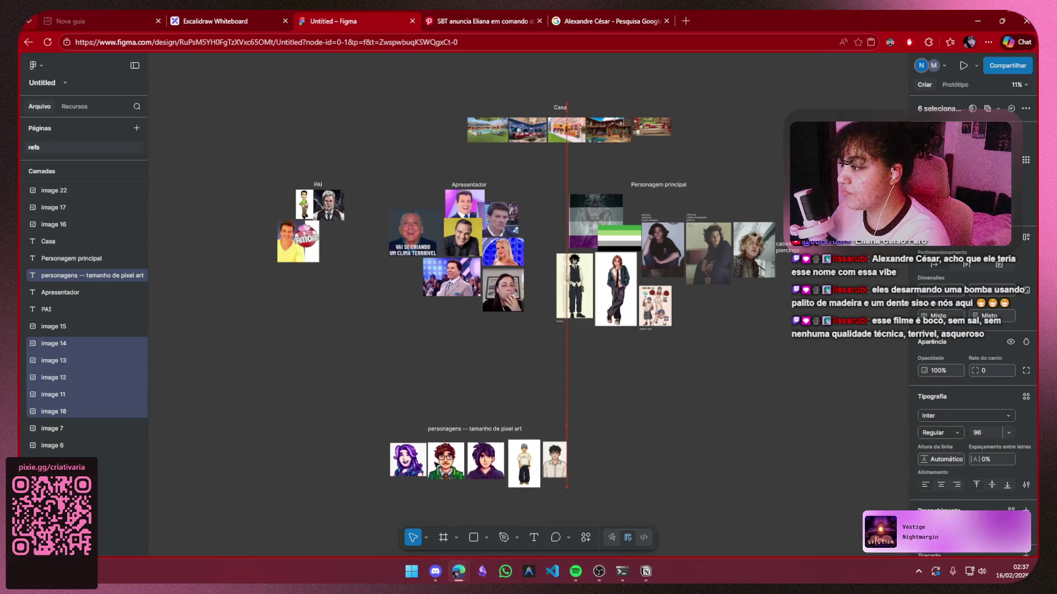
click(513, 393)
Bring the Casa photos into view, then switch to Notion
scroll(512, 392, up, 3)
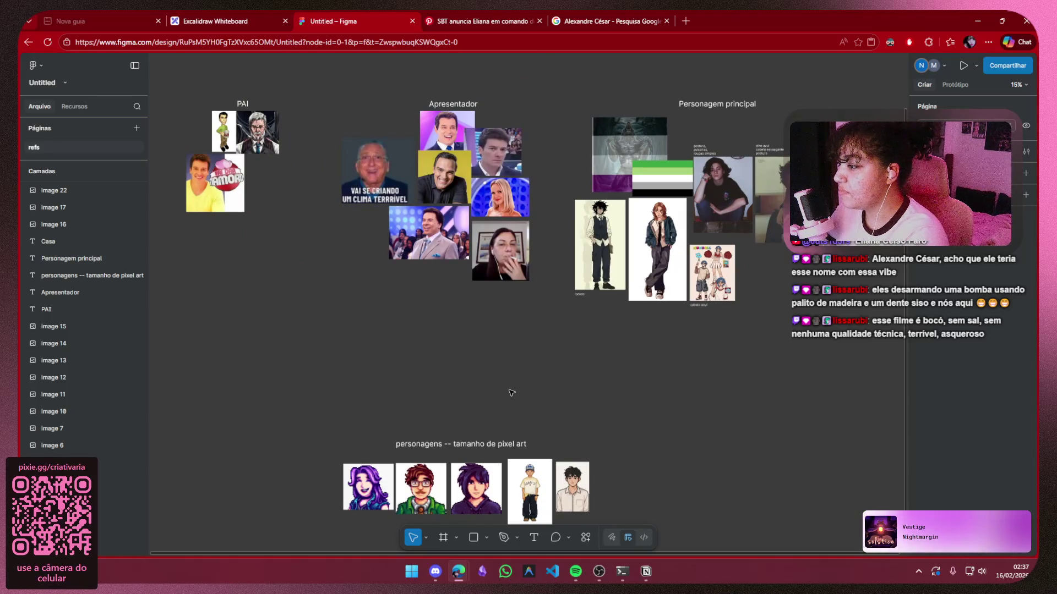
drag(512, 392, 504, 451)
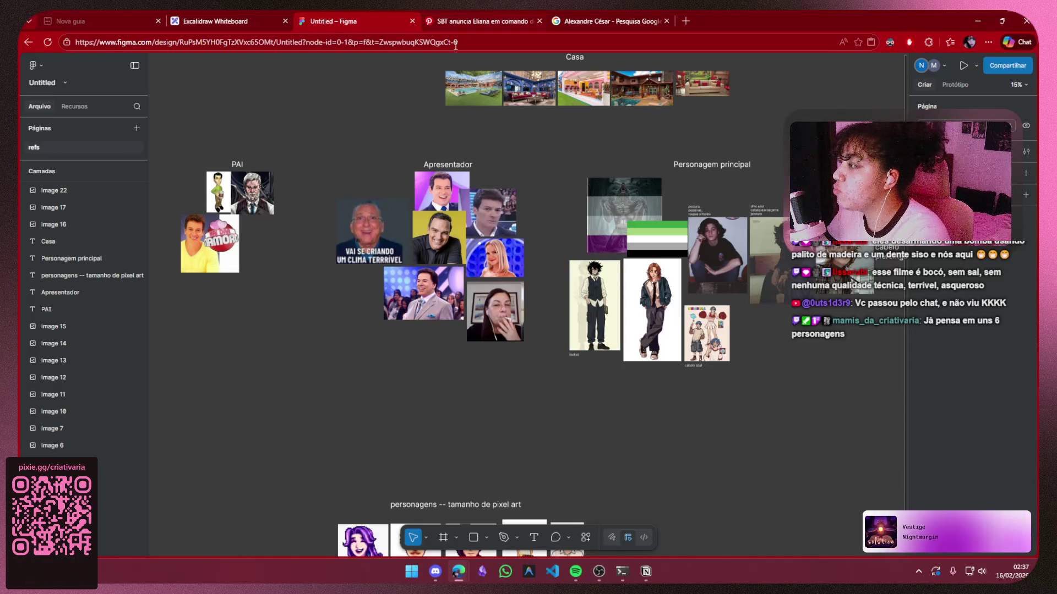
click(646, 571)
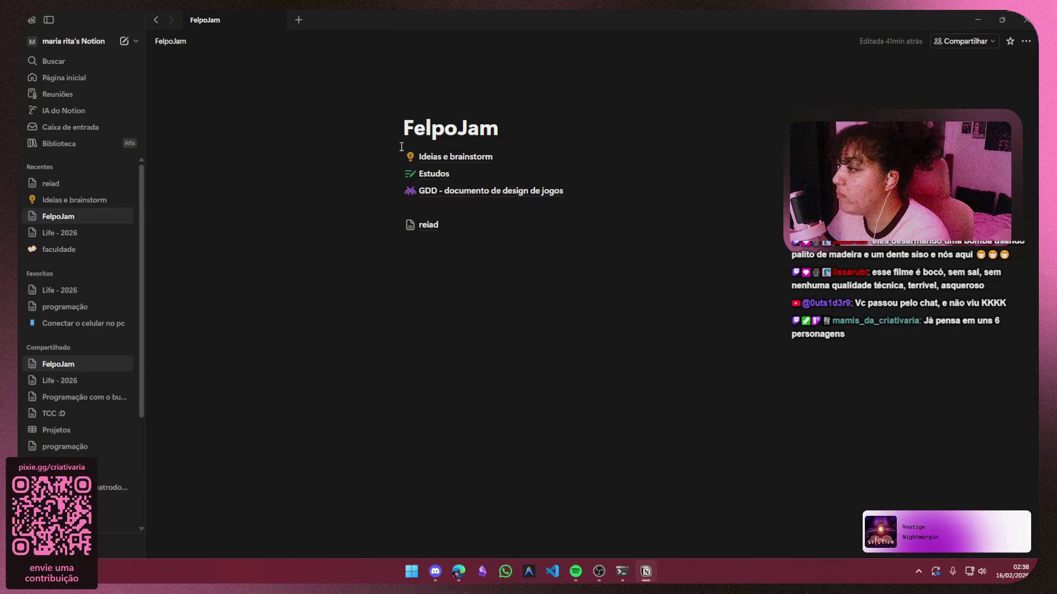
Review the PERSONAGENS notes under reiad, return to reiad, and restore down the Notion window
click(428, 225)
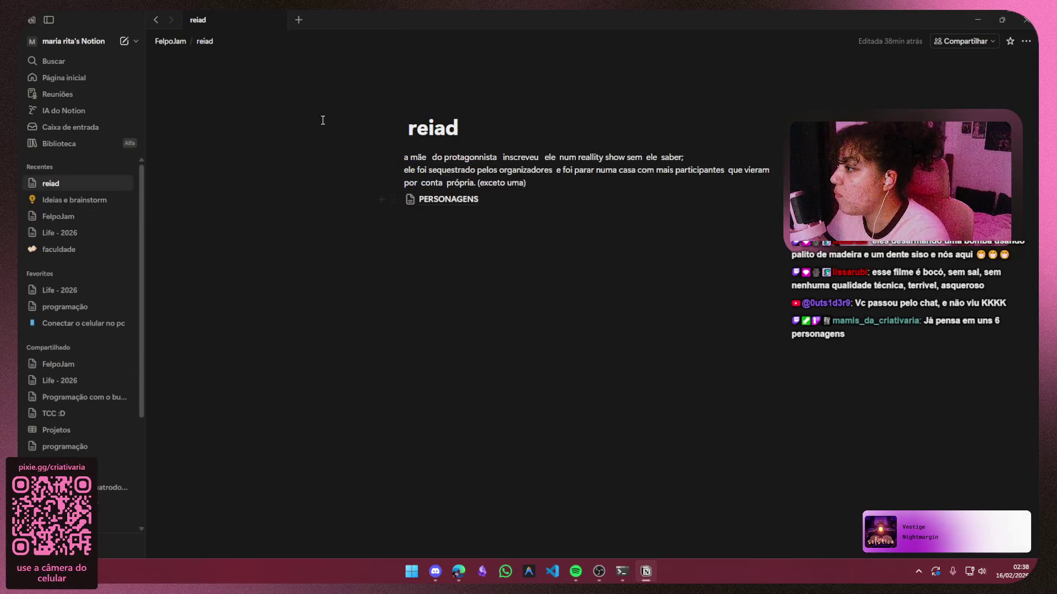
click(493, 197)
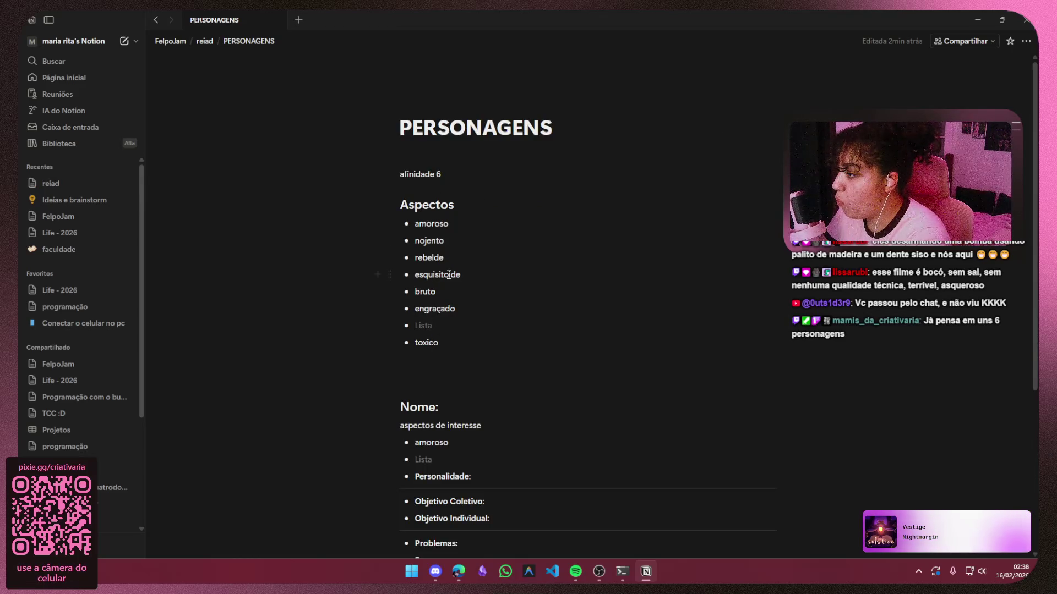
scroll(439, 342, down, 4)
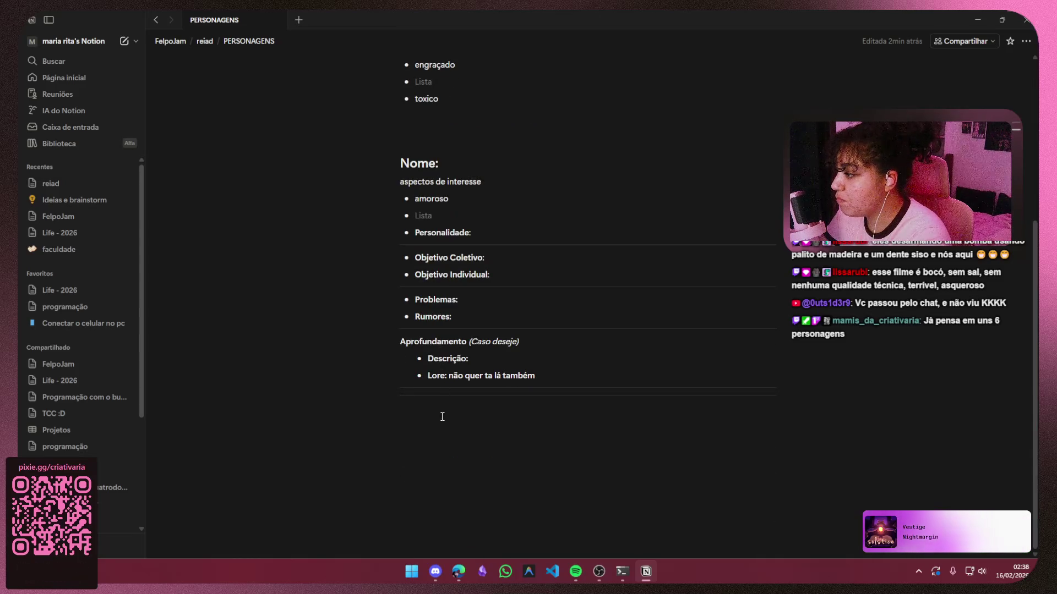
scroll(446, 407, up, 4)
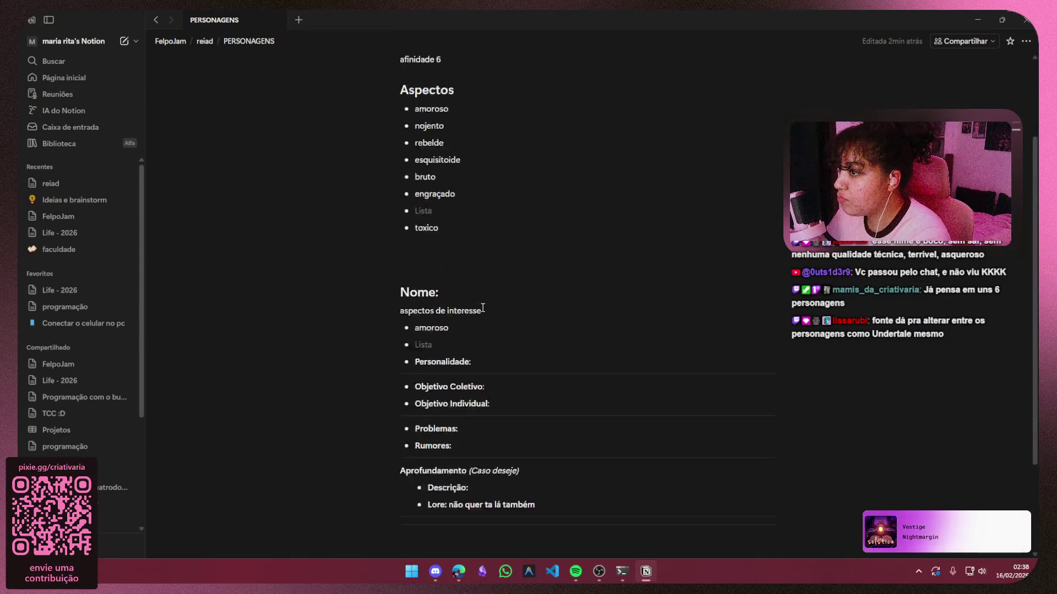
click(204, 41)
click(992, 15)
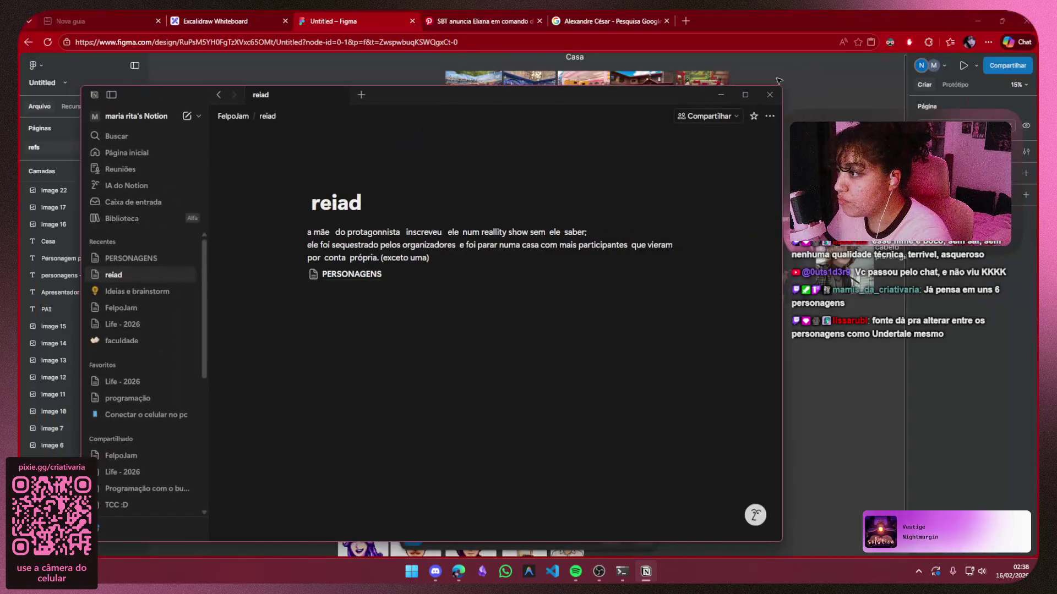
Hide Notion, look over the board down to the pixel-art row, then bring Notion back
click(710, 90)
scroll(553, 340, down, 5)
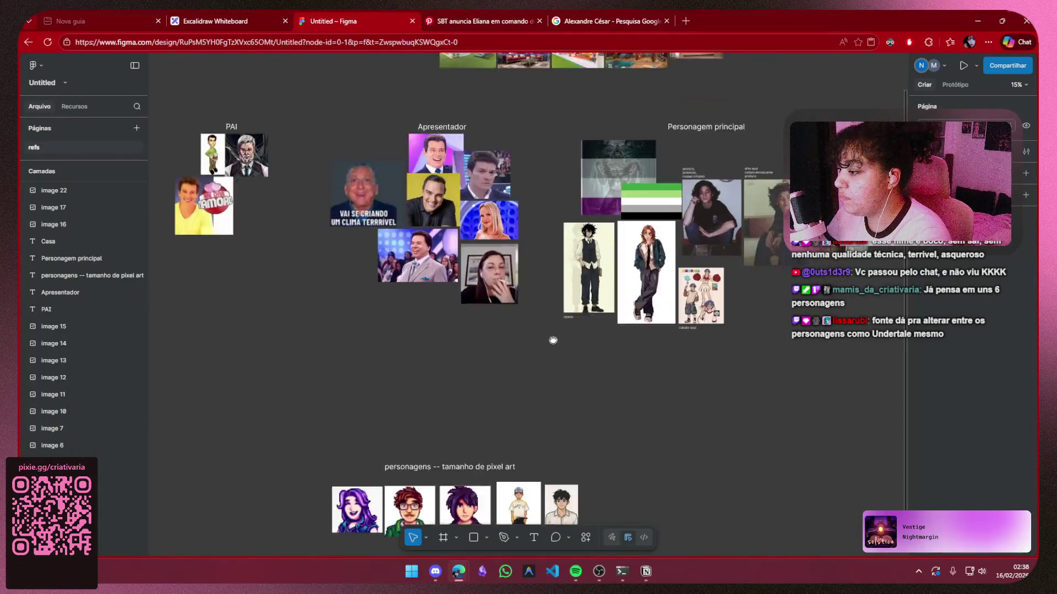
scroll(543, 472, up, 6)
mouse_move(542, 472)
mouse_down()
mouse_move(556, 470)
mouse_move(570, 384)
mouse_up()
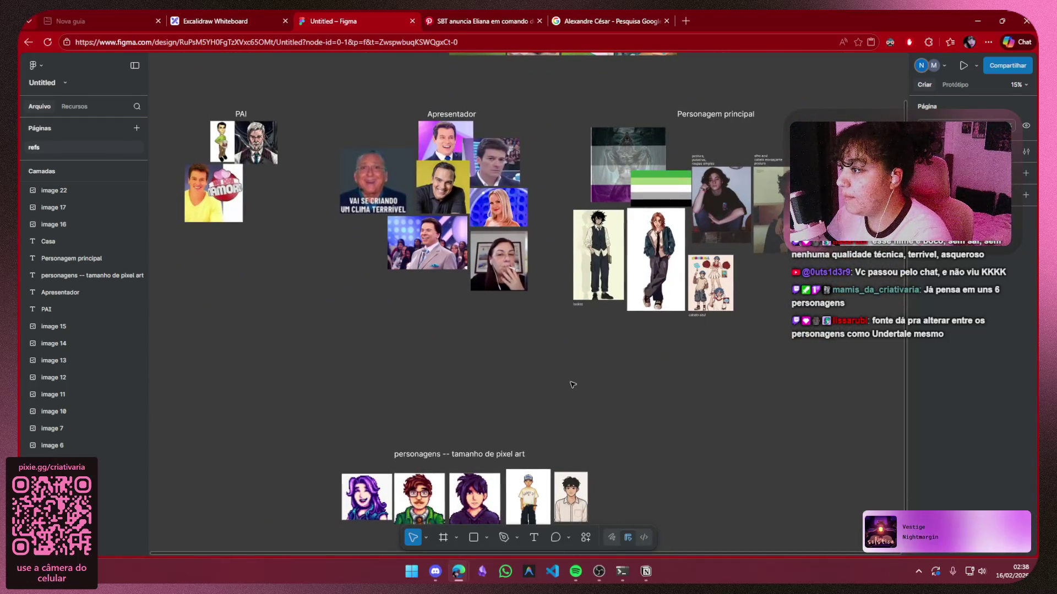
scroll(559, 392, up, 3)
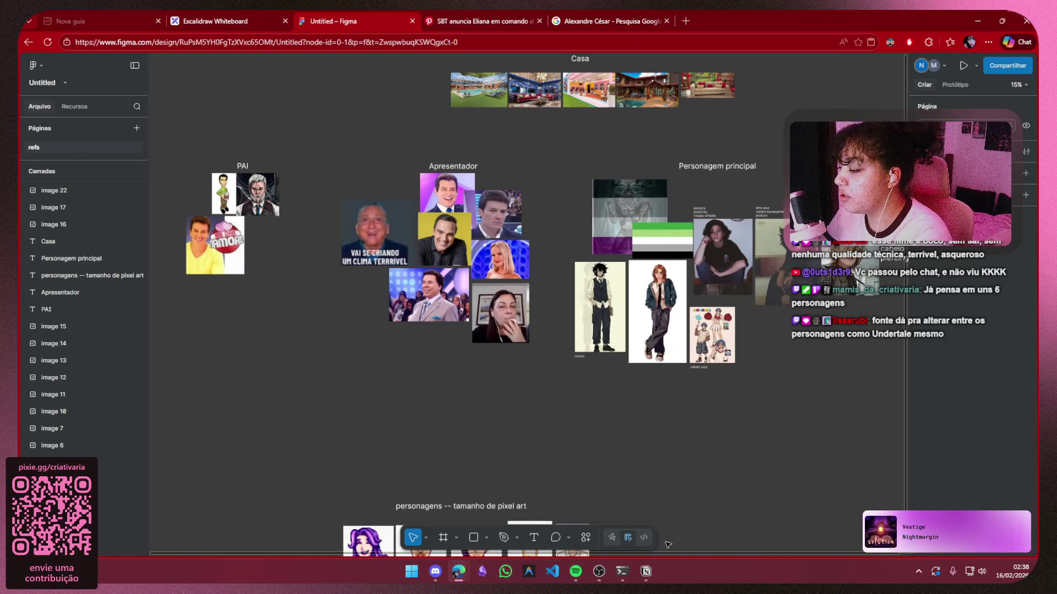
click(645, 571)
Browse the GDD and KPLAY pages, then open Pixel Art - só os maiores under Estudos and scroll
click(232, 116)
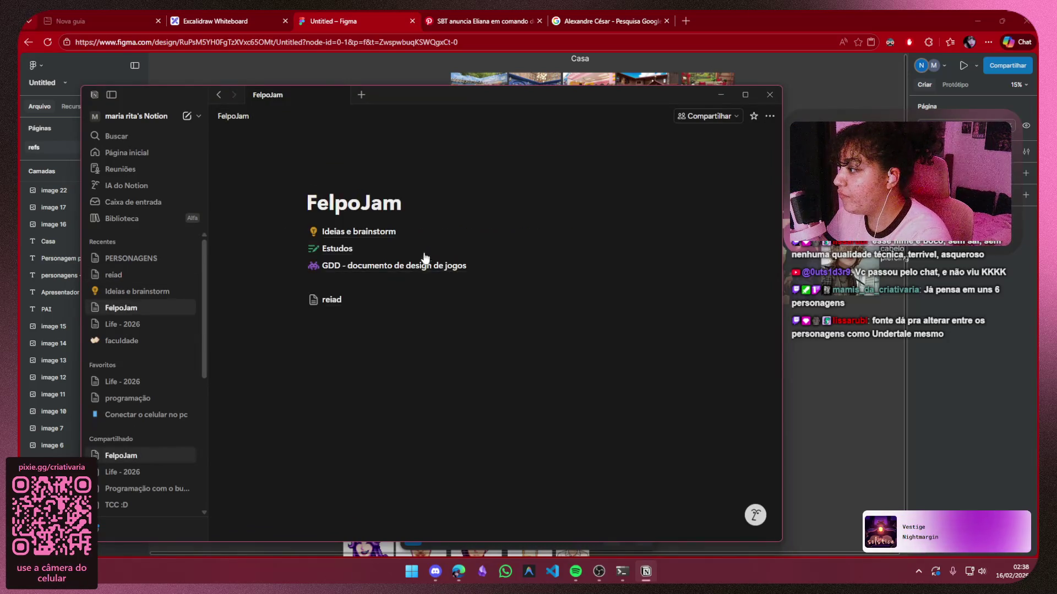
mouse_move(400, 267)
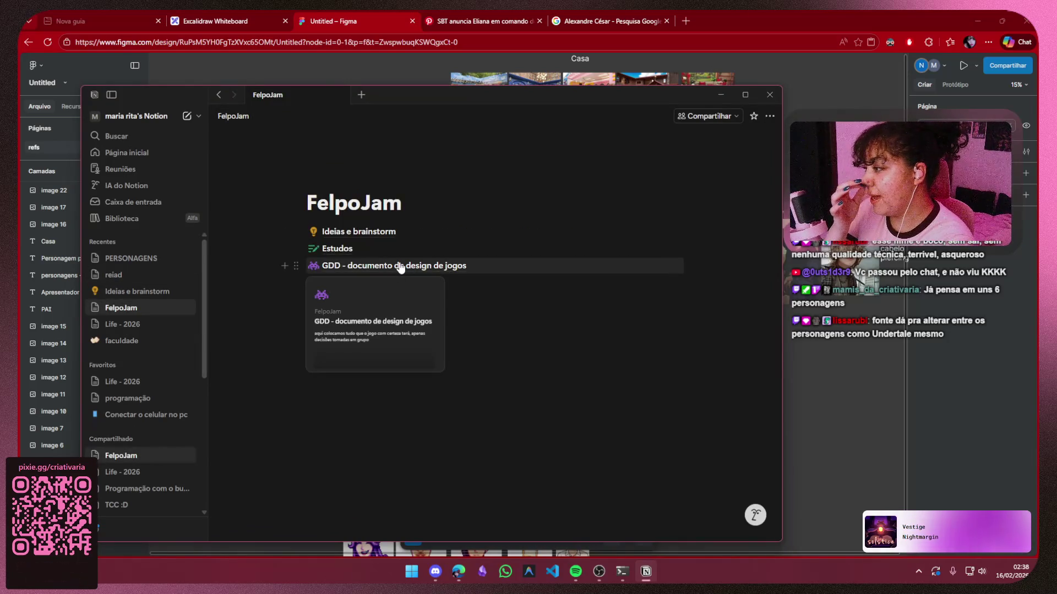
click(400, 267)
click(232, 117)
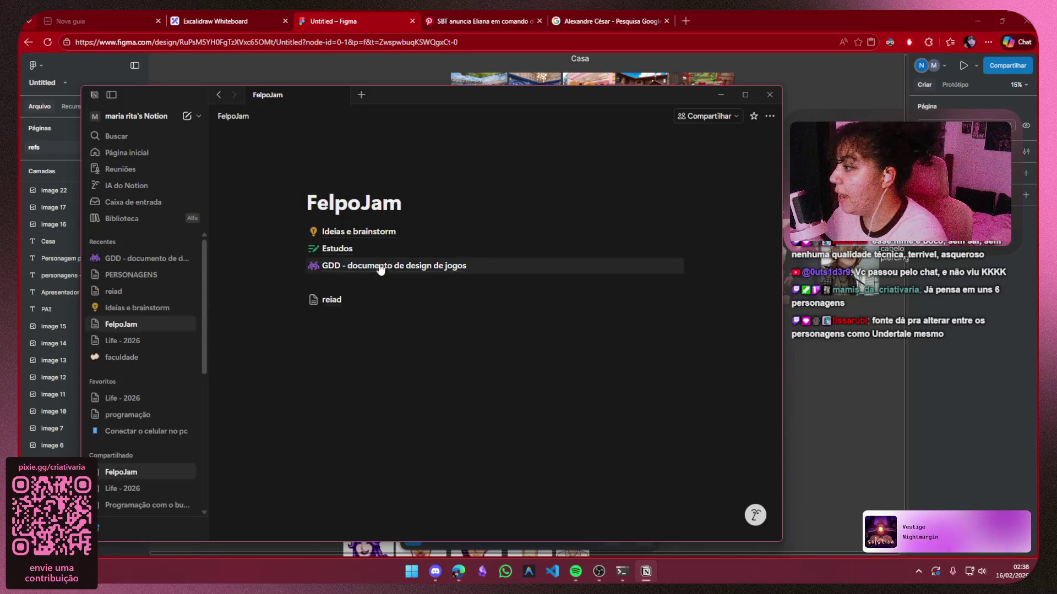
click(361, 243)
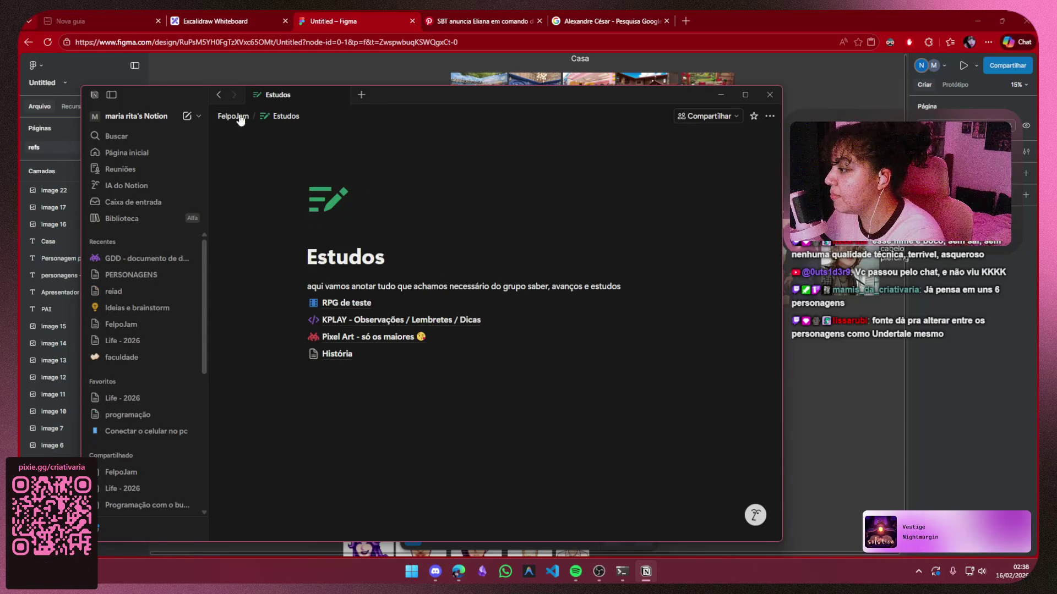
click(376, 324)
click(284, 115)
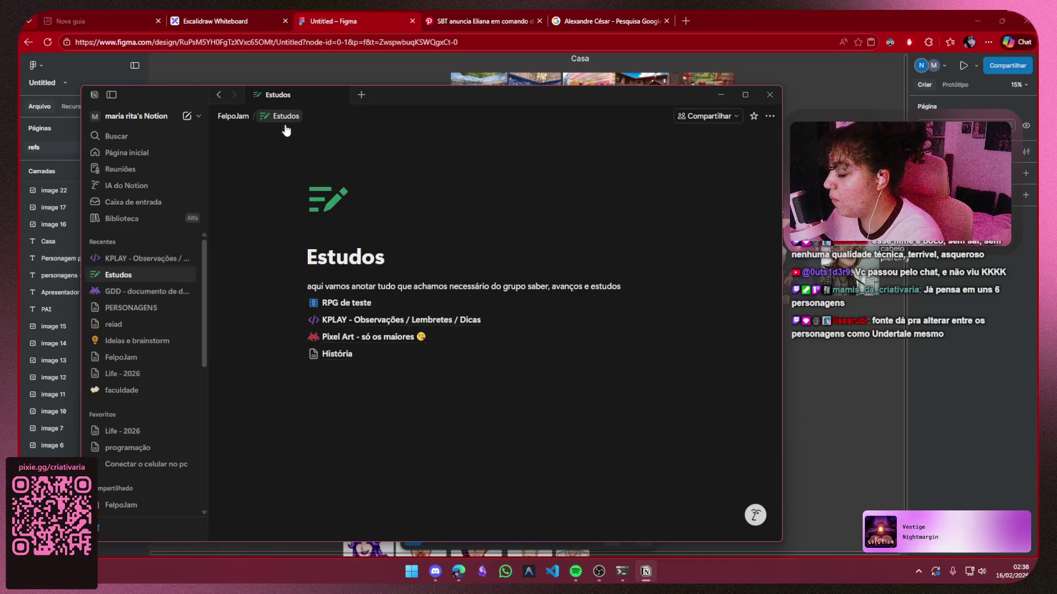
click(360, 331)
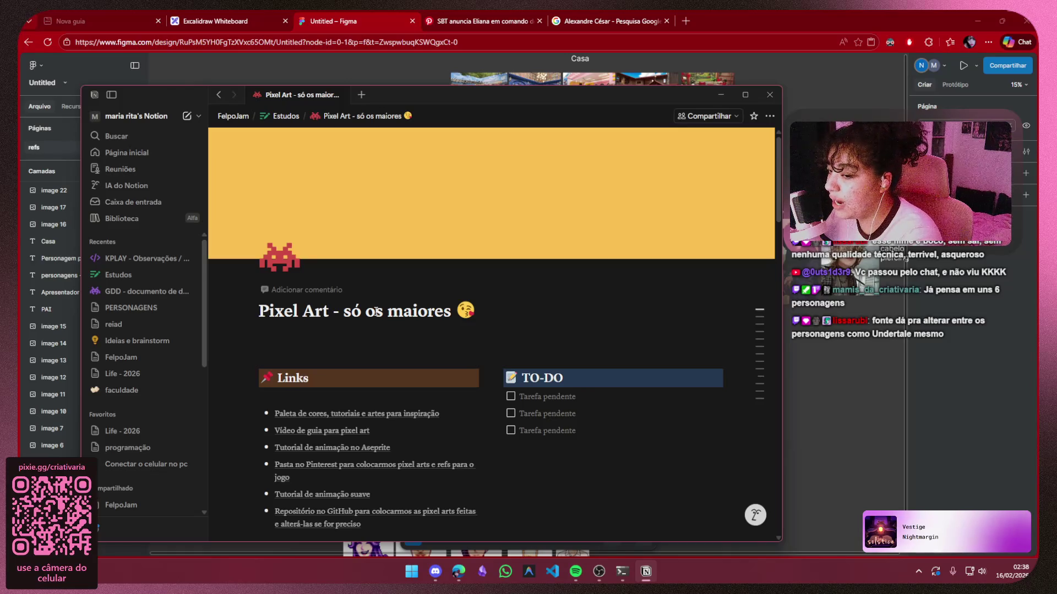
scroll(376, 311, down, 3)
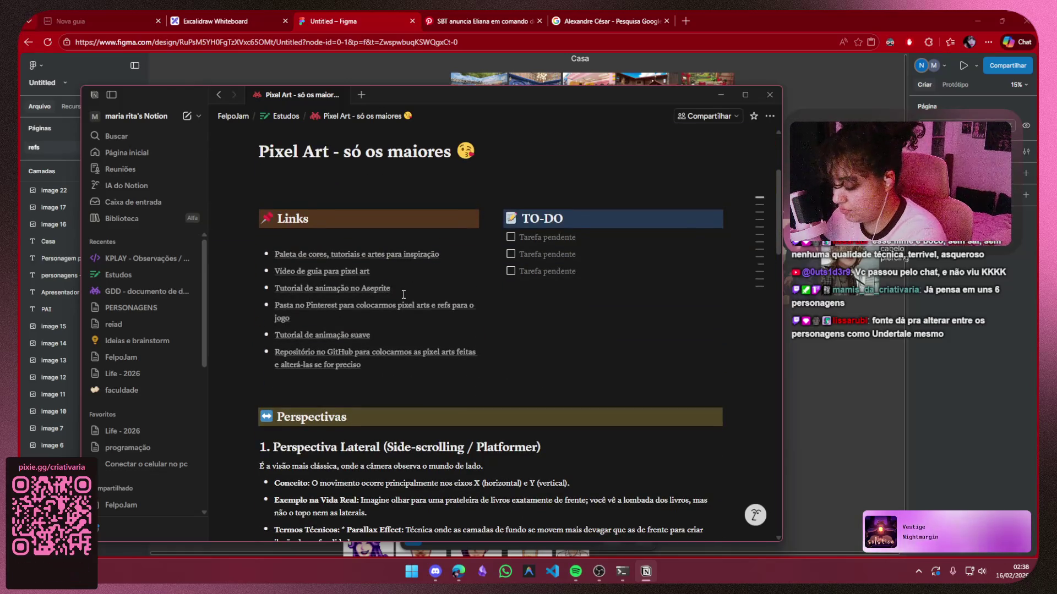
Open lospec.com from the Links list in a new tab and scroll its home page down and back up
click(405, 263)
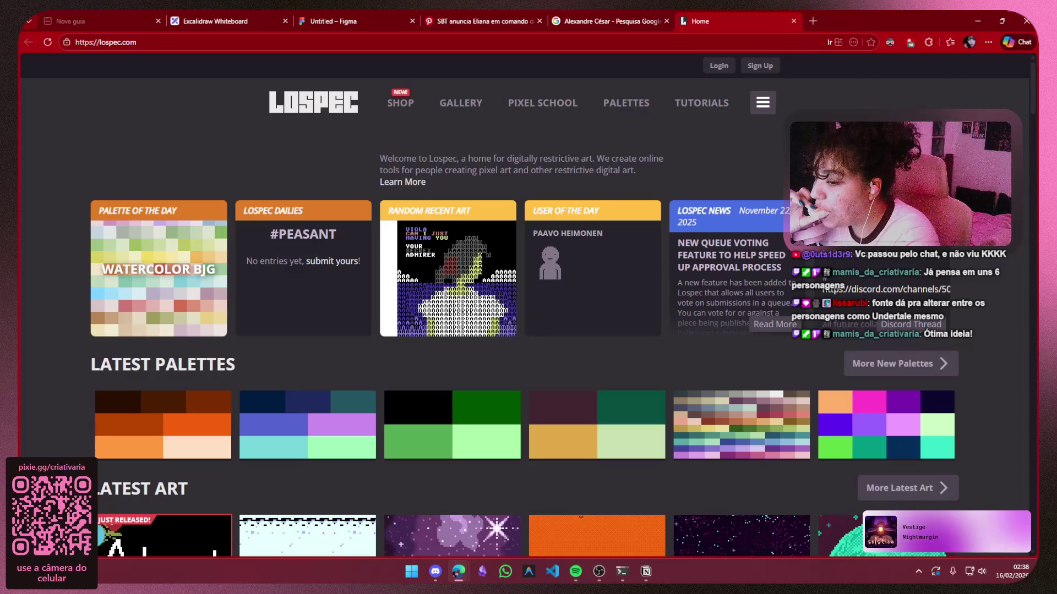
scroll(523, 316, down, 3)
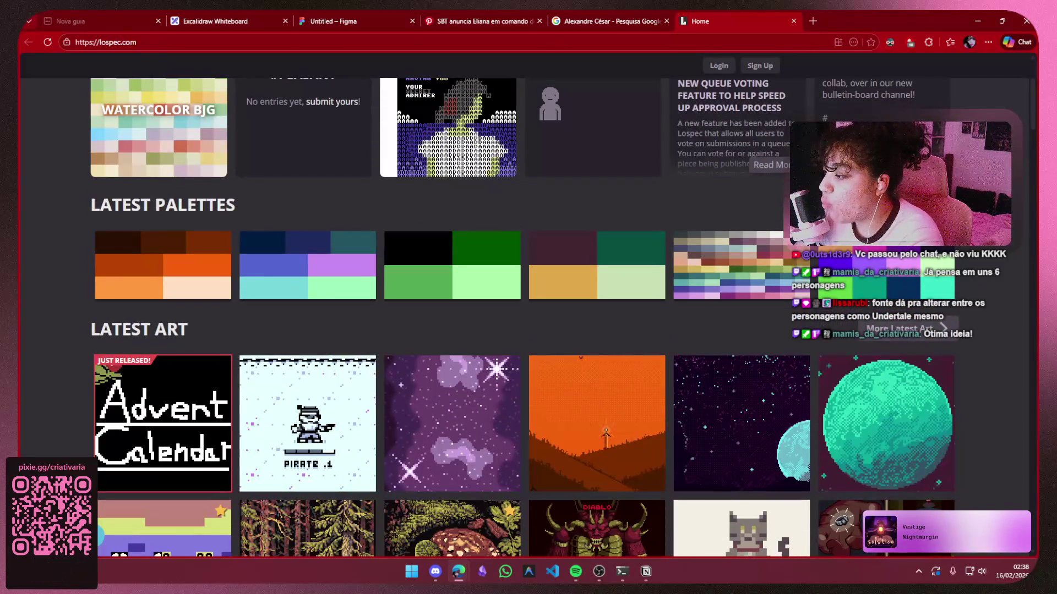
scroll(523, 317, down, 3)
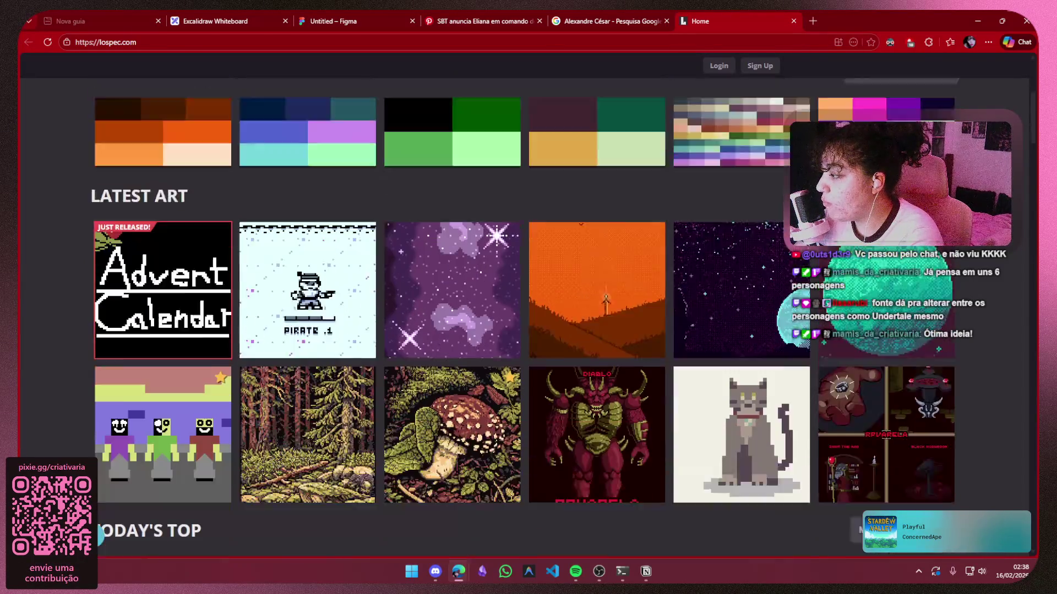
scroll(522, 317, down, 4)
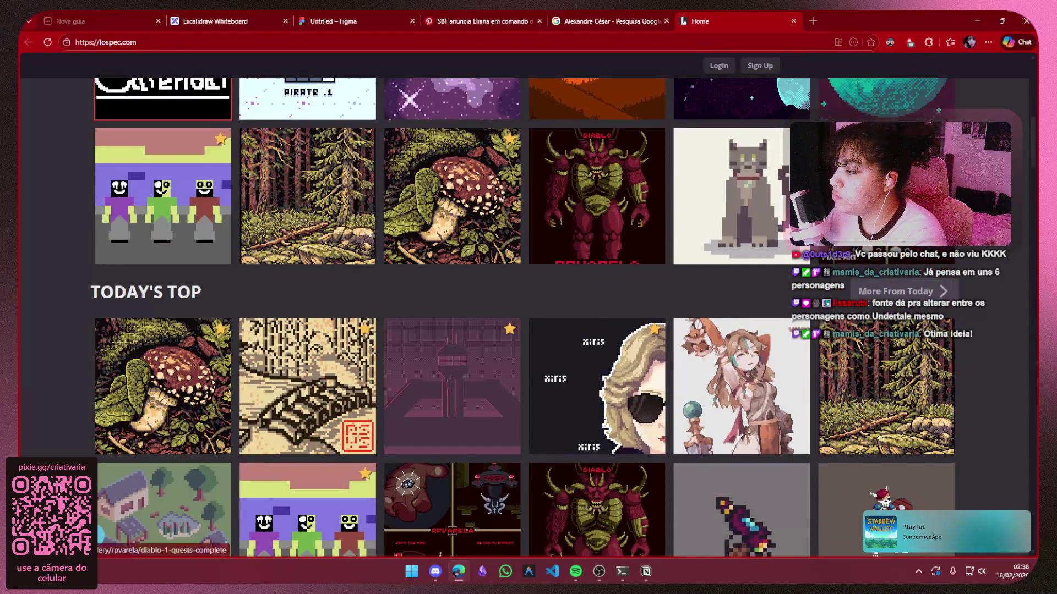
scroll(1012, 218, down, 10)
scroll(1012, 218, down, 3)
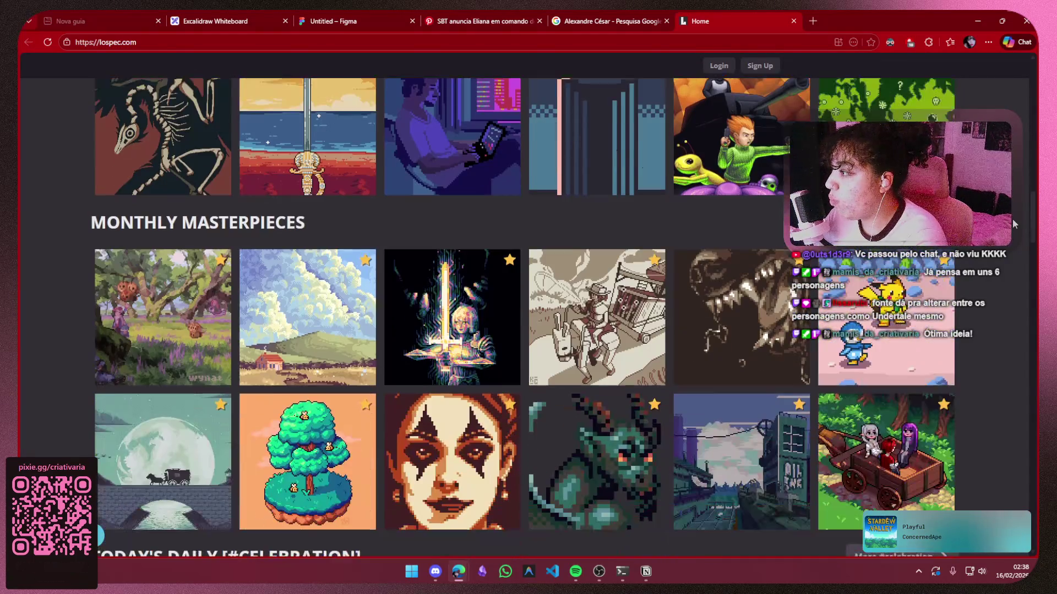
scroll(1012, 219, up, 15)
scroll(1012, 215, up, 9)
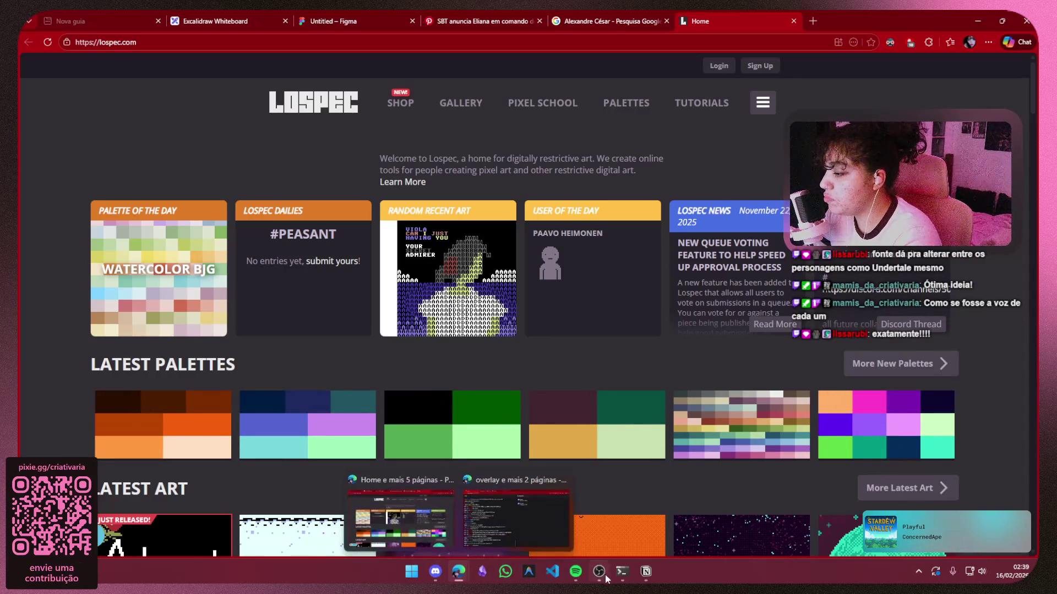
Bring the Notion 'Pixel Art - só os maiores' page back and click around its TO-DO heading
click(646, 573)
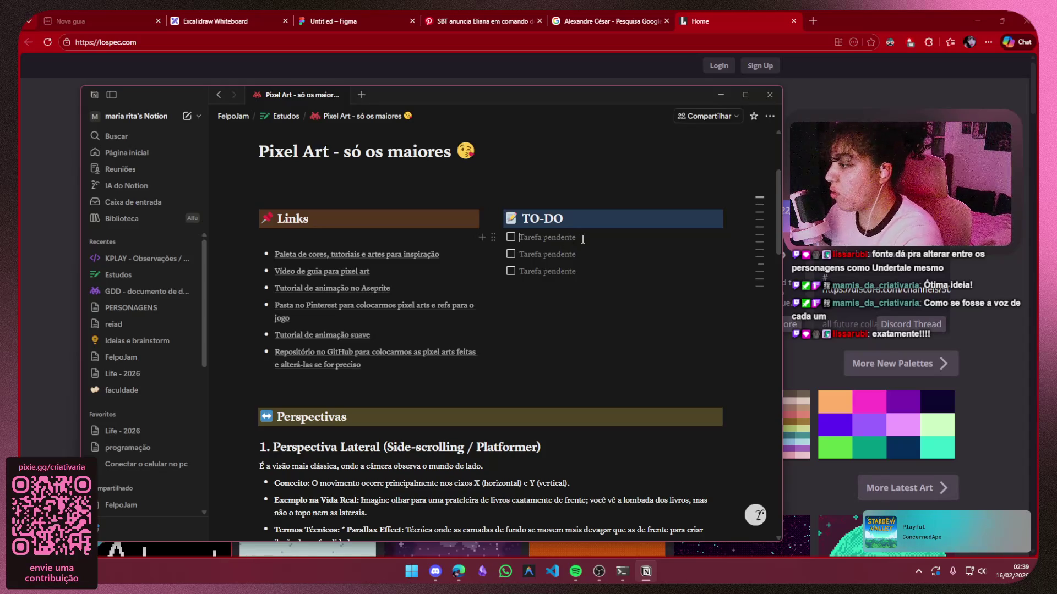
click(562, 306)
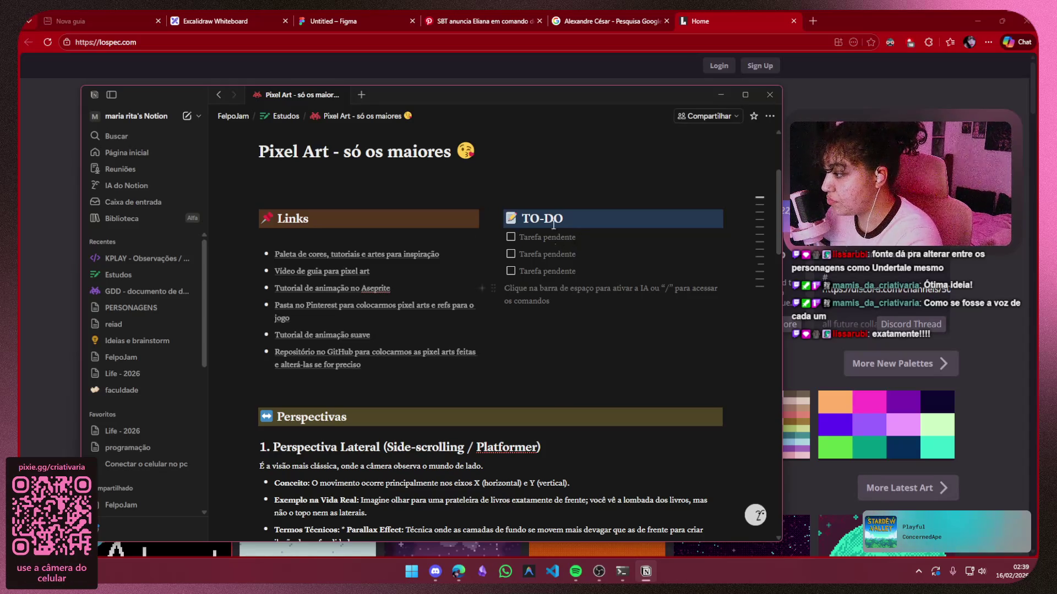
triple_click(492, 220)
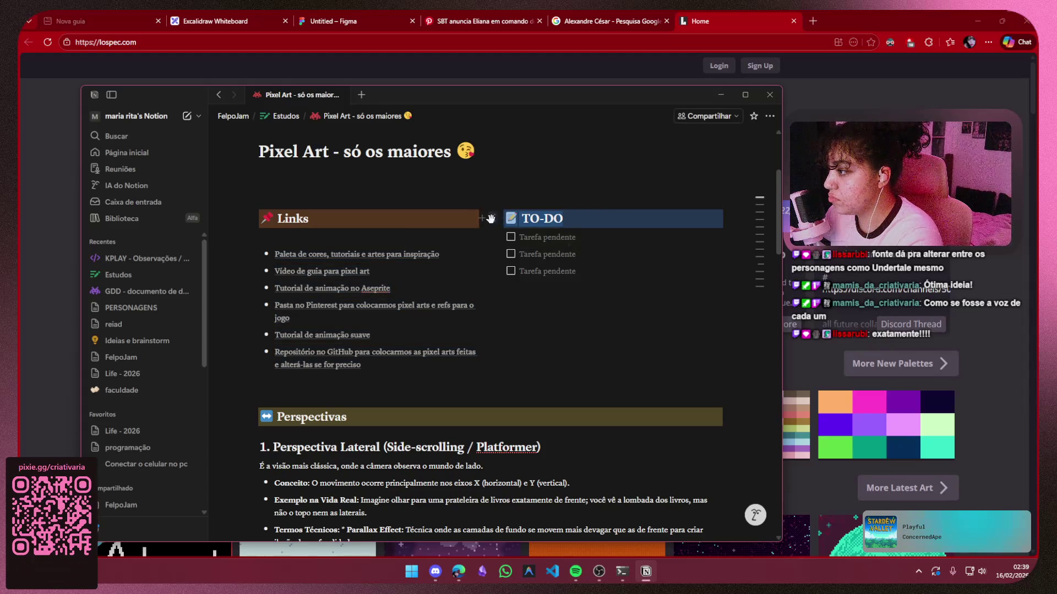
click(556, 220)
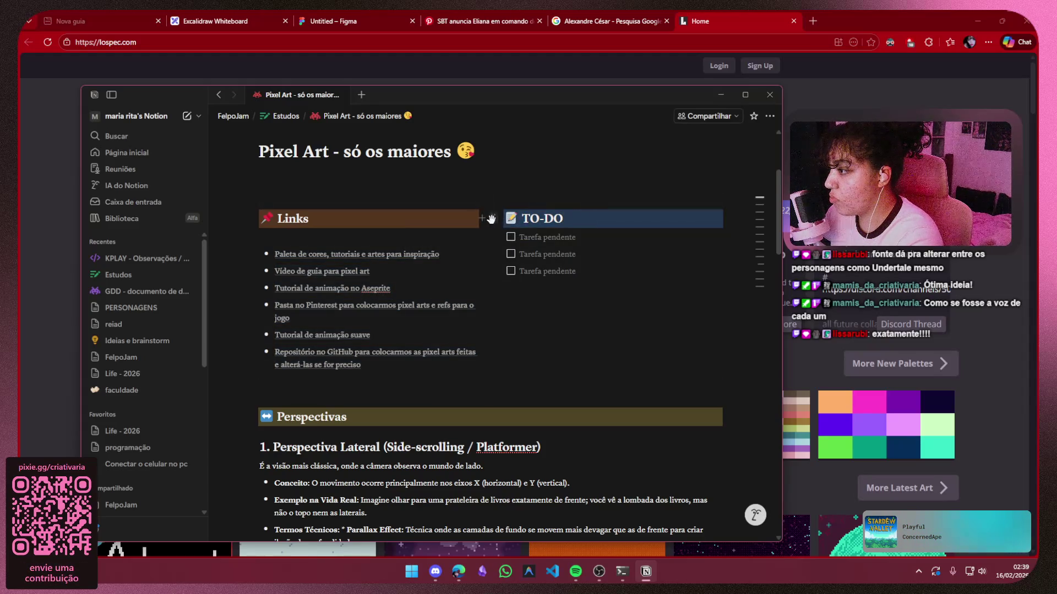
Duplicate the TO-DO heading, move the copy below the three tasks, and rename it 'Ideias'
click(491, 218)
click(468, 209)
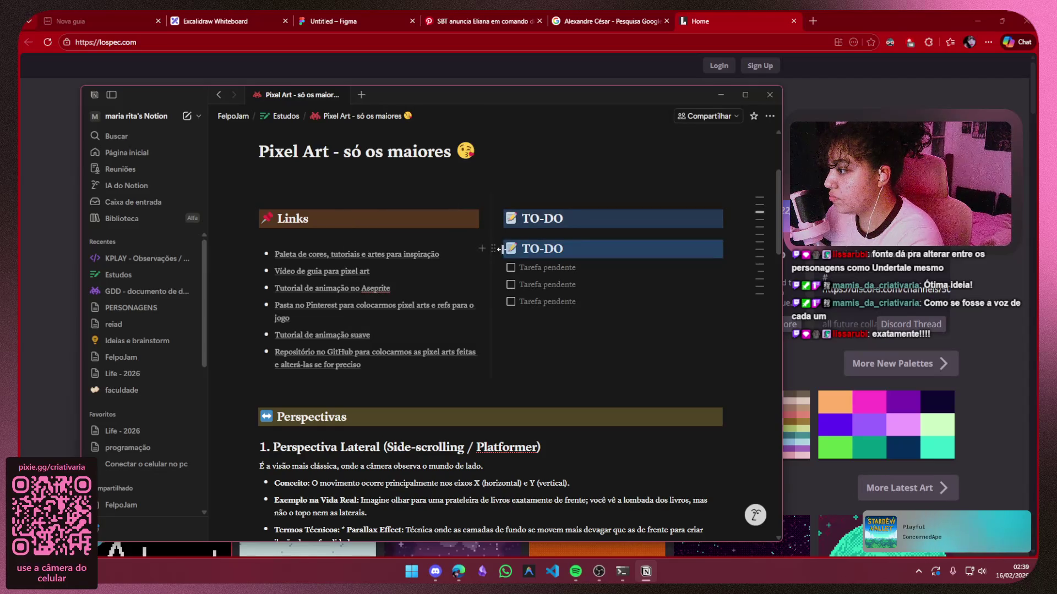
mouse_move(493, 249)
mouse_down()
mouse_move(499, 333)
mouse_move(498, 318)
mouse_move(541, 297)
mouse_up()
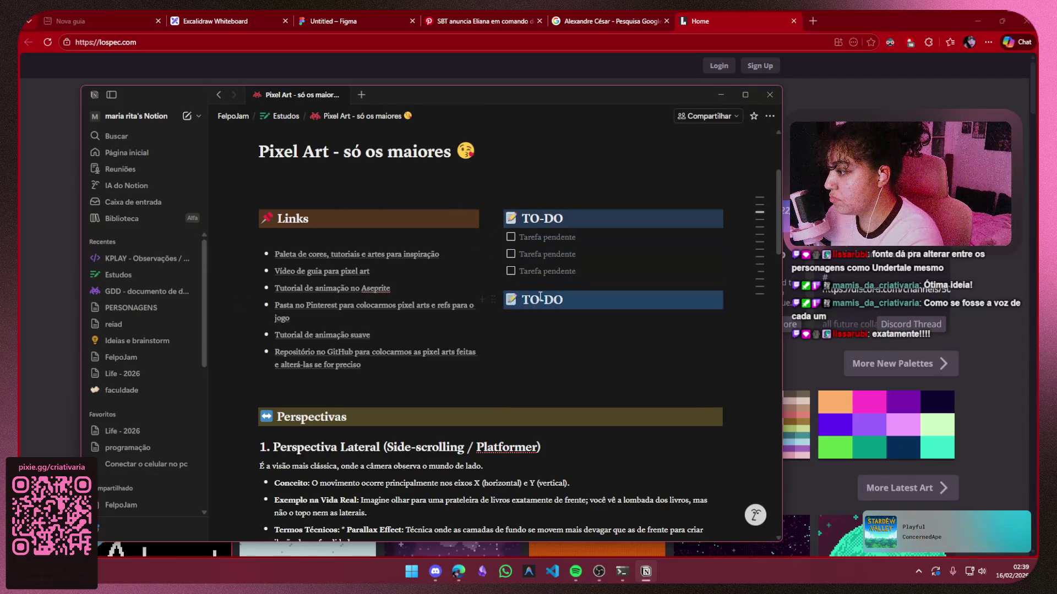
triple_click(517, 303)
key(BackSpace)
text(ID)
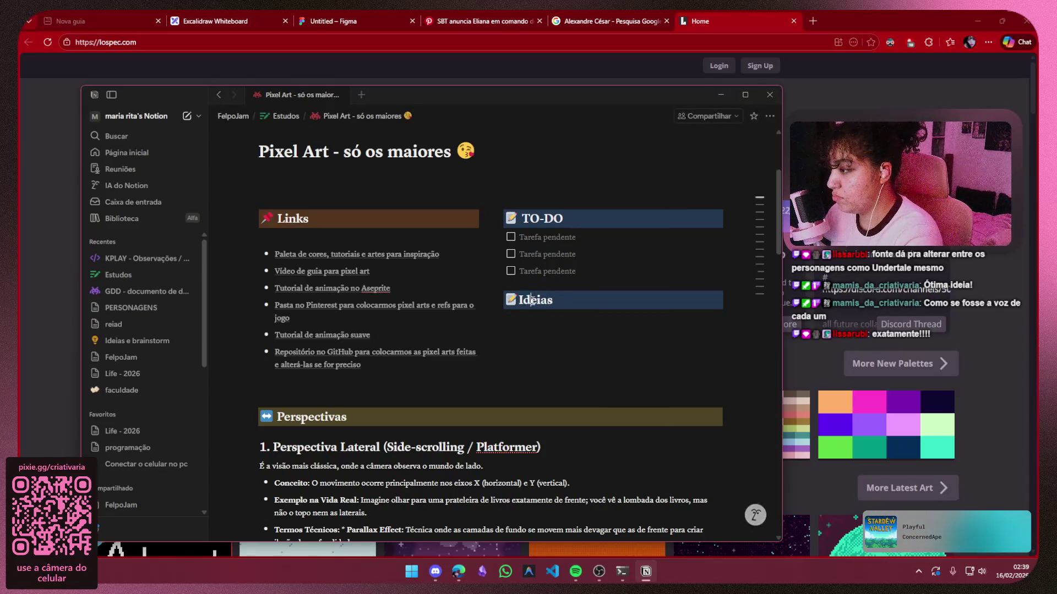
key(BackSpace)
text(d)
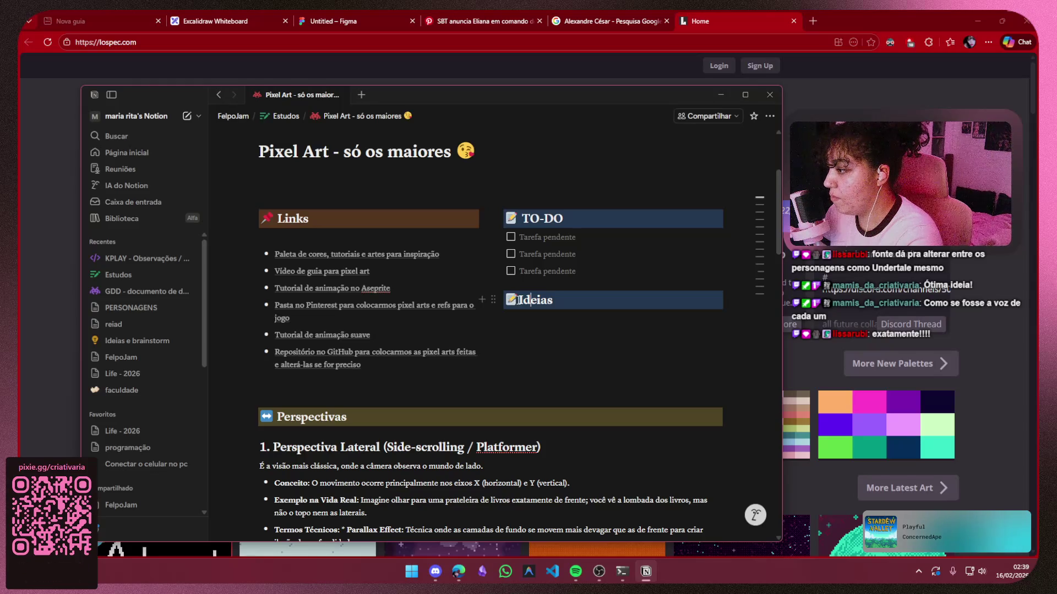
Prefix the Ideias heading with a 💡 emoji, give it a yellow background, and add a line below
key(Home)
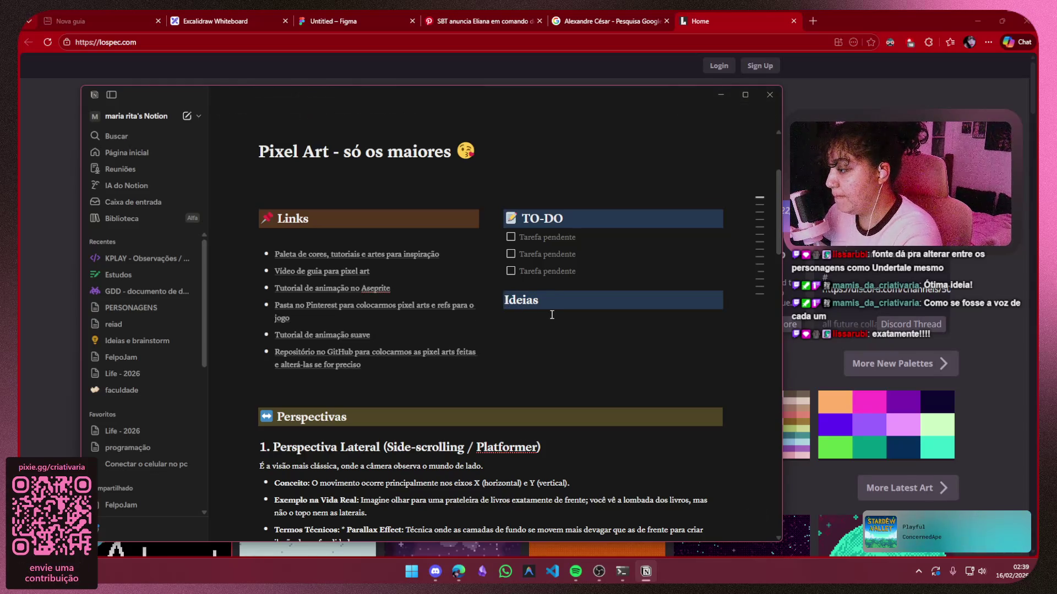
key(super+period)
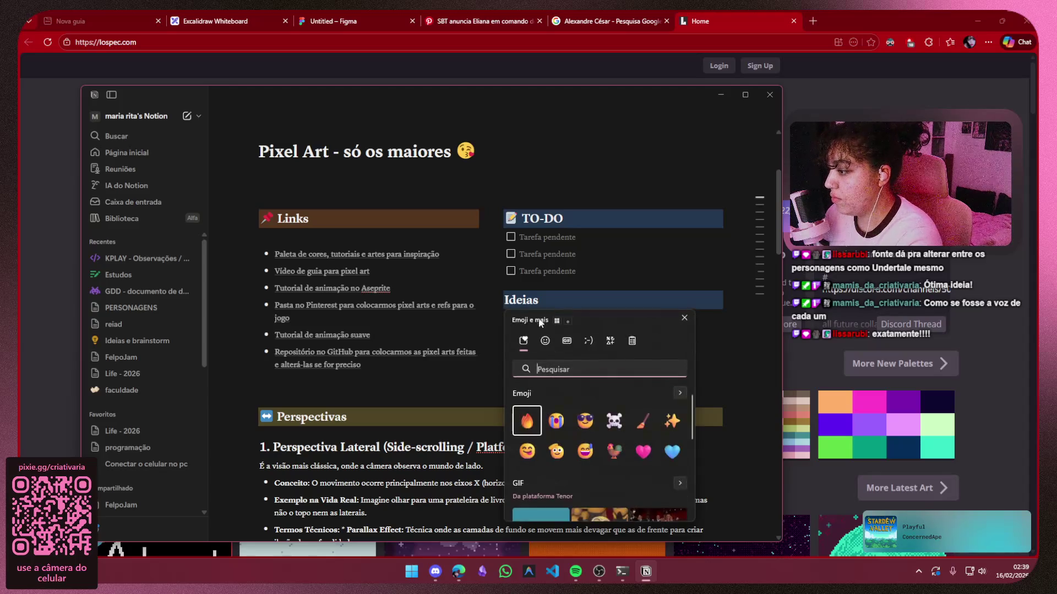
text(lam)
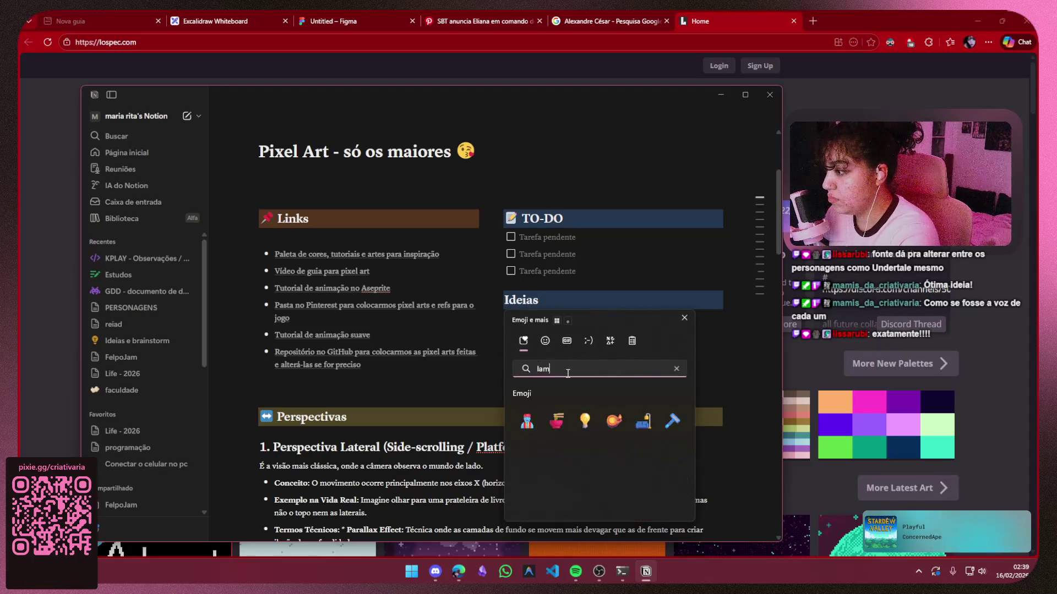
click(585, 421)
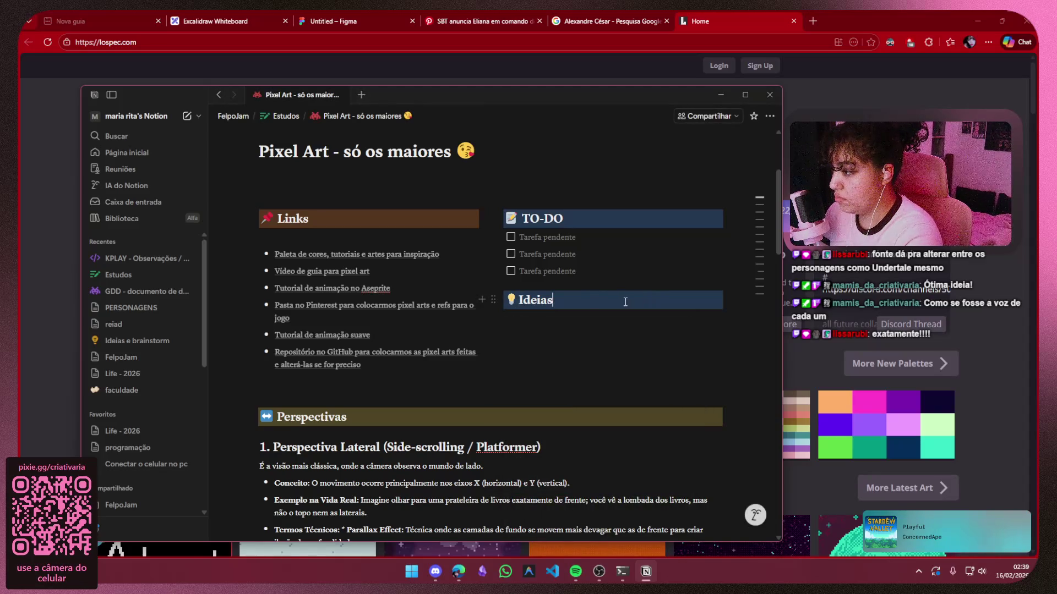
click(494, 300)
mouse_move(451, 252)
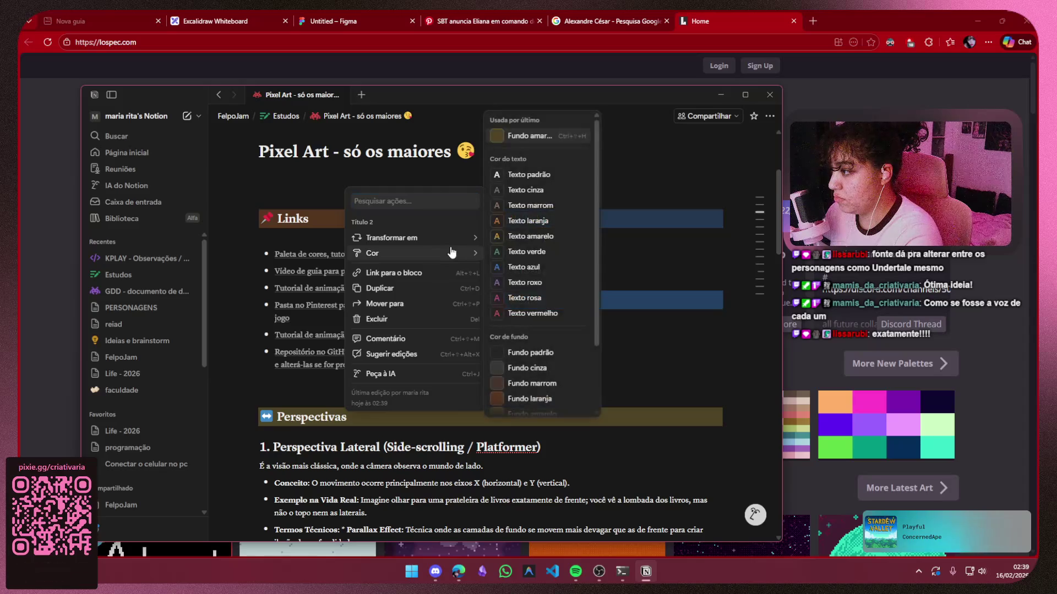
click(517, 136)
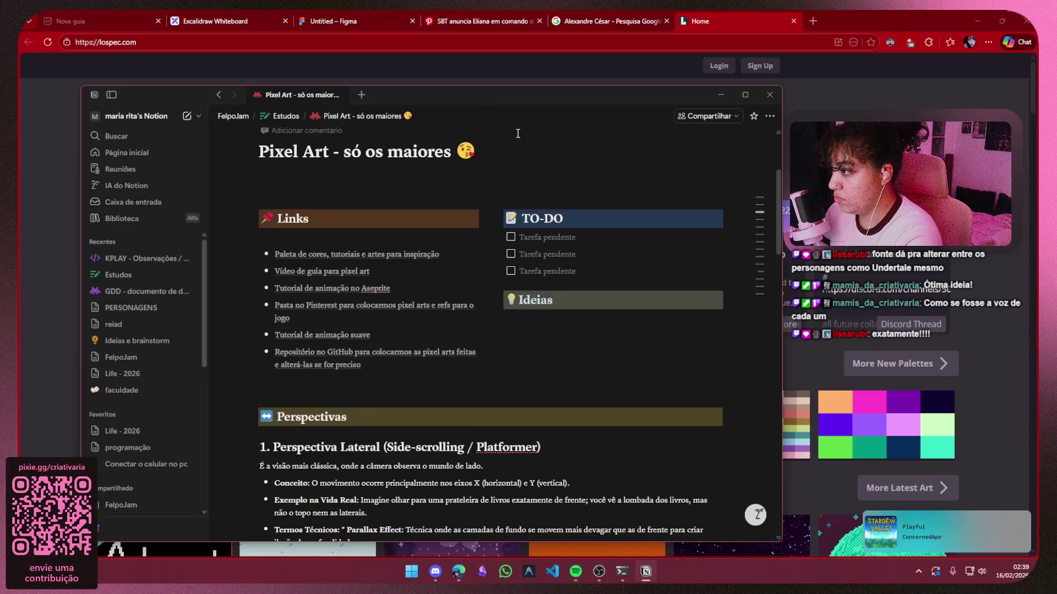
click(557, 324)
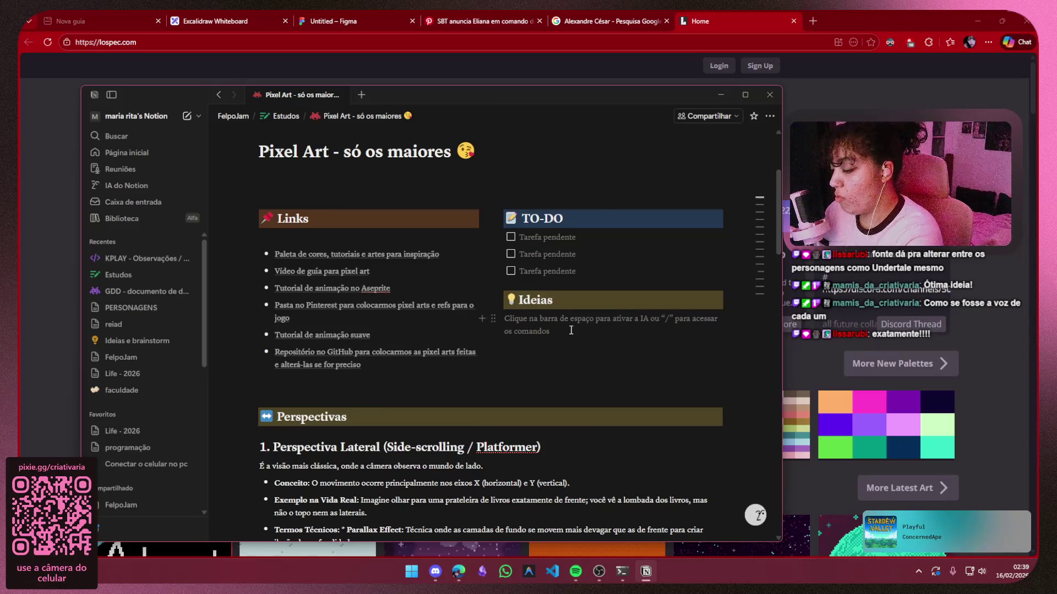
Add the Ideias bullet 'alterar a fonte entre os personagens tipo andertale', then minimize Notion
text(- altera)
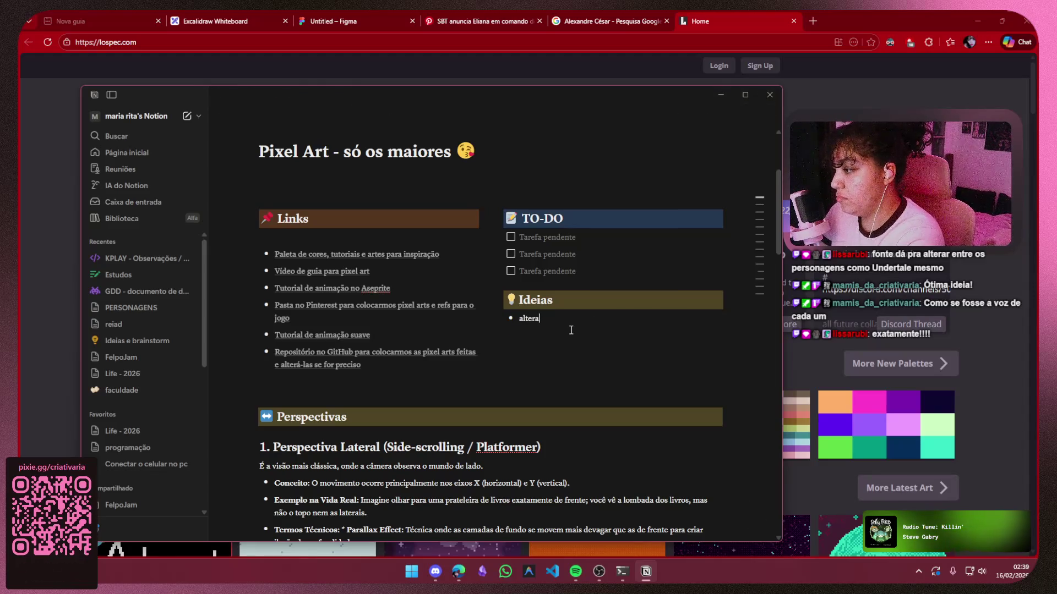
text(r a font)
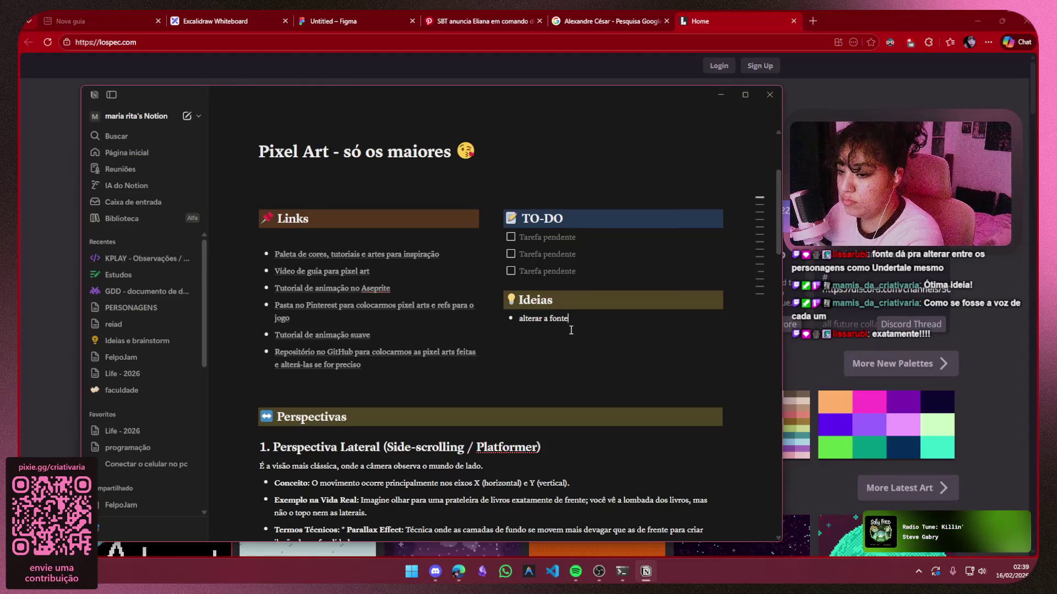
text( entre os)
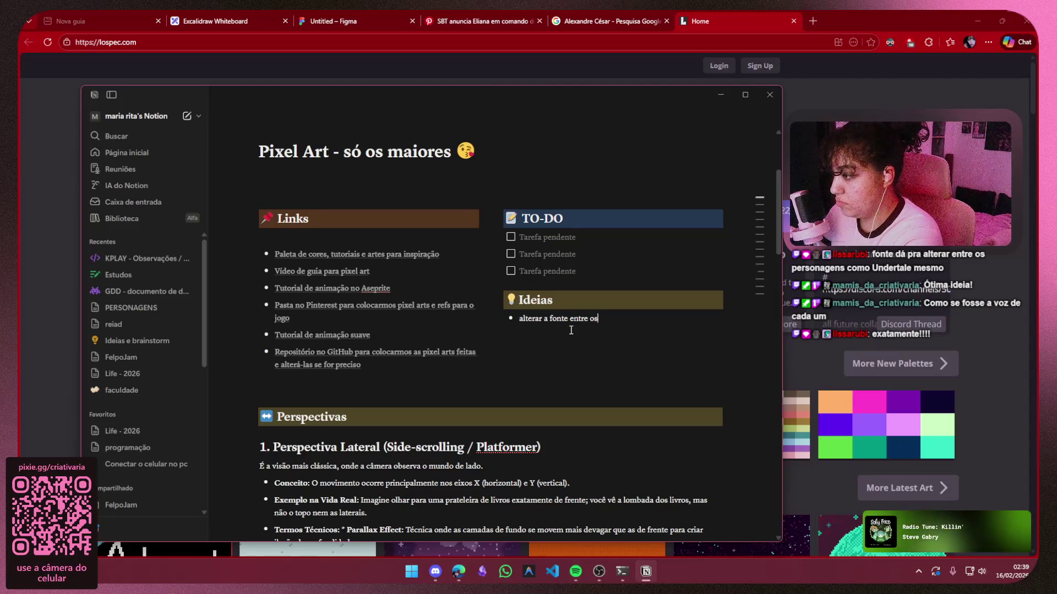
text( persdo)
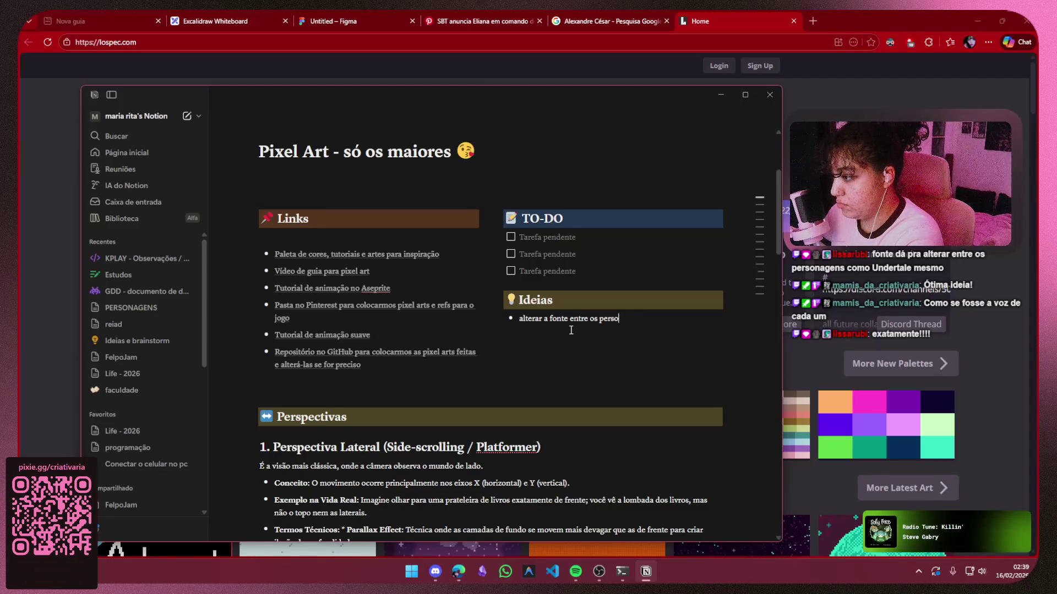
text(ens tip)
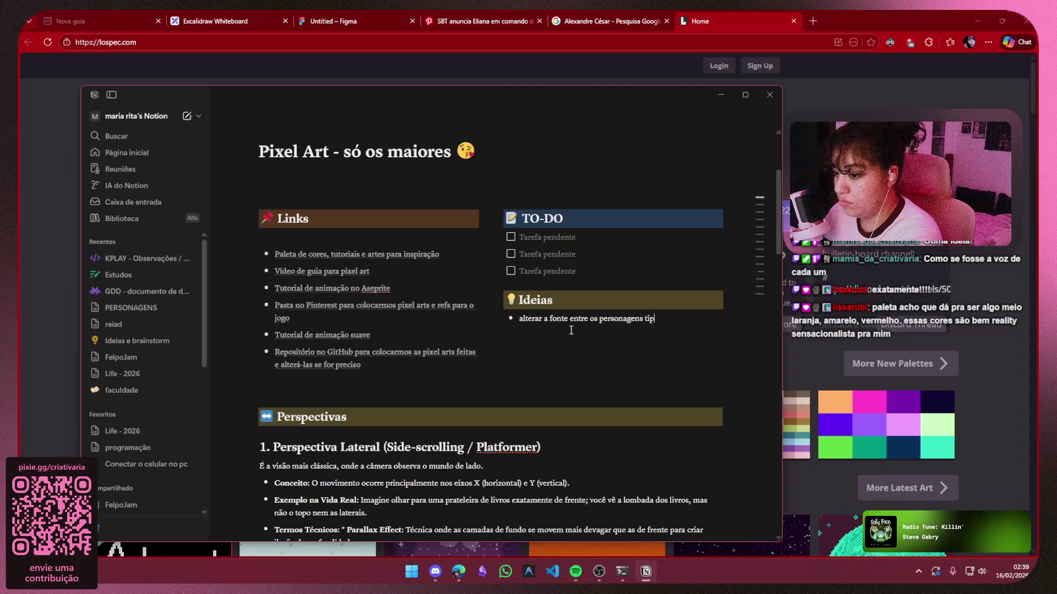
text(o andertale)
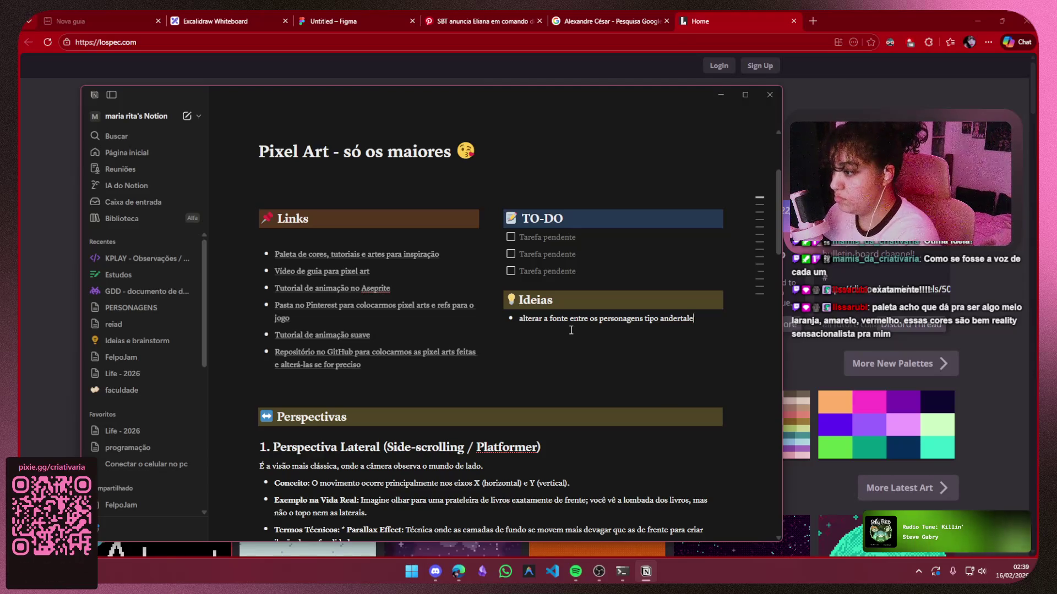
click(720, 96)
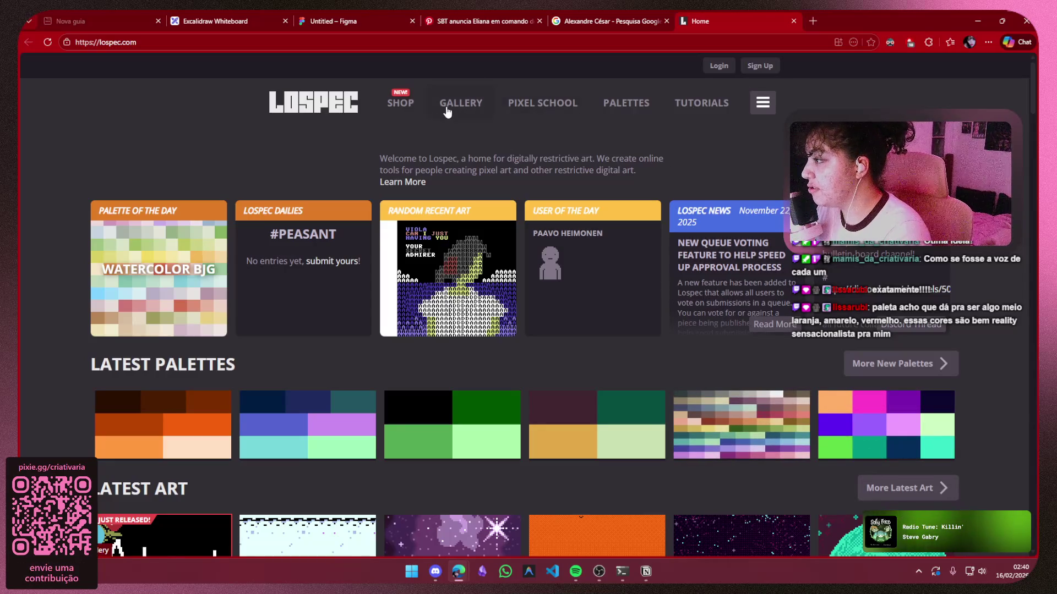
click(328, 24)
scroll(487, 399, up, 5)
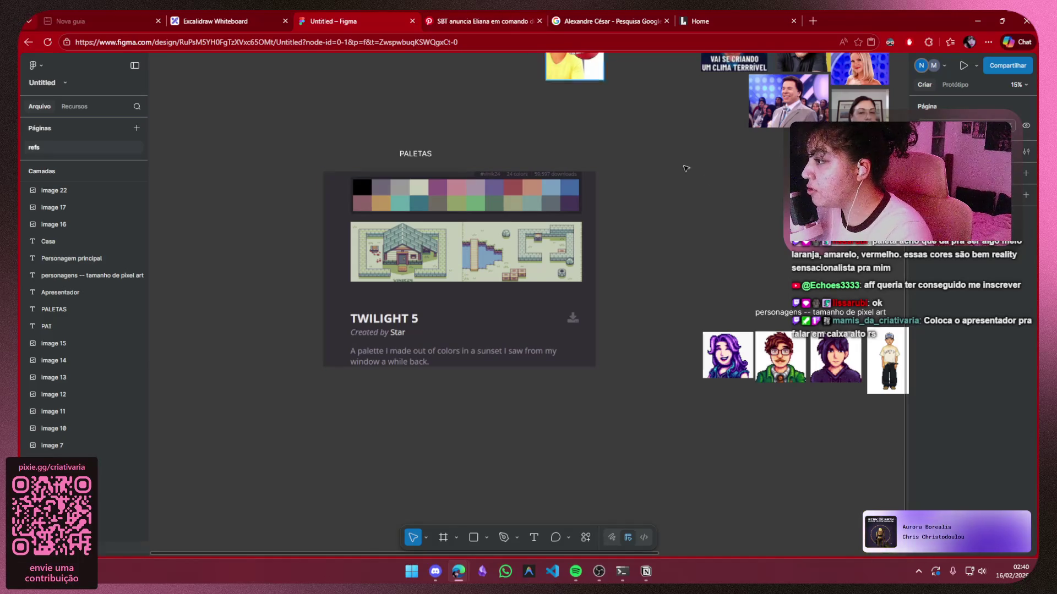
click(491, 12)
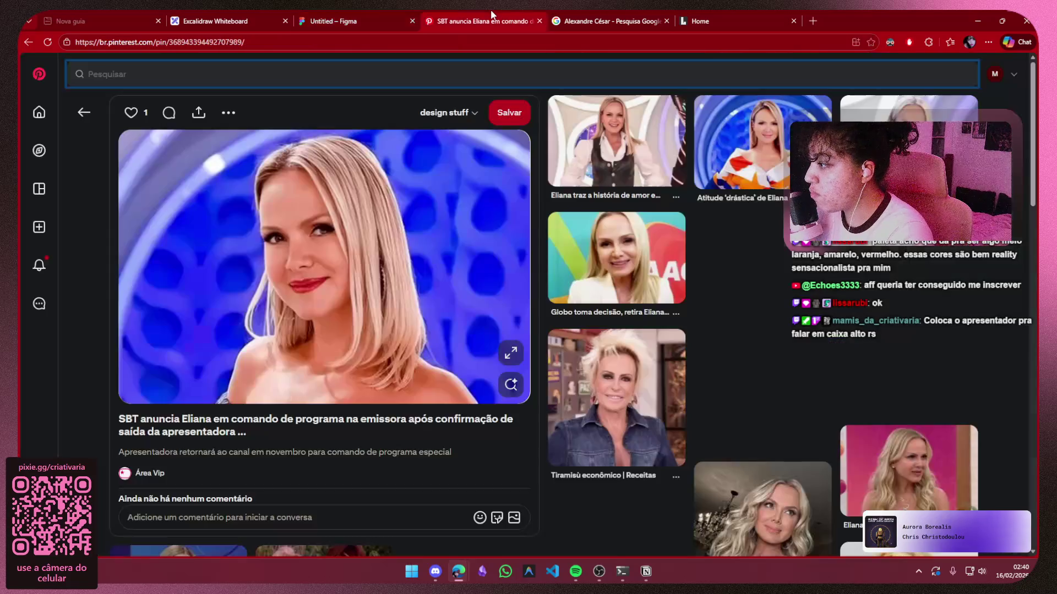
click(332, 24)
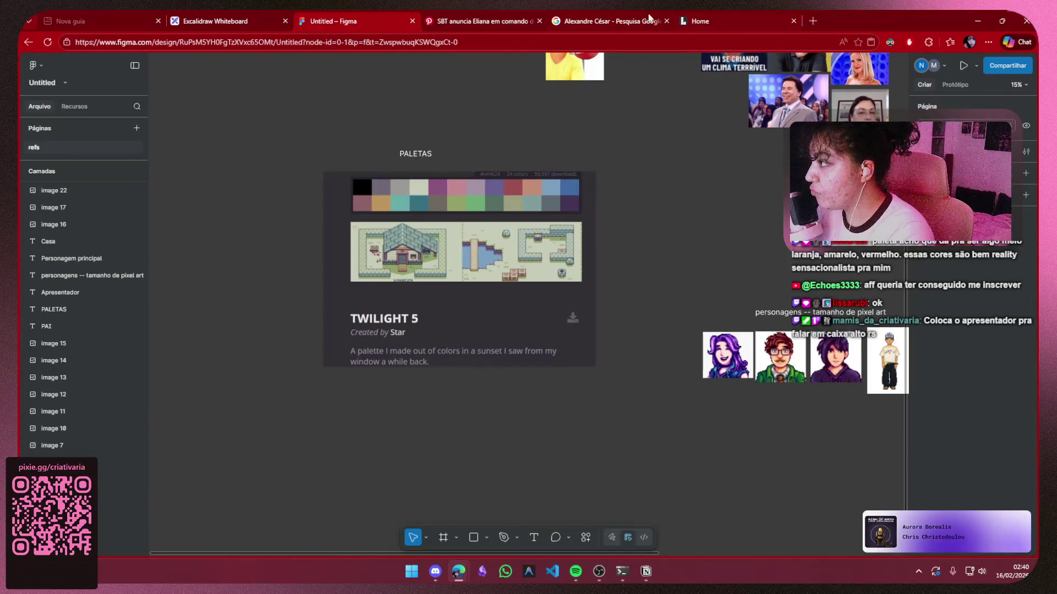
click(702, 21)
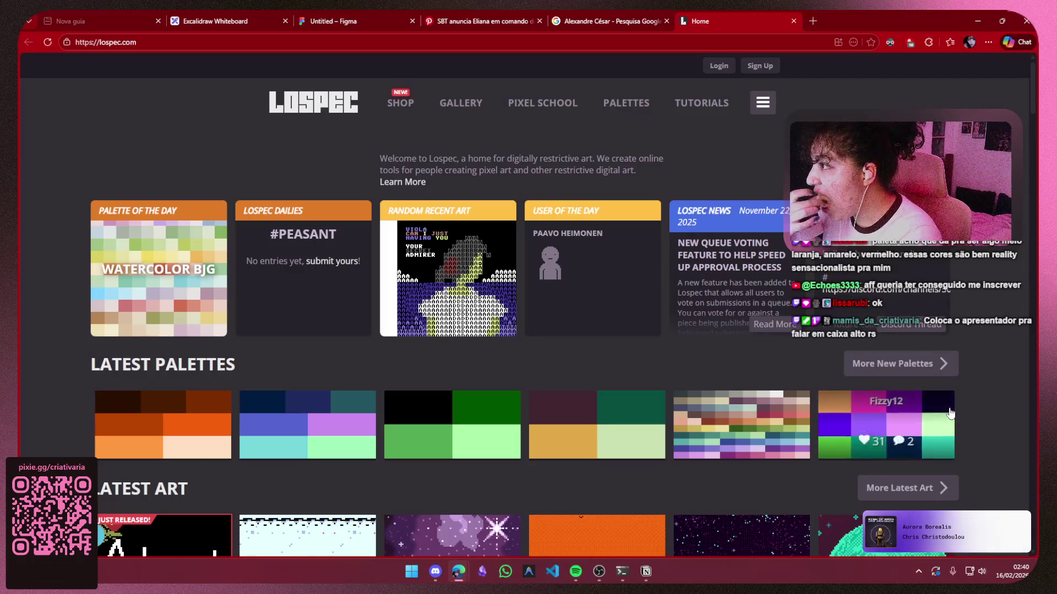
Add the nested note 'apresentador fala em caixa alta - Helvetica' under the font idea, then hide Notion
click(643, 573)
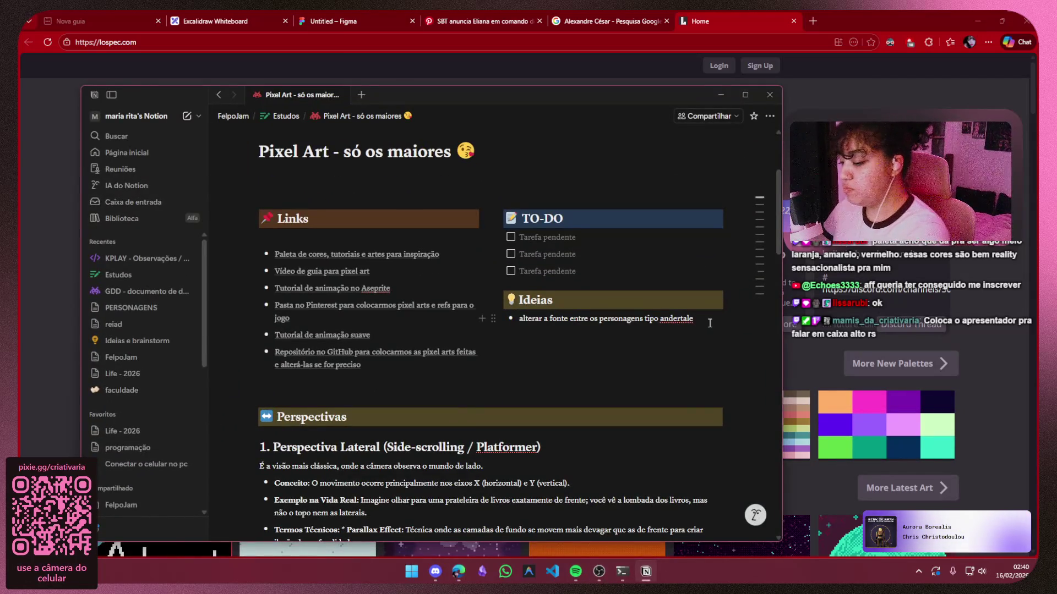
key(Return)
text(apresentad)
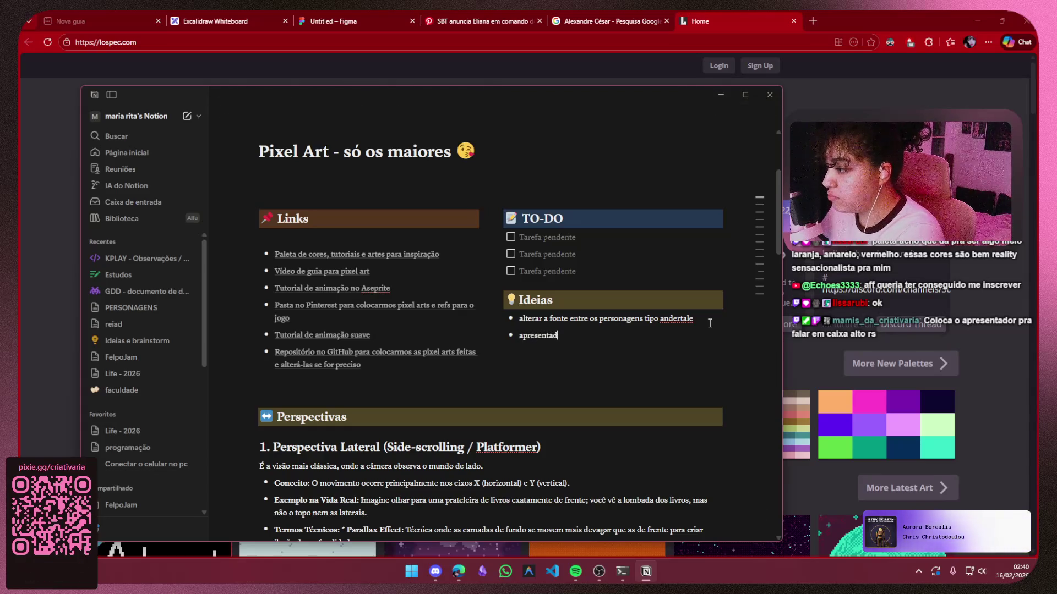
text(or e)
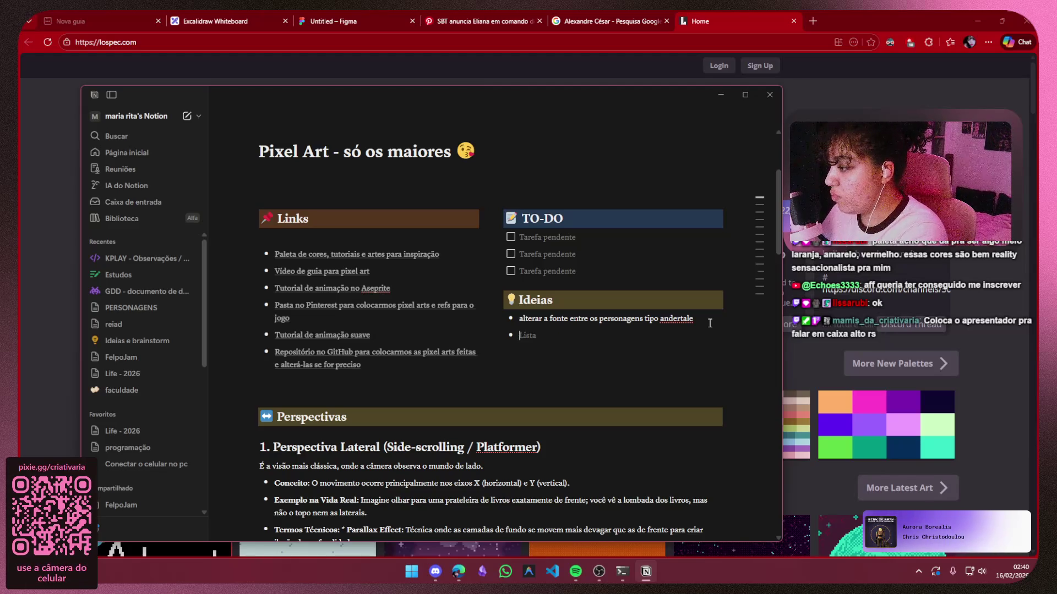
text(presentador fala em c)
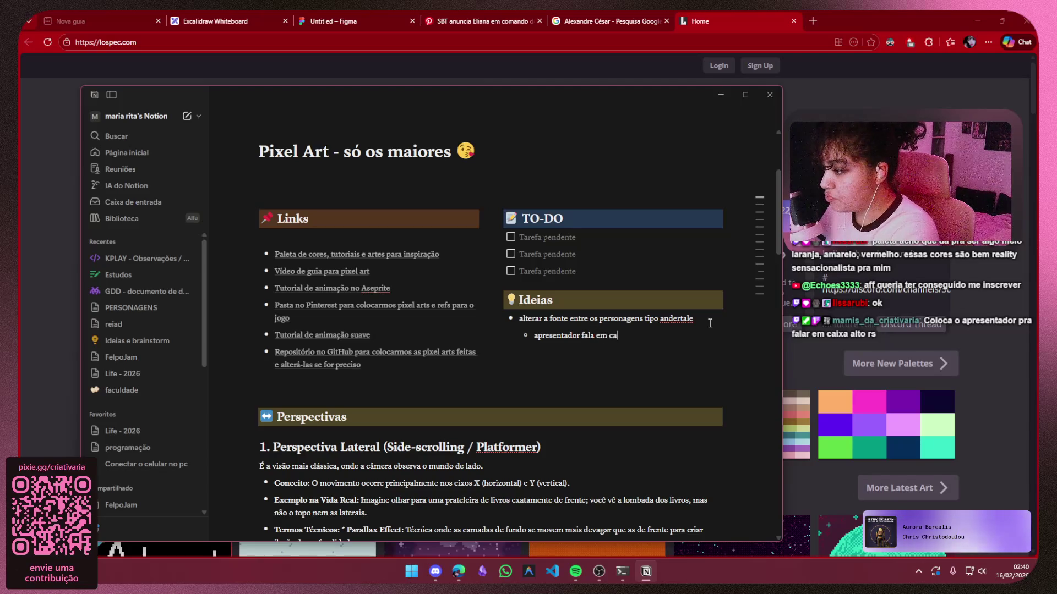
text( al)
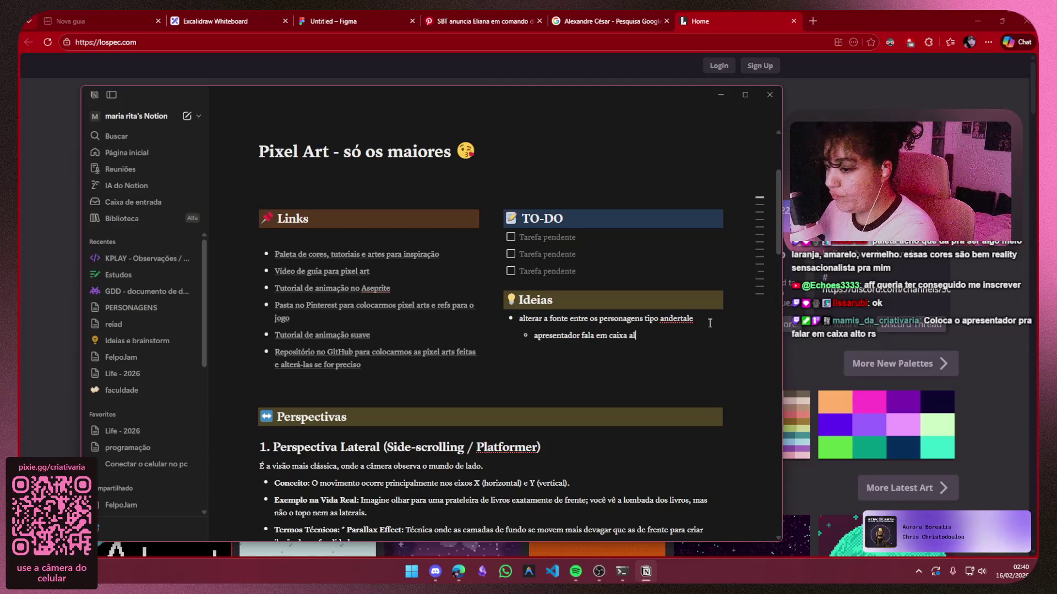
text(ta)
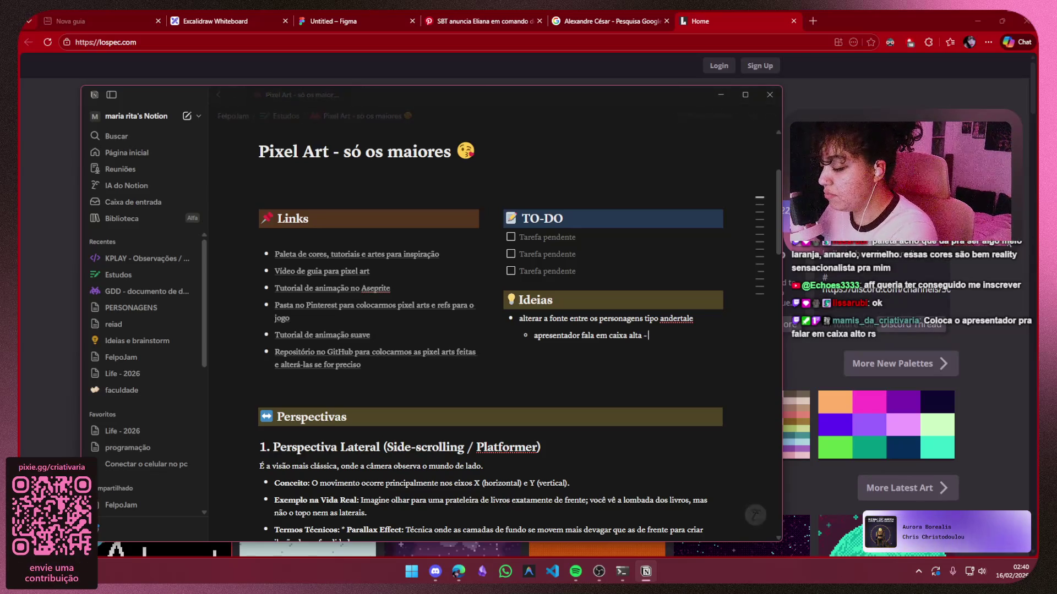
text( -)
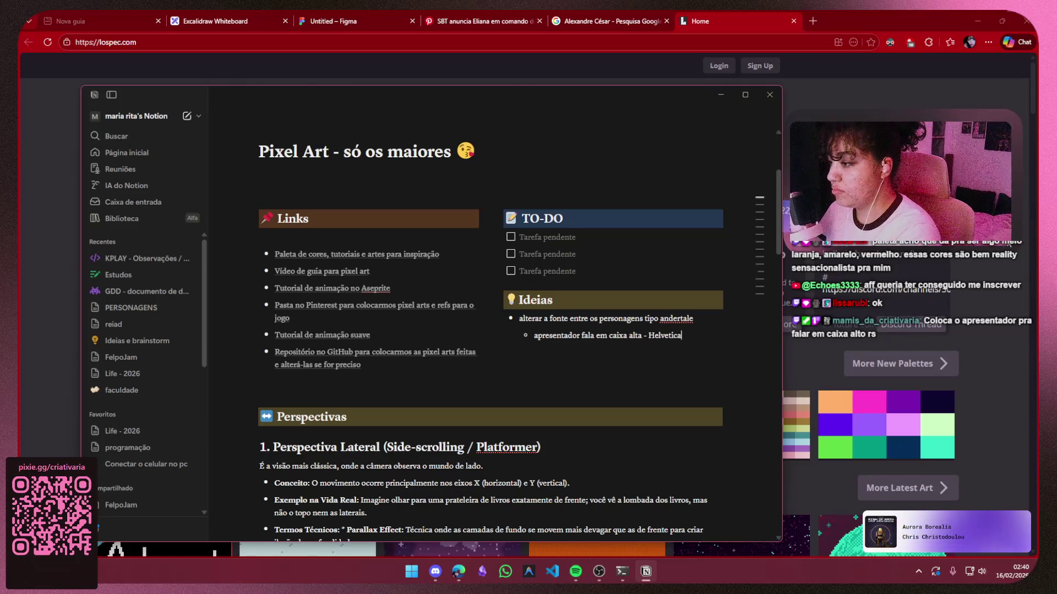
key(alt+Tab)
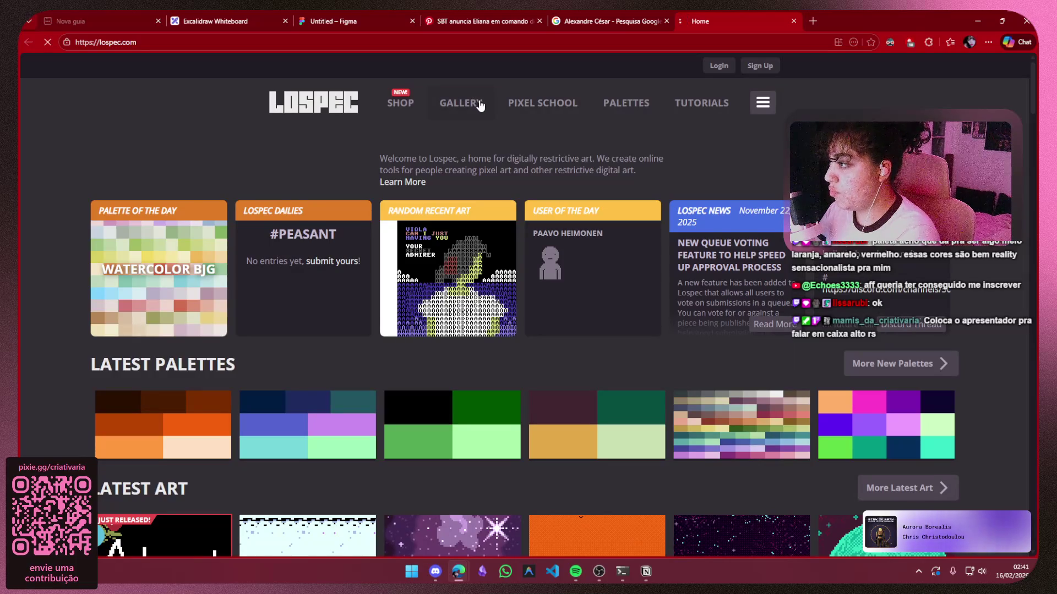
Browse Lospec's Gallery and Palette List, then paste the copied palette screenshot onto the Figma board
click(460, 102)
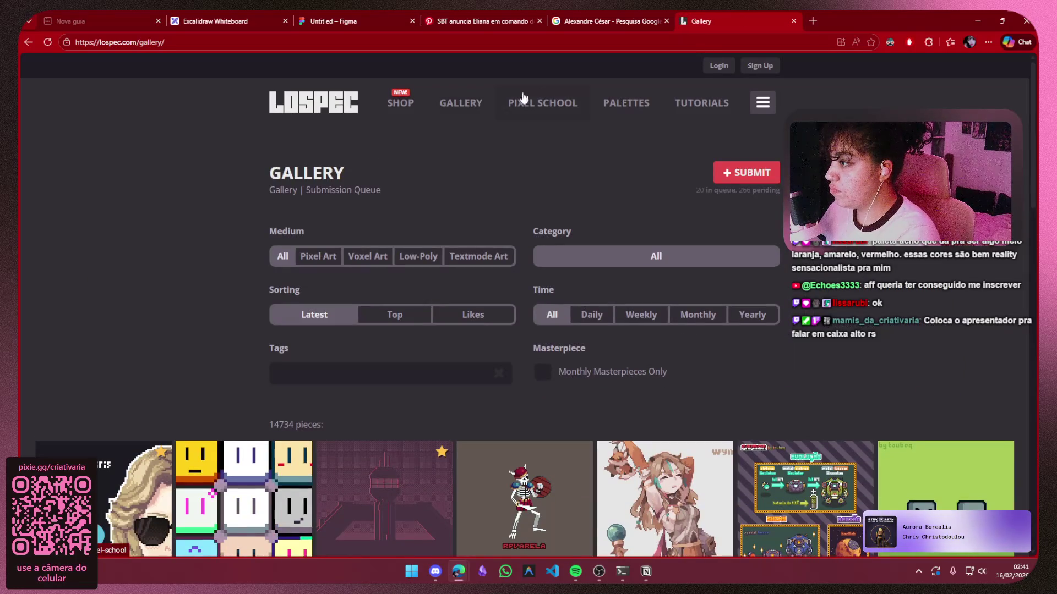
click(606, 105)
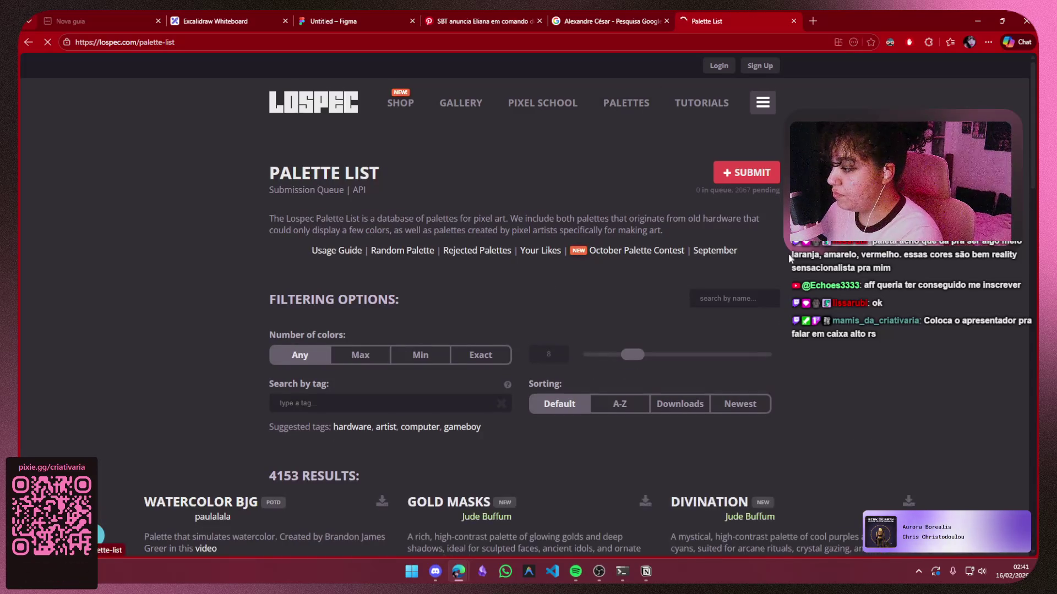
scroll(606, 220, down, 4)
scroll(656, 363, down, 5)
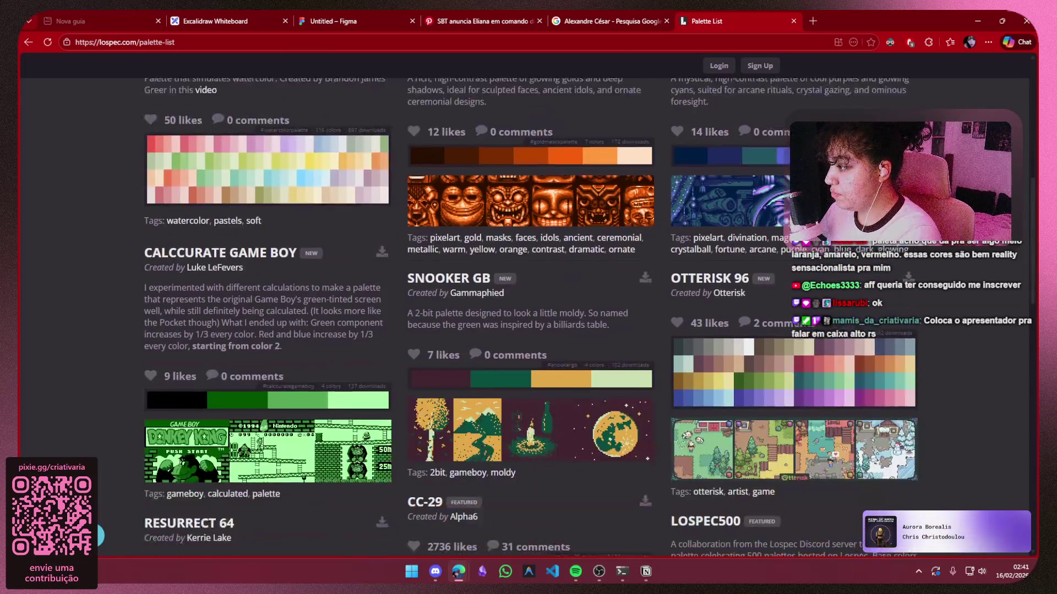
click(335, 13)
key(ctrl+v)
Move the pasted 2038-likes palette screenshot below the Twilight 5 card in PALETAS
scroll(529, 427, right, 2)
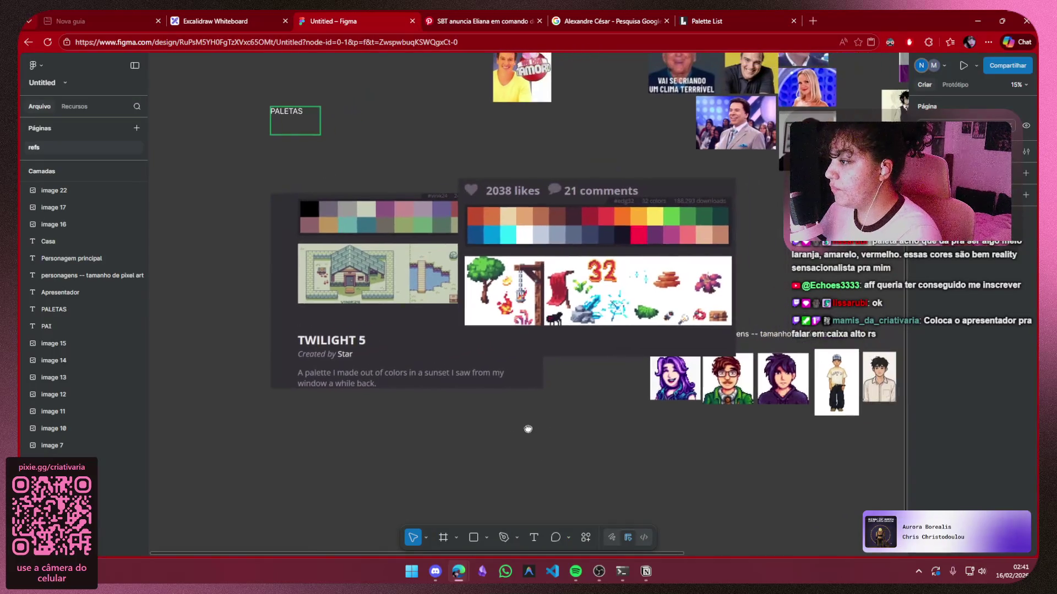
click(628, 246)
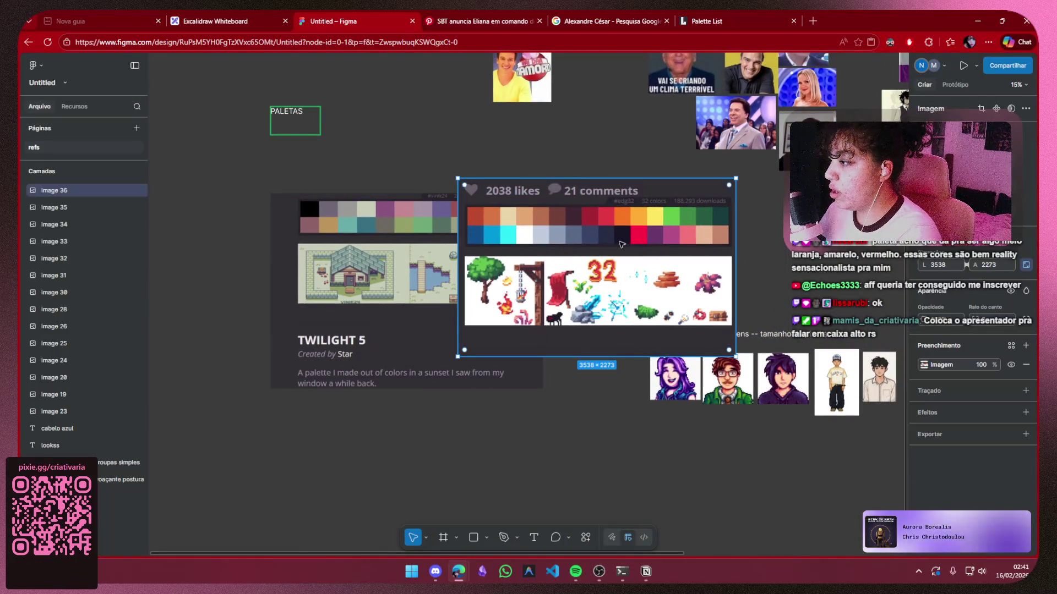
mouse_move(628, 247)
mouse_down()
mouse_move(452, 398)
mouse_move(413, 472)
mouse_move(426, 472)
mouse_up()
click(579, 406)
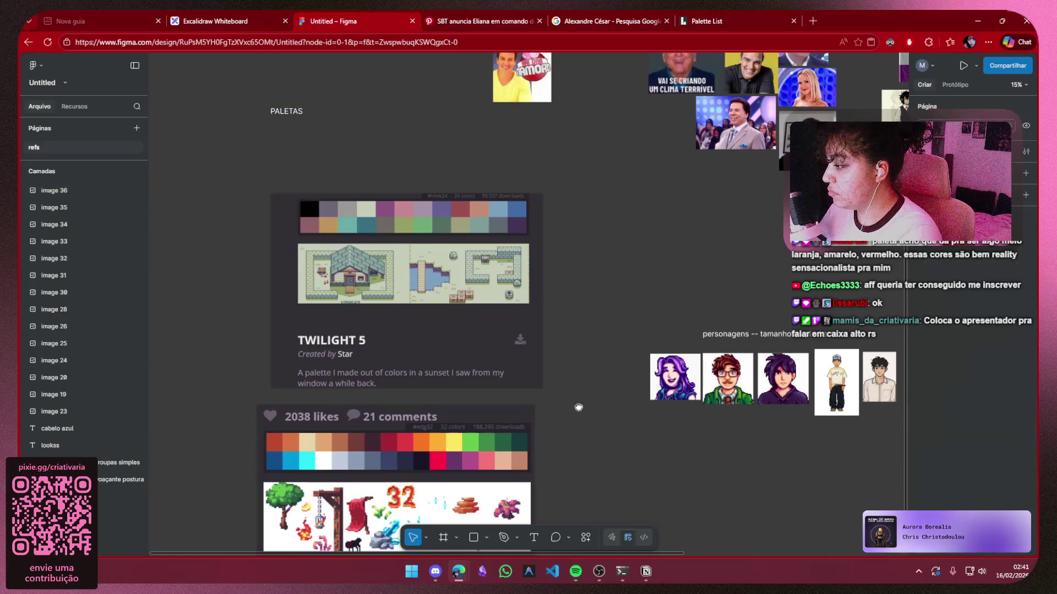
drag(578, 407, 573, 300)
Close the Pinterest and Google image search tabs
click(479, 20)
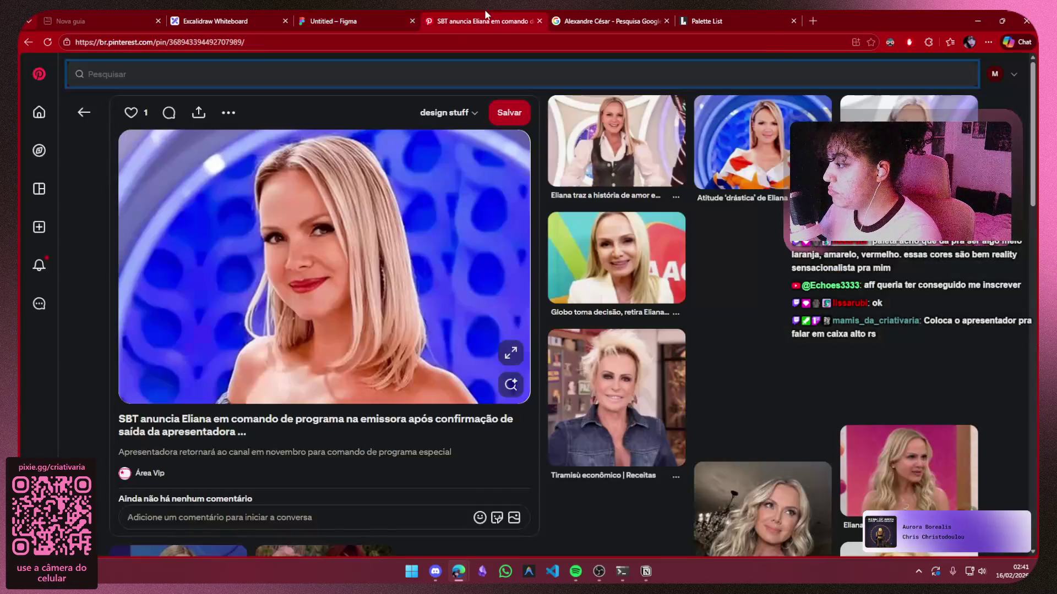
click(570, 17)
click(468, 25)
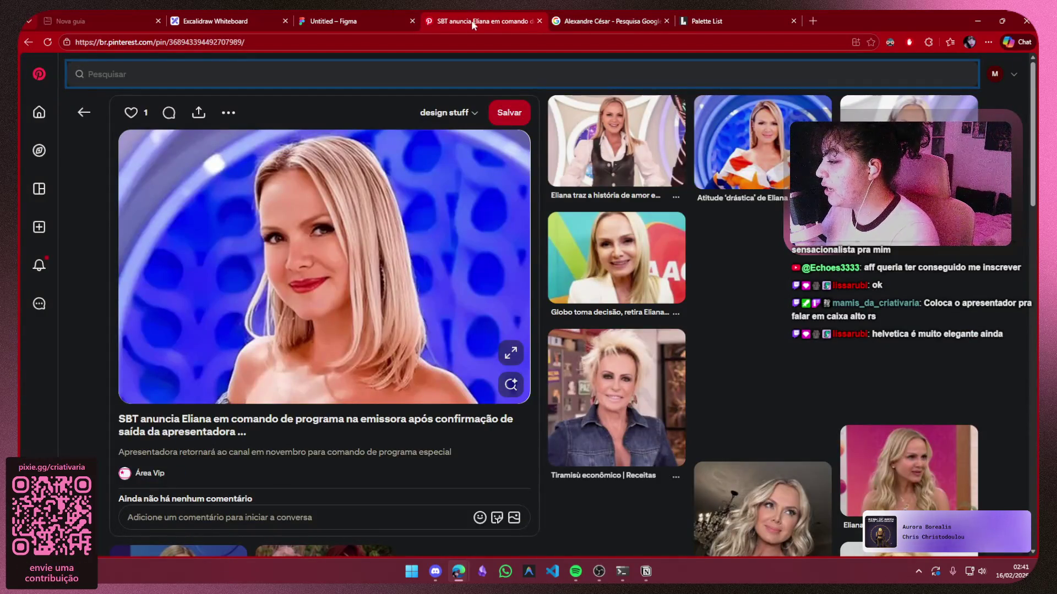
click(538, 25)
click(538, 25)
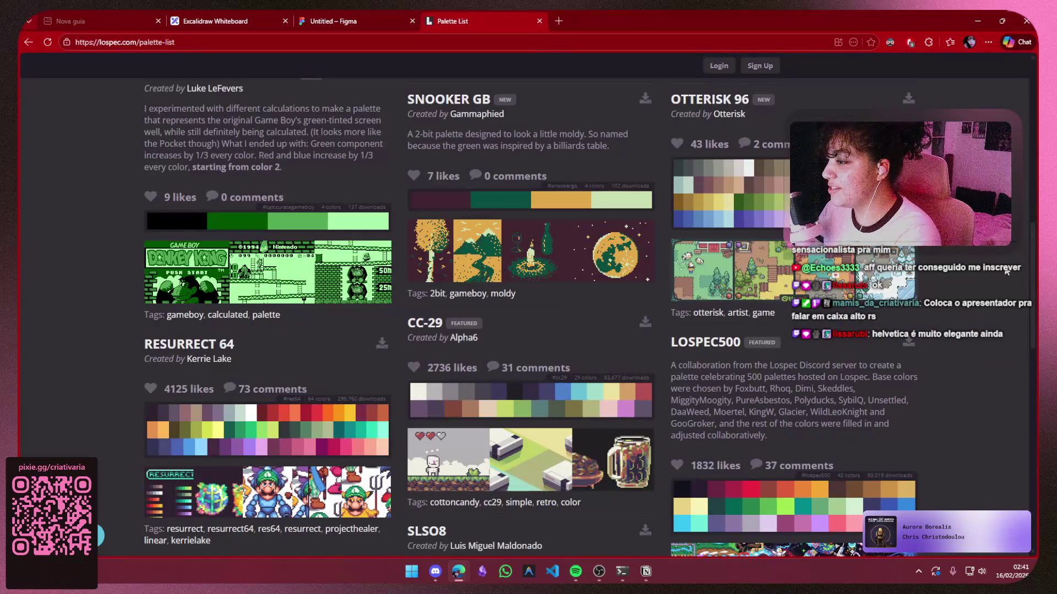
Scroll Lospec's palette list to CC-29 and start a Win+Shift+S screen snip
scroll(1006, 271, down, 5)
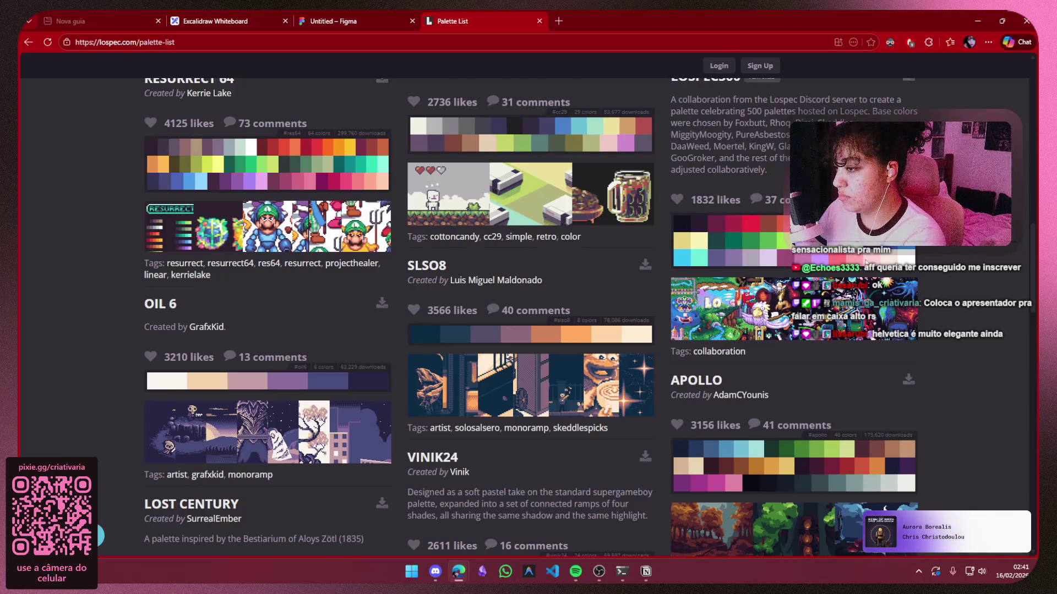
scroll(553, 280, up, 3)
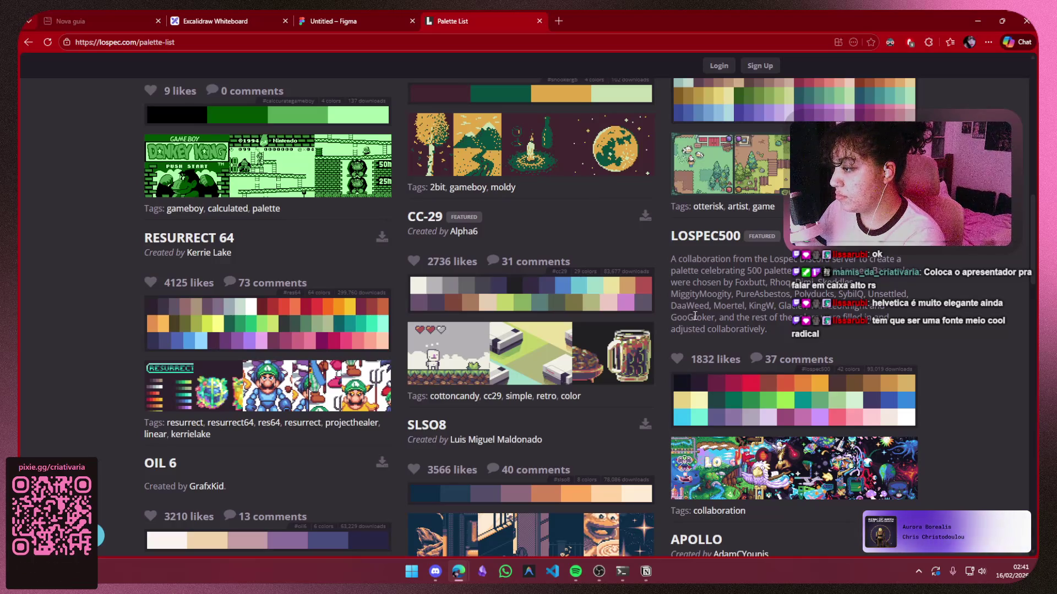
key(super+shift+s)
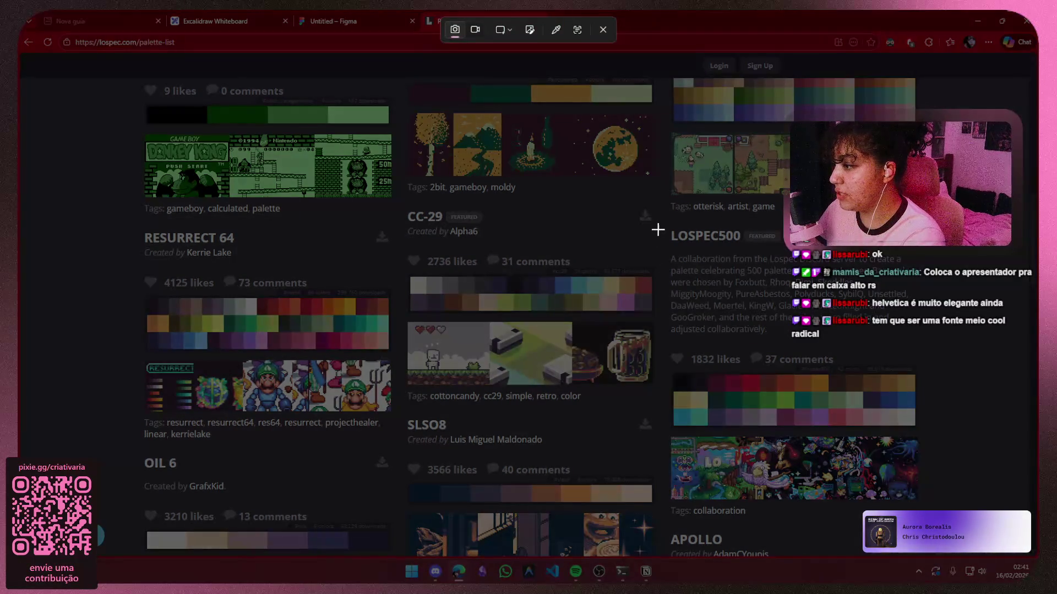
Snip the CC-29 palette card and paste it, enlarged, below the 2038-likes palette in Figma
mouse_move(657, 201)
mouse_down()
mouse_move(633, 314)
mouse_move(393, 328)
mouse_move(402, 321)
mouse_up()
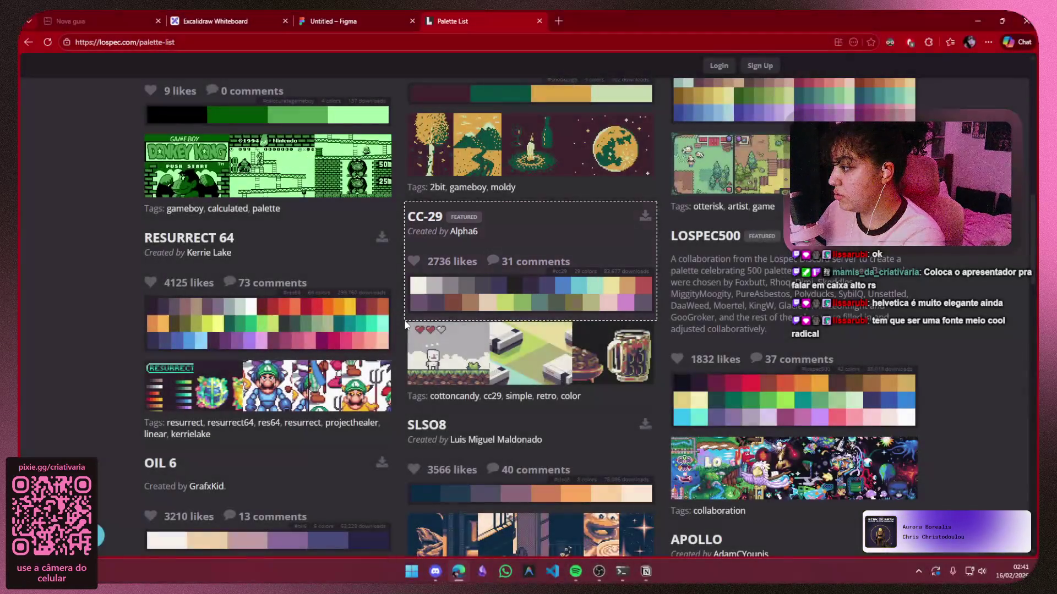
click(309, 17)
key(ctrl+v)
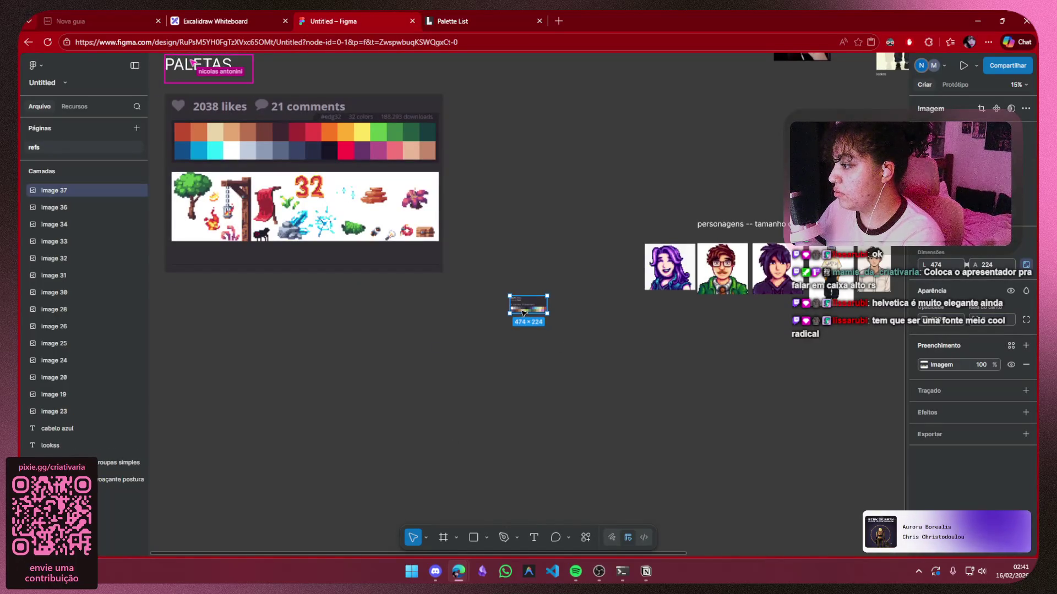
mouse_move(523, 313)
mouse_down()
mouse_move(380, 319)
mouse_move(173, 444)
mouse_move(275, 388)
mouse_up()
click(546, 358)
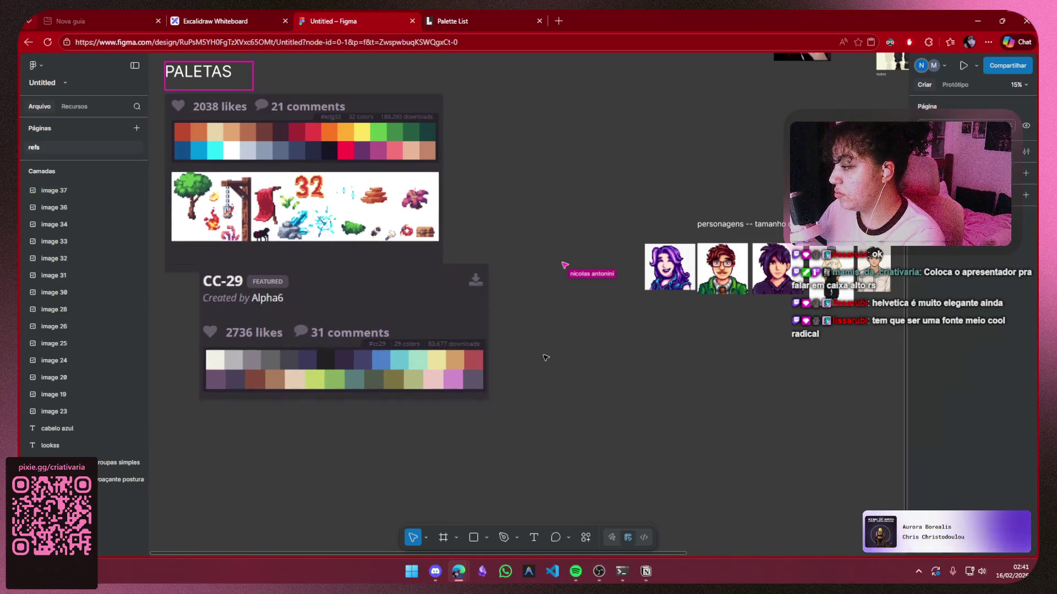
scroll(573, 328, down, 2)
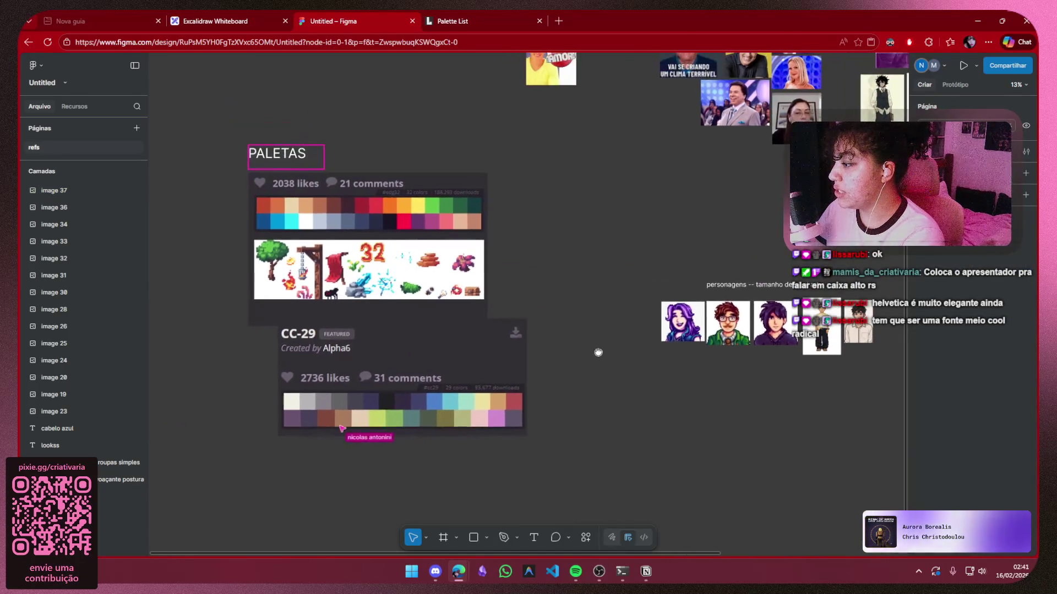
click(495, 336)
click(478, 14)
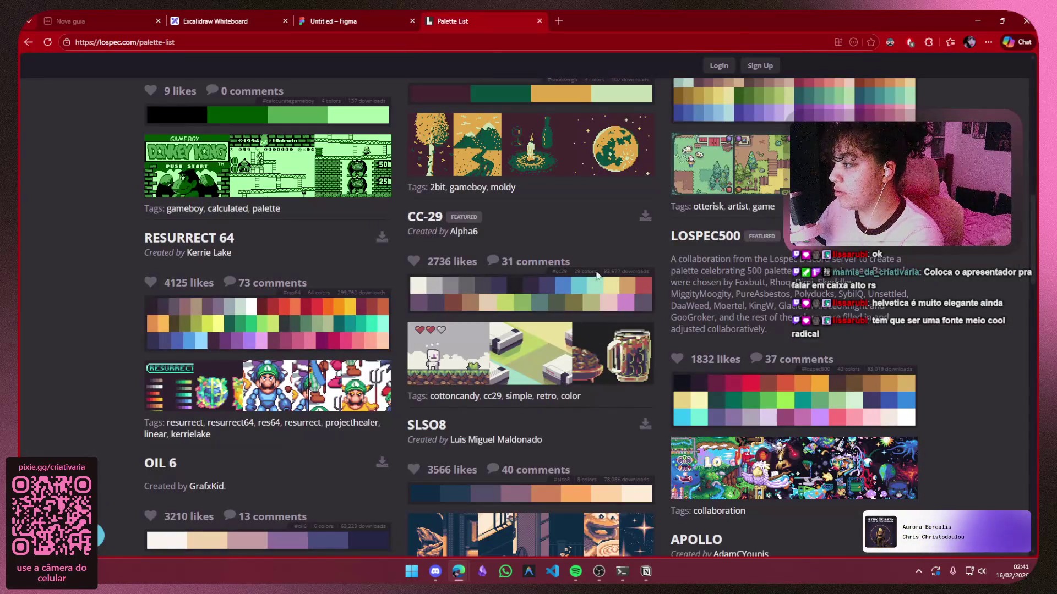
scroll(589, 269, down, 4)
scroll(378, 271, up, 3)
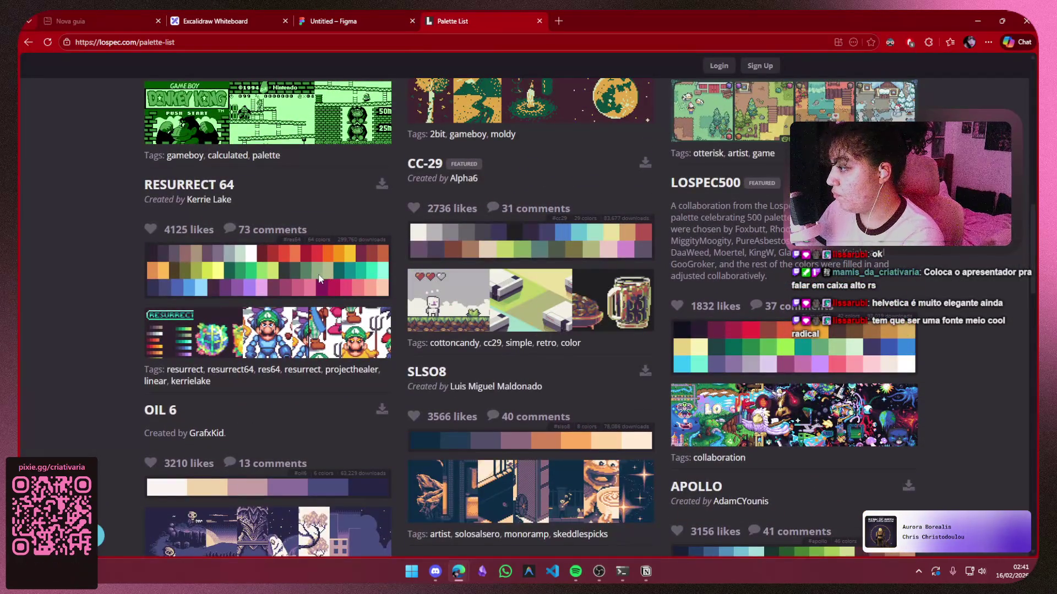
Capture the full Resurrect 64 palette card with the Snipping Tool, retrying once, then return to Figma
key(super+shift+s)
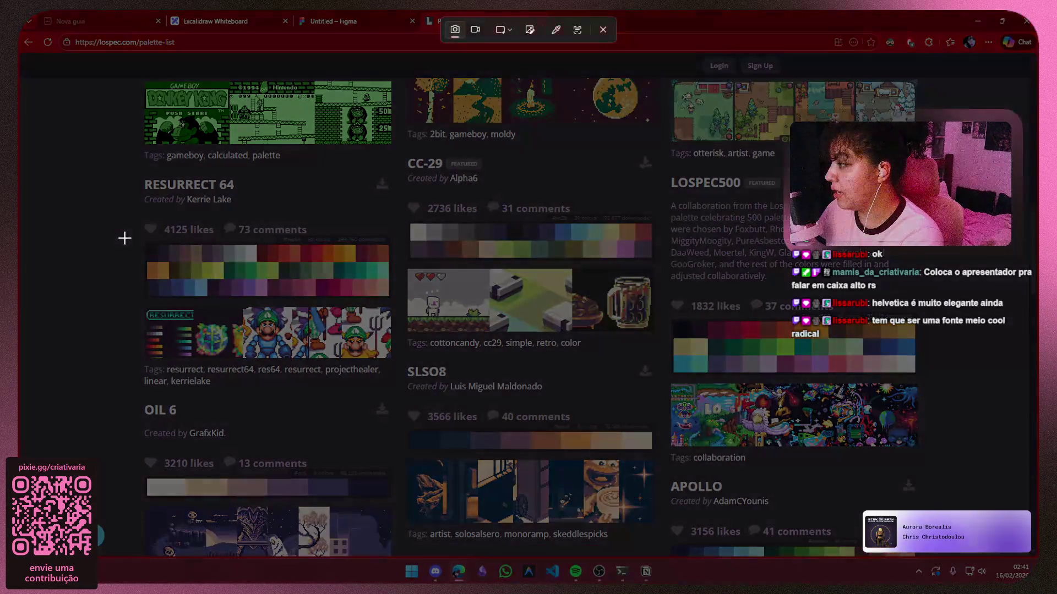
mouse_move(133, 233)
mouse_down()
mouse_move(374, 320)
mouse_move(398, 306)
mouse_move(405, 392)
mouse_up()
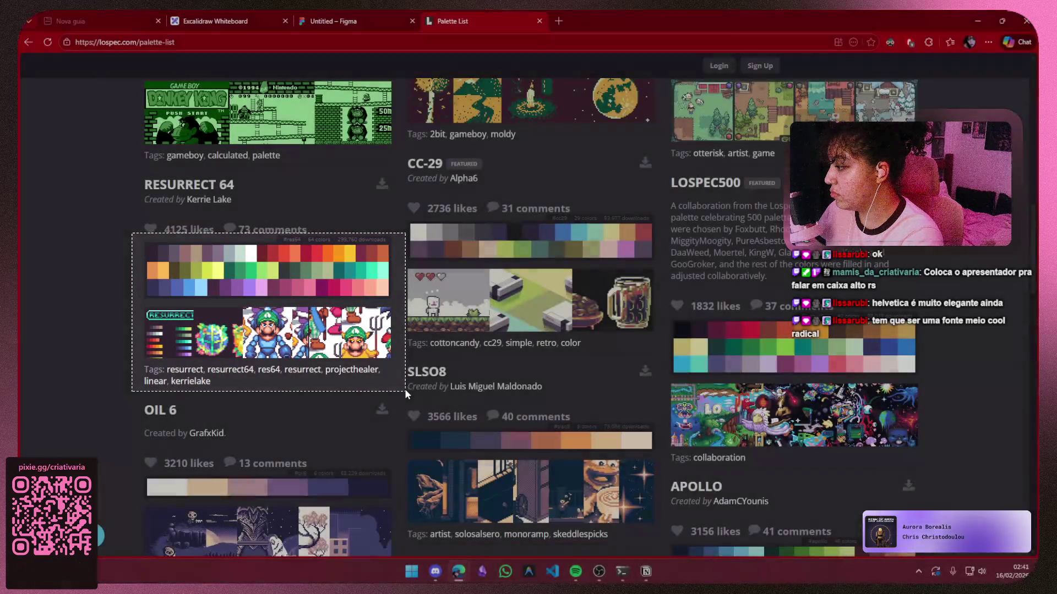
key(super+shift+s)
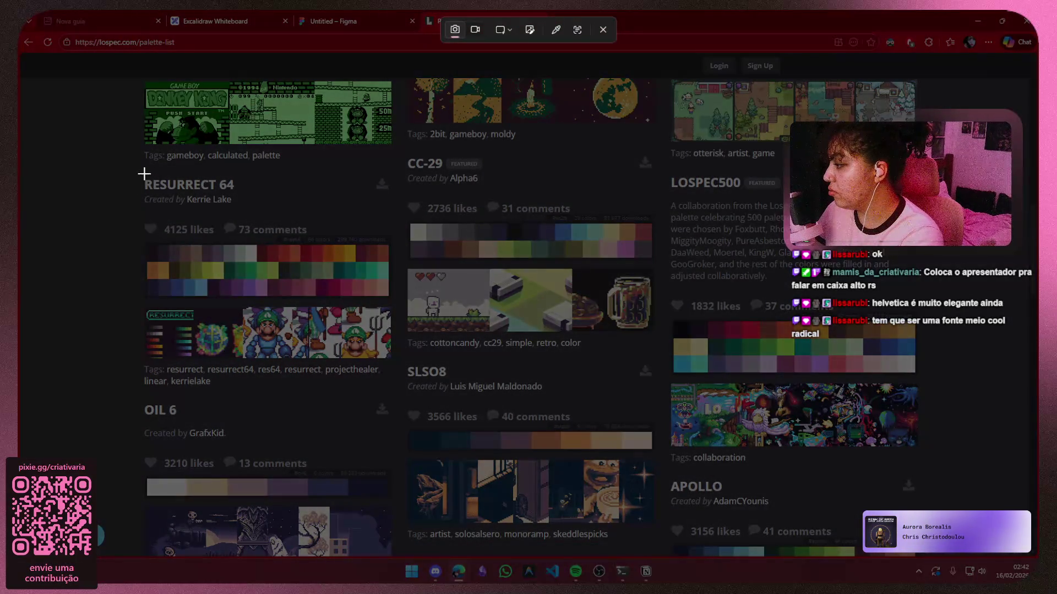
mouse_move(137, 170)
mouse_down()
mouse_move(207, 364)
mouse_move(405, 392)
mouse_up()
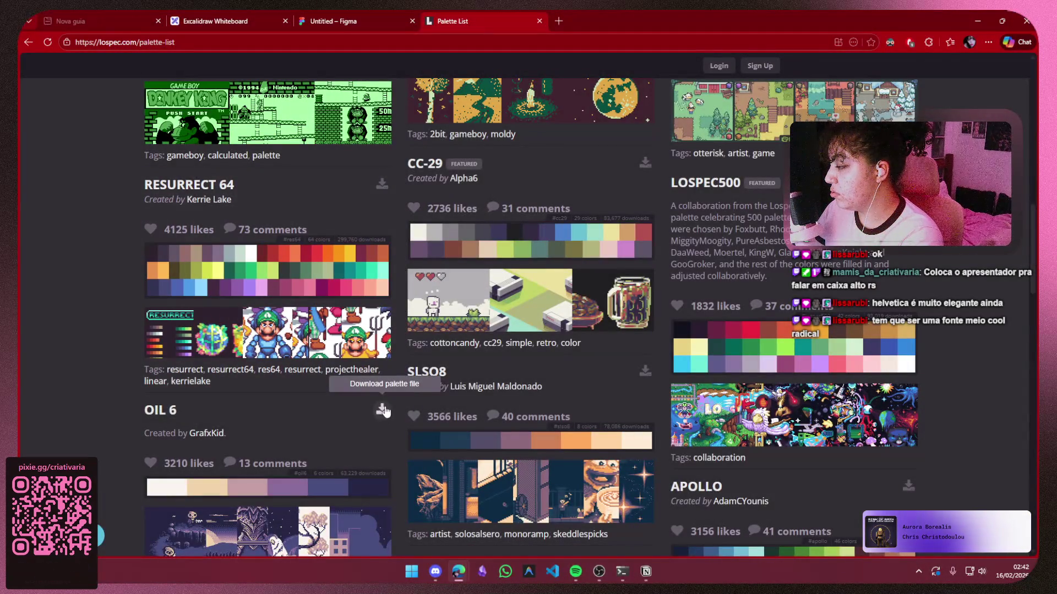
click(214, 16)
Paste the Resurrect 64 capture into Figma and delete the CC-29 palette screenshot
click(353, 21)
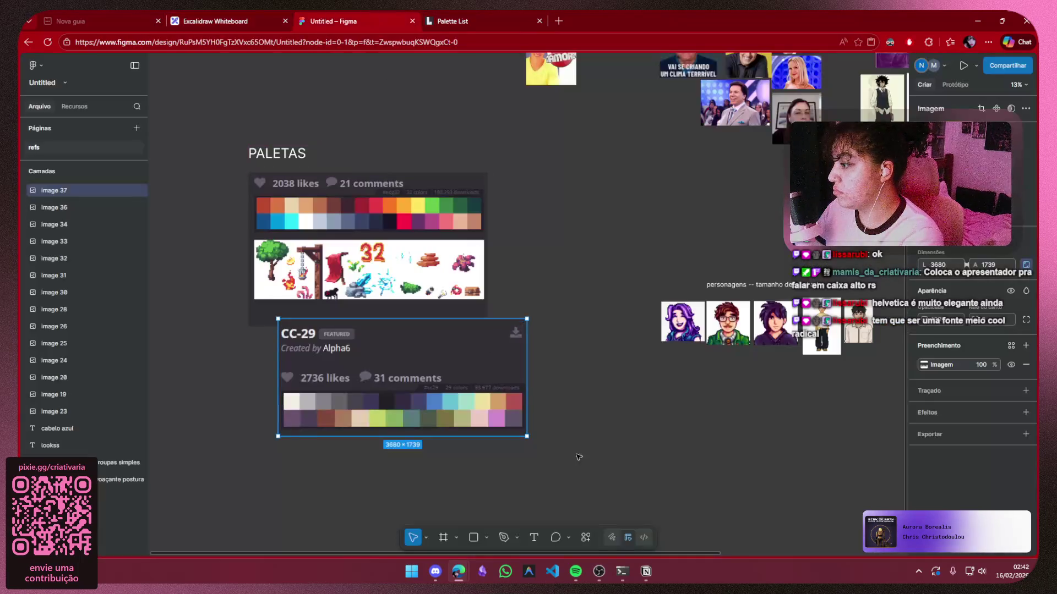
key(ctrl+v)
click(464, 402)
key(Delete)
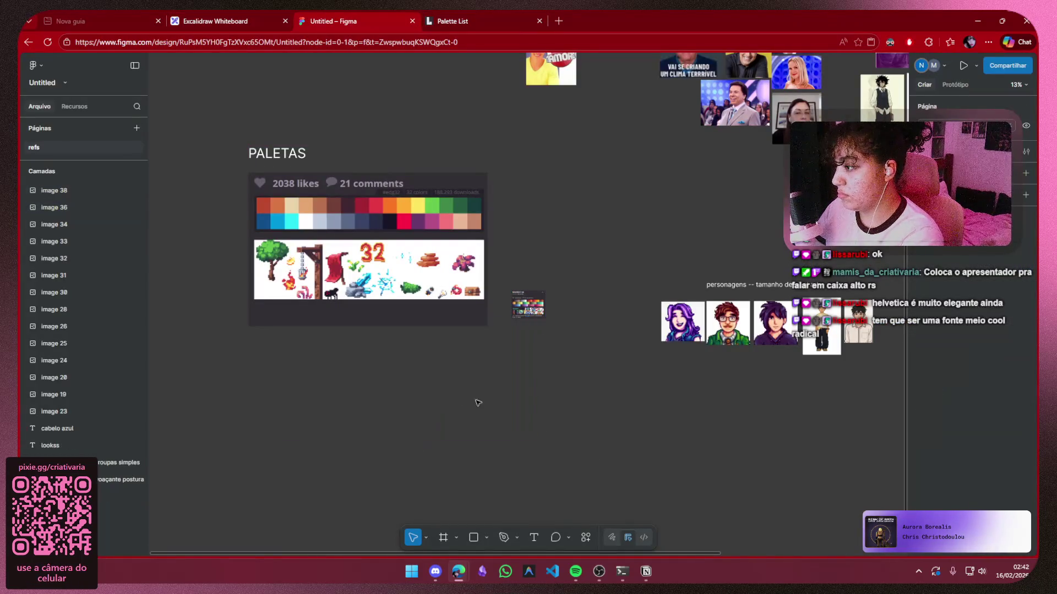
Enlarge the Resurrect 64 screenshot and place it under the top palette in PALETAS
click(510, 318)
mouse_move(510, 318)
mouse_down()
mouse_move(245, 473)
mouse_move(294, 439)
mouse_up()
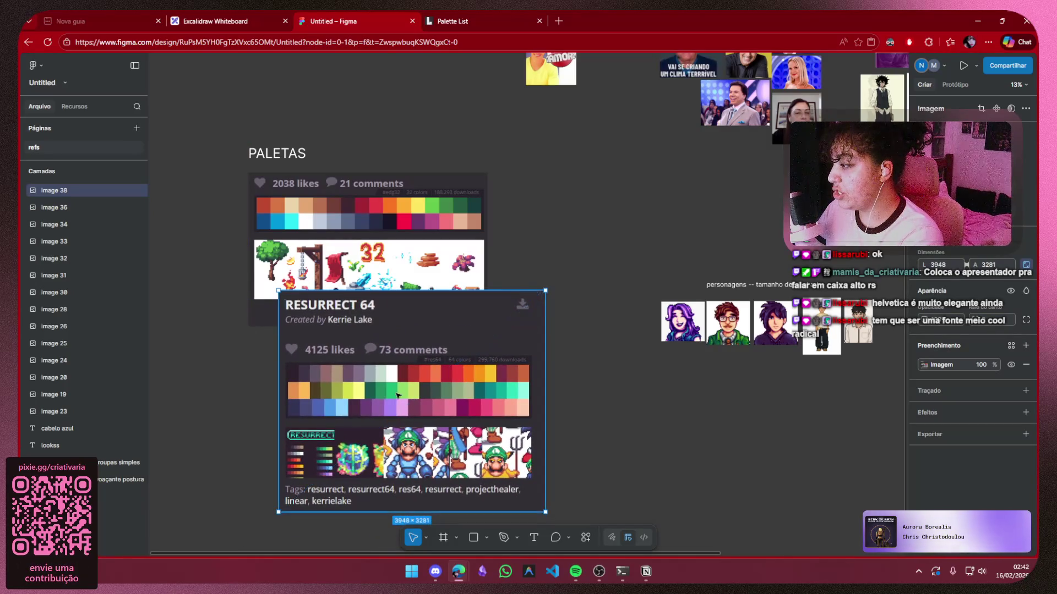
mouse_move(386, 398)
mouse_down()
mouse_move(456, 395)
mouse_move(456, 369)
mouse_move(453, 388)
mouse_up()
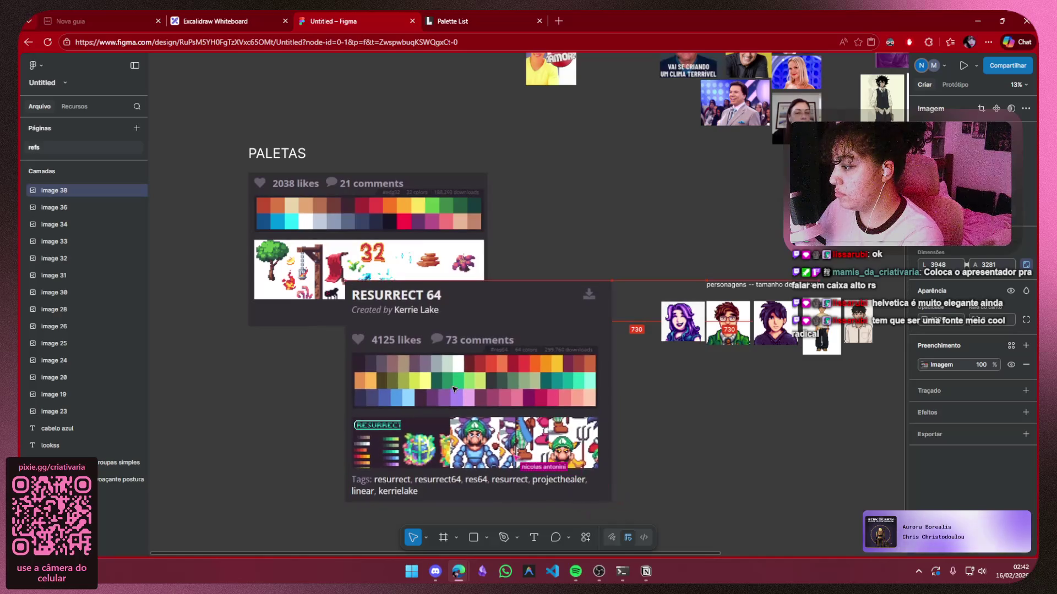
click(666, 464)
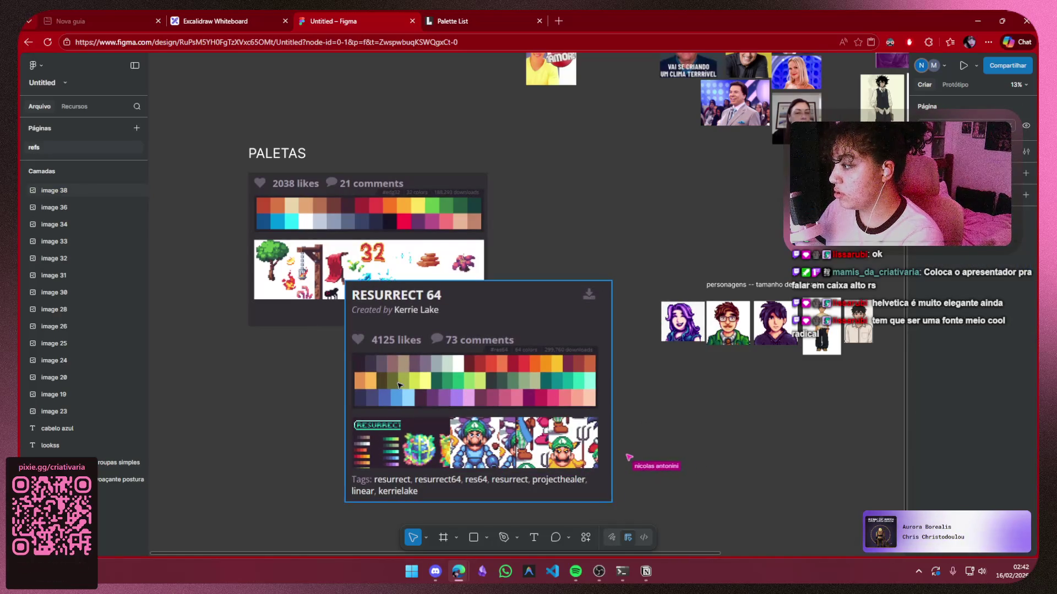
click(354, 197)
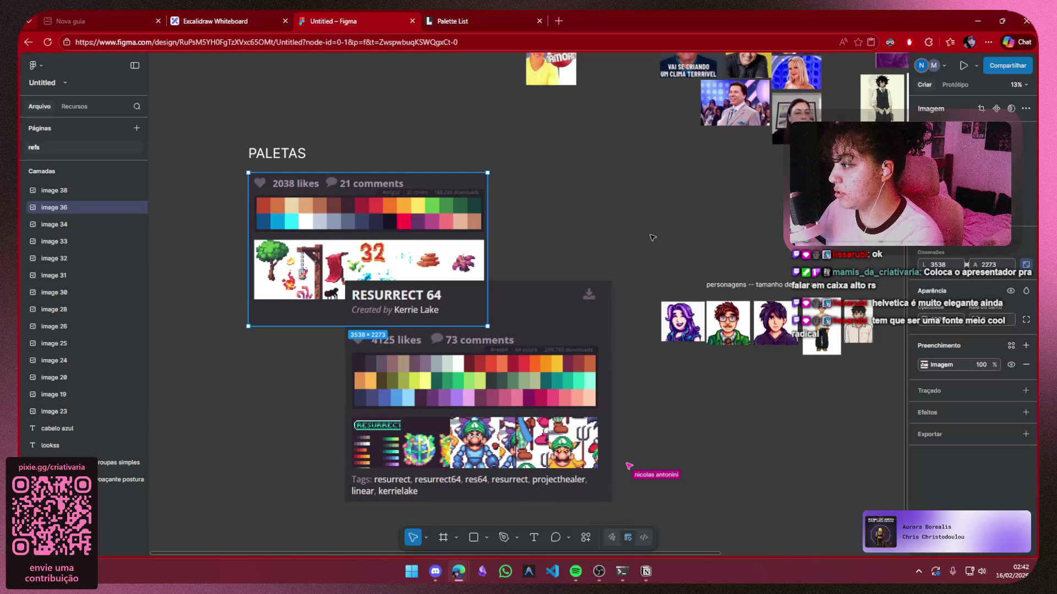
click(653, 238)
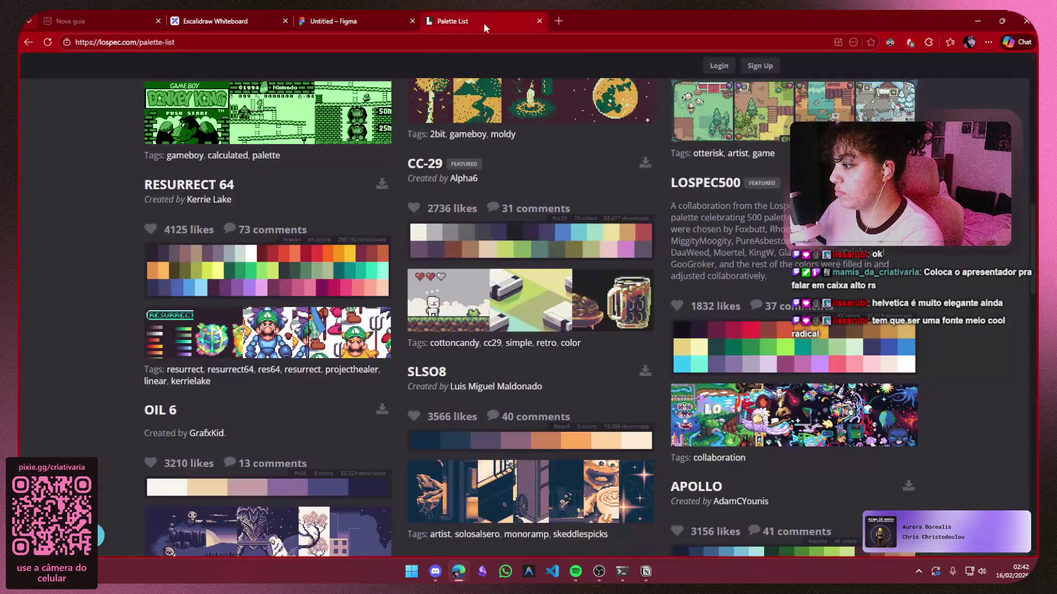
Scroll down the Lospec palette list to reach the SWEETIE 16 card
click(483, 22)
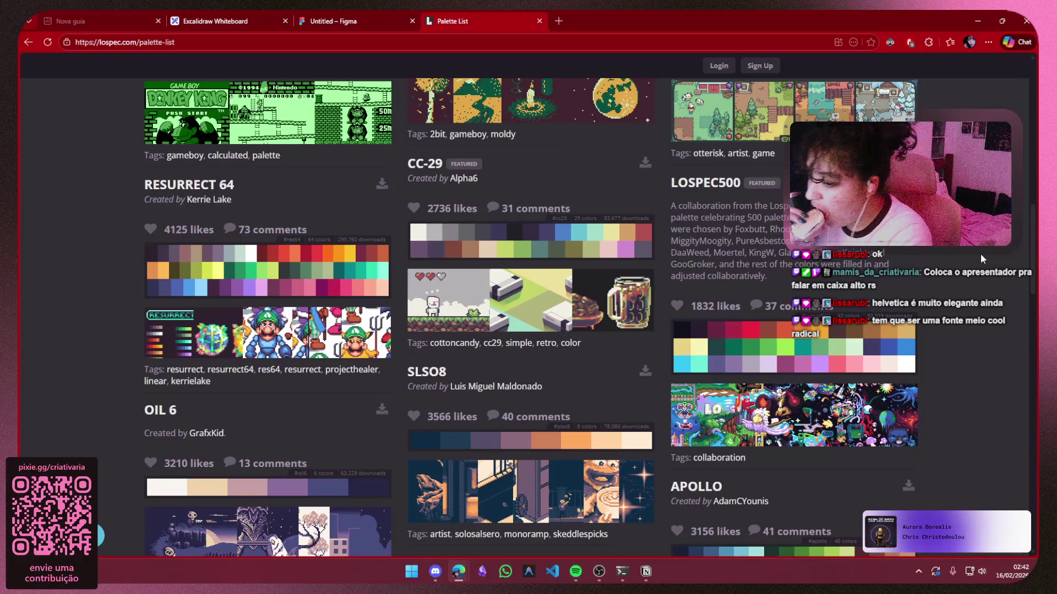
scroll(981, 255, down, 1)
scroll(980, 256, down, 2)
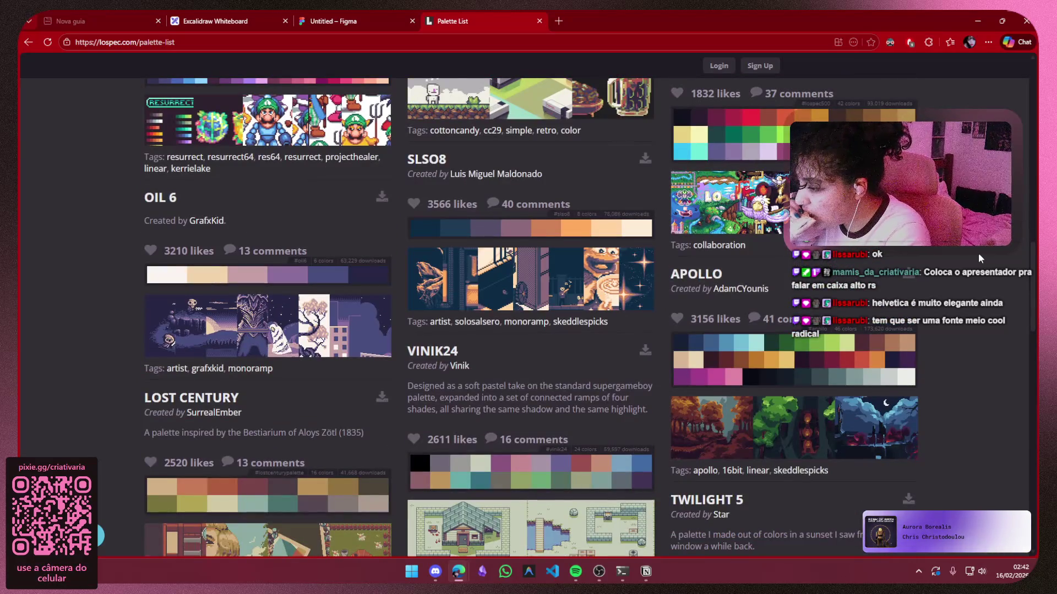
scroll(979, 256, down, 1)
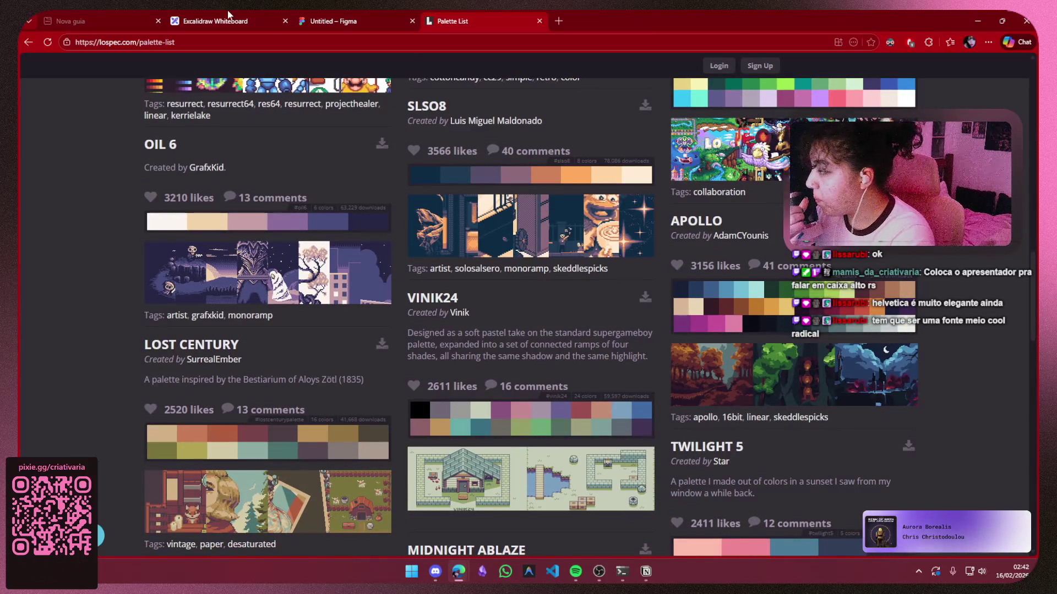
click(357, 25)
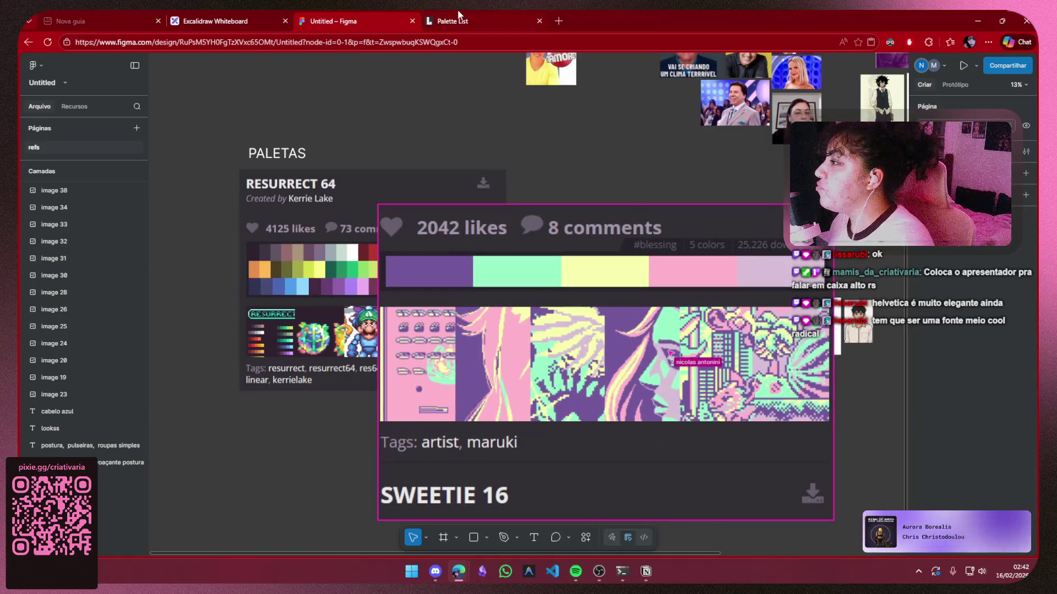
key(ctrl+Tab)
scroll(928, 314, down, 3)
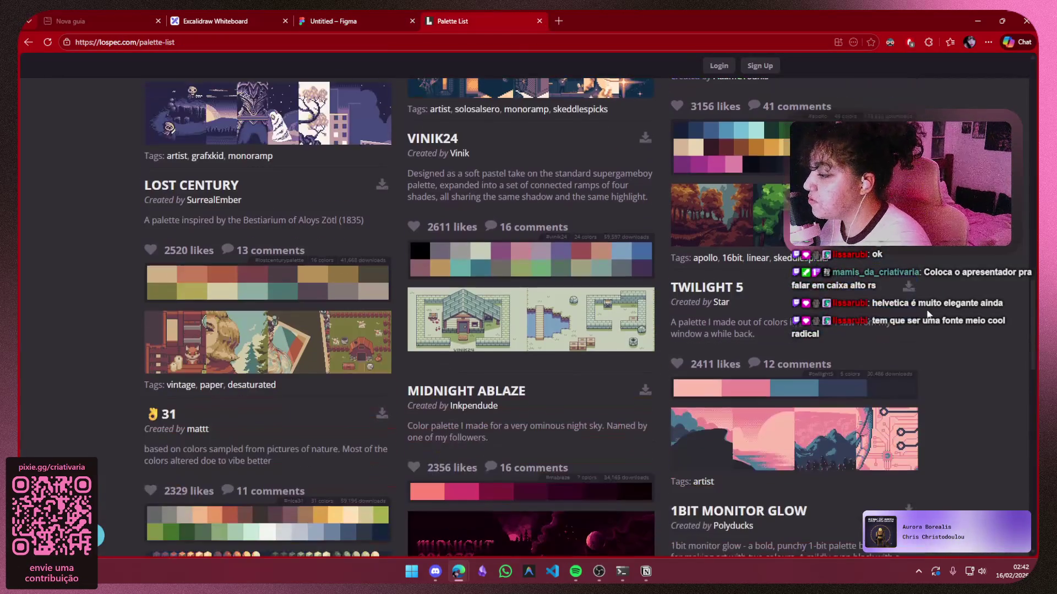
scroll(928, 314, down, 6)
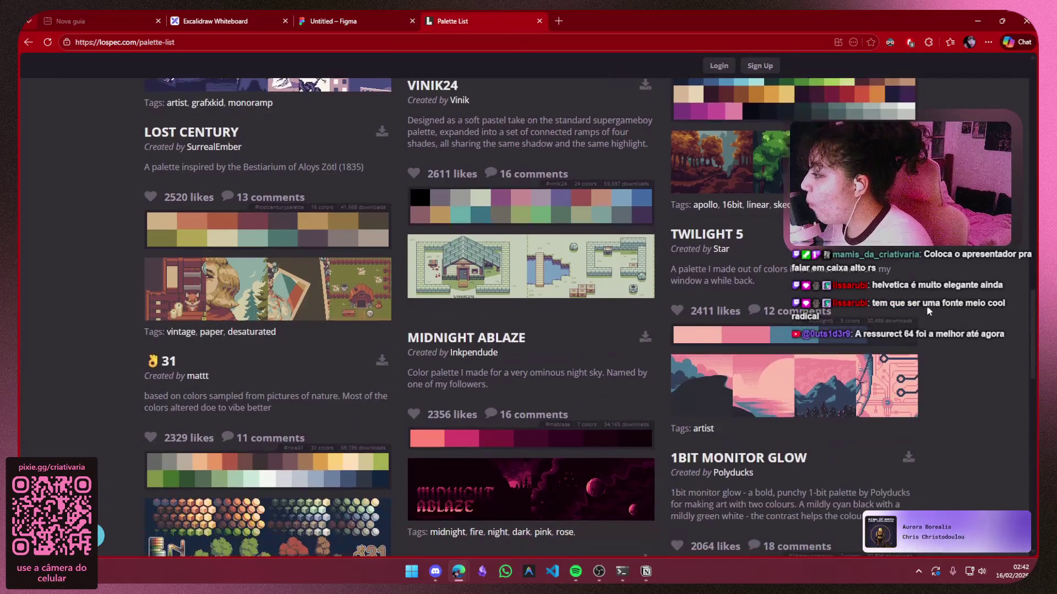
scroll(929, 307, down, 3)
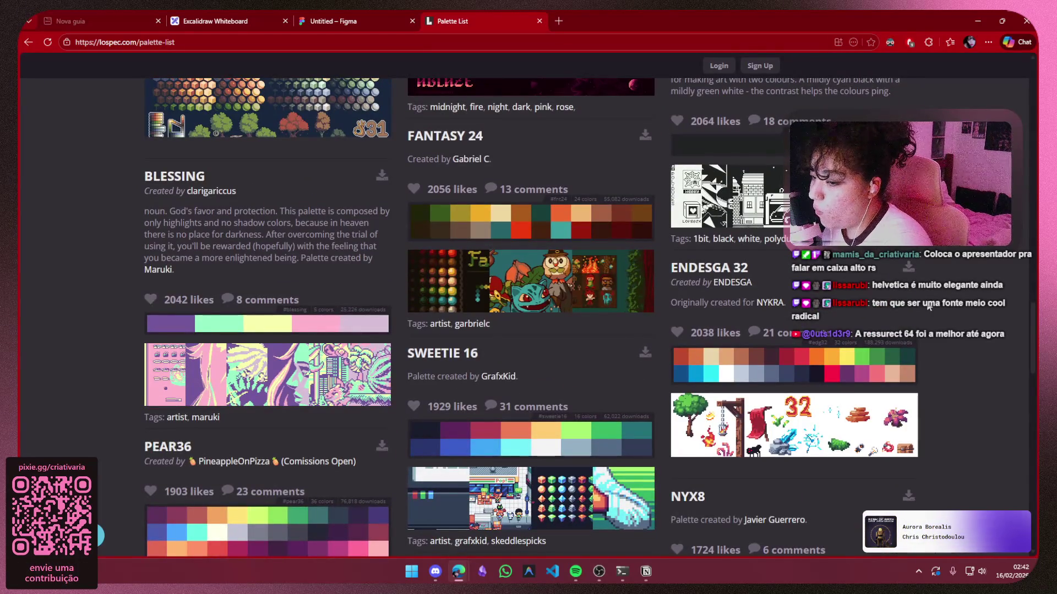
scroll(929, 307, down, 4)
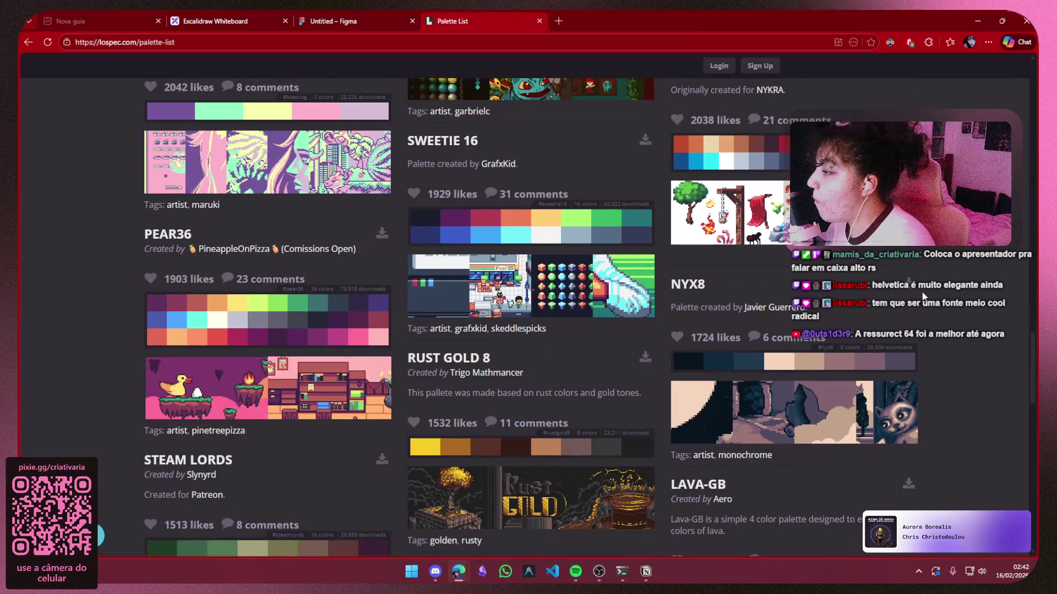
Snip the SWEETIE 16 palette card and paste it onto the Figma board
mouse_move(560, 284)
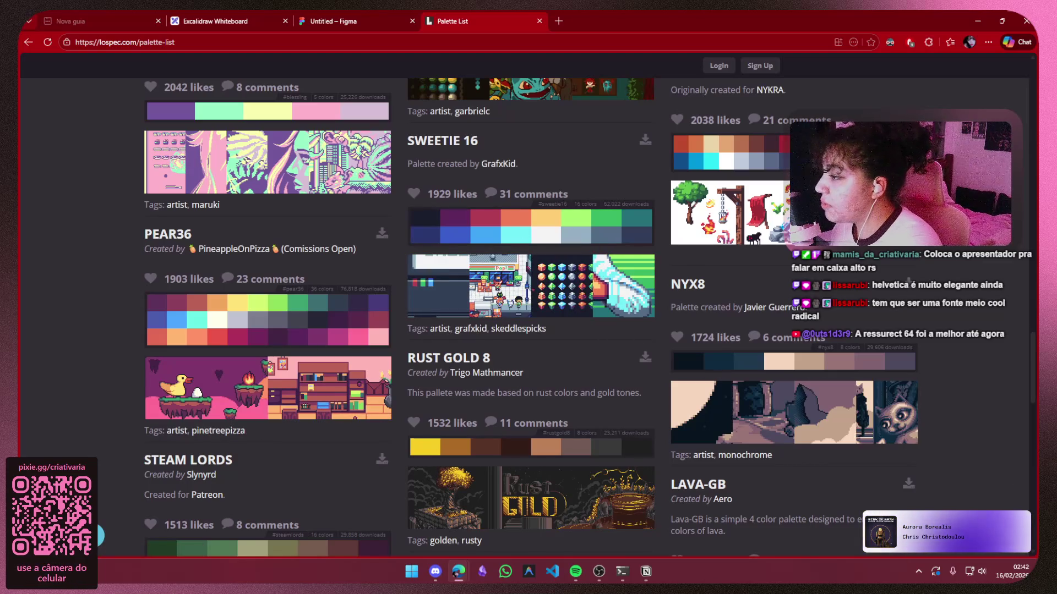
key(super+shift+s)
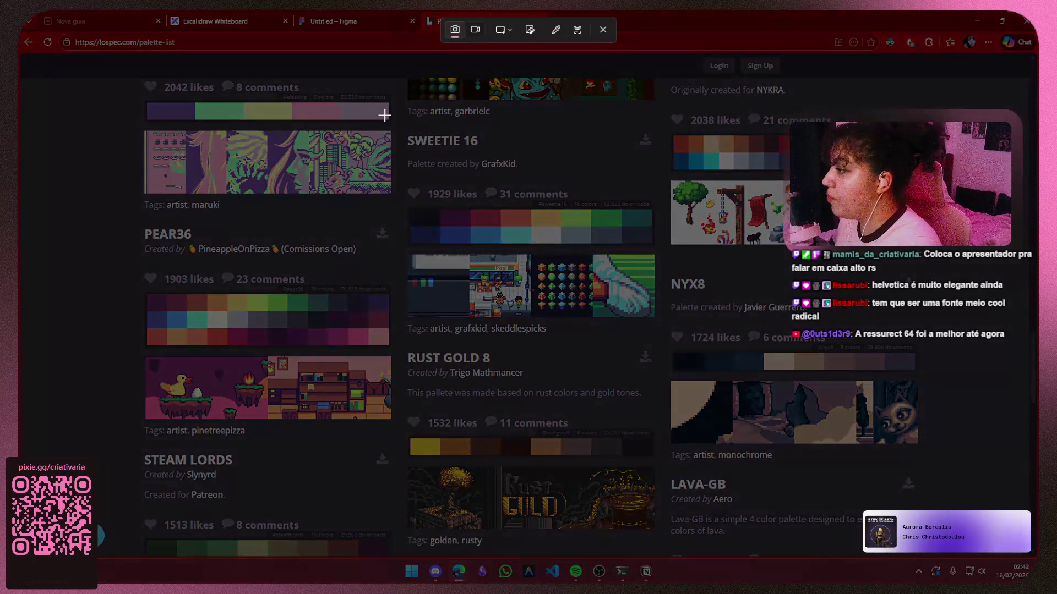
drag(399, 129, 667, 329)
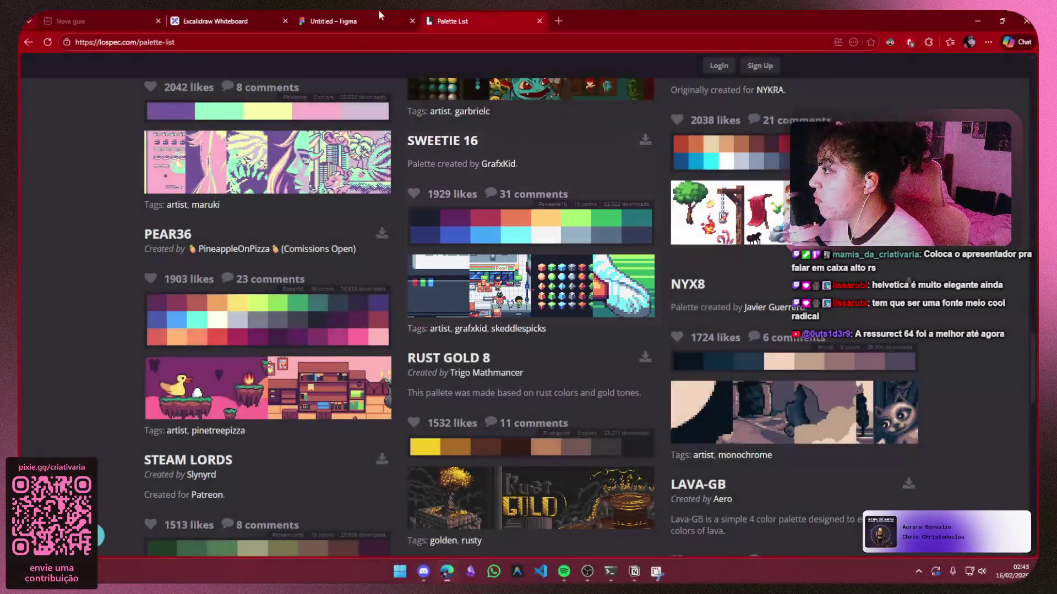
click(363, 21)
key(ctrl+v)
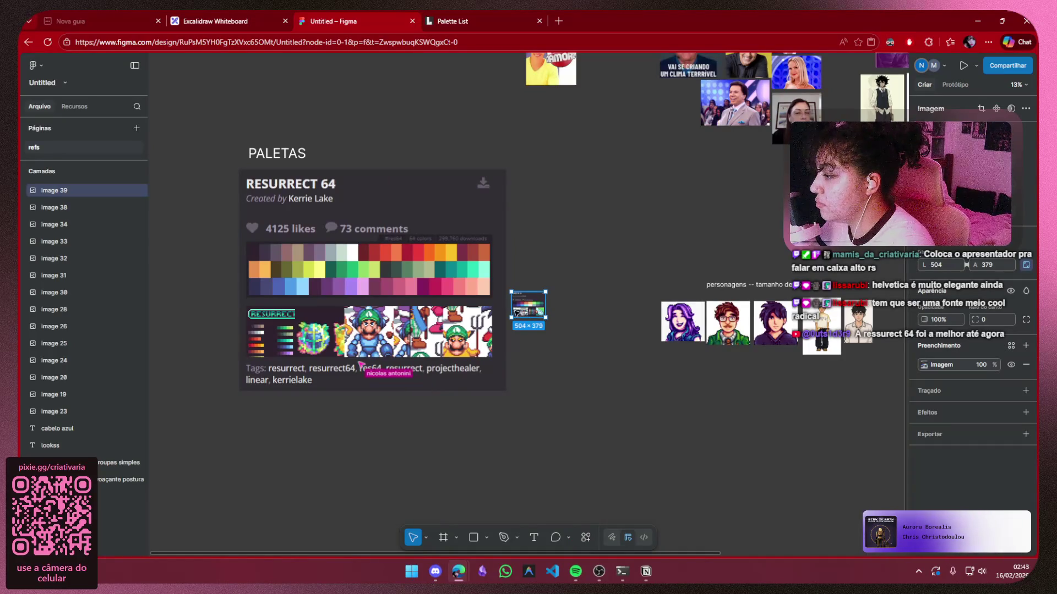
Enlarge the pasted SWEETIE 16 screenshot, then delete it and return to Lospec
drag(511, 318, 279, 457)
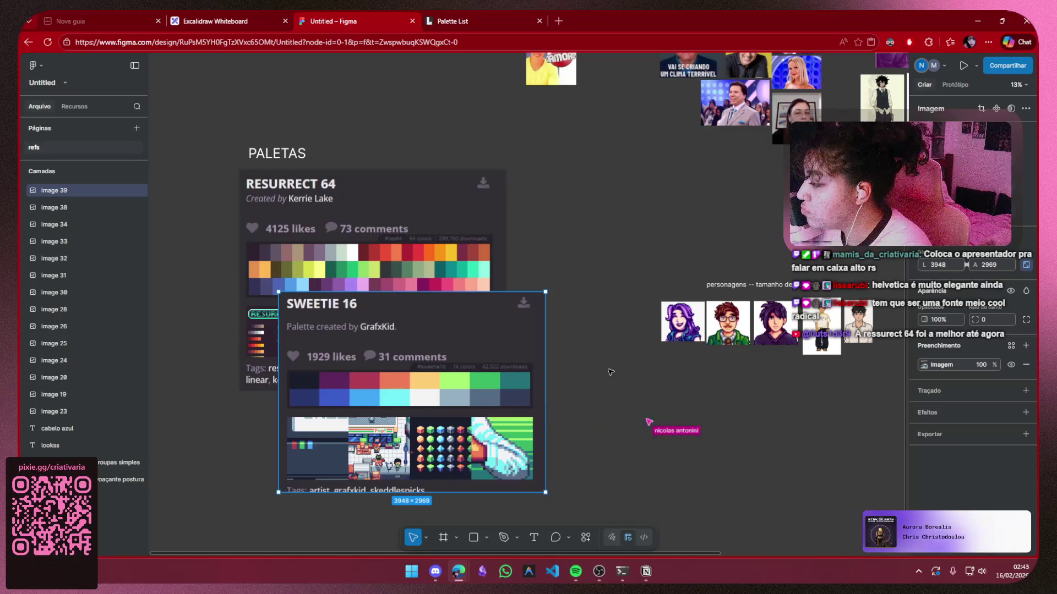
key(Delete)
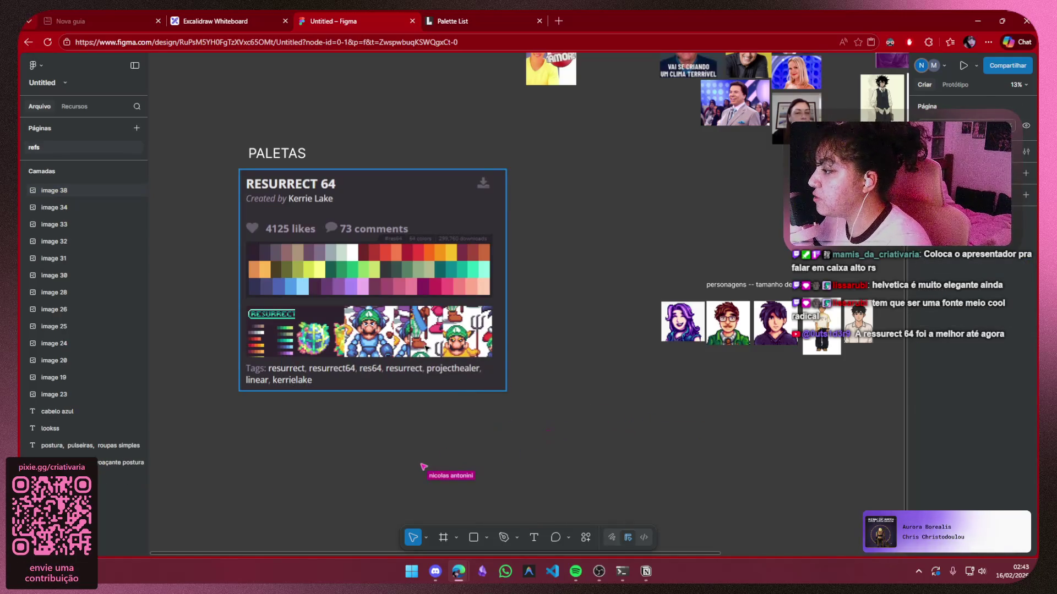
click(457, 22)
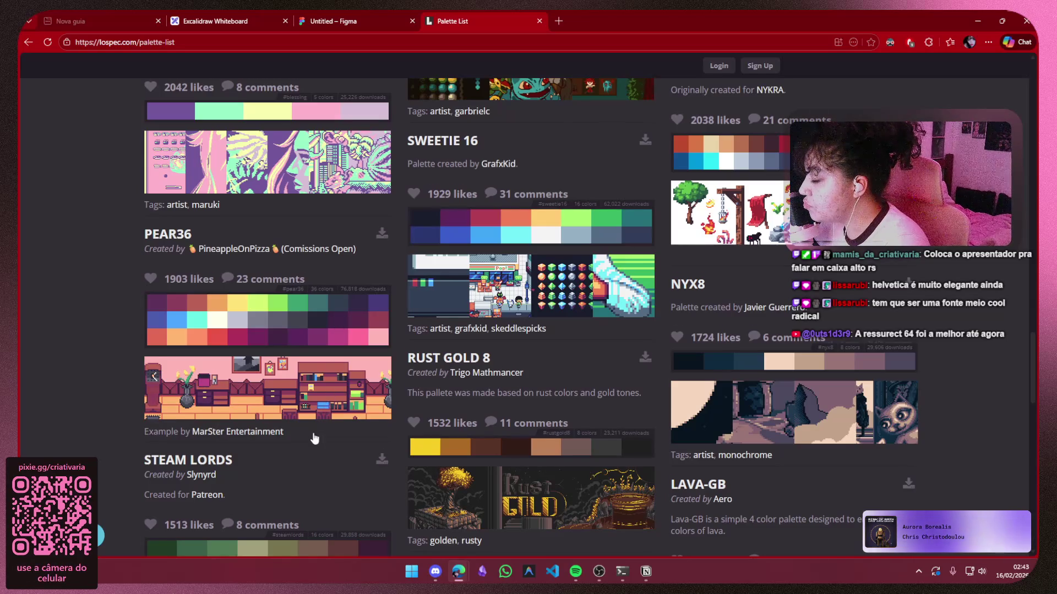
Scroll the Lospec list to the PEAR36 card and snip it as an image
scroll(315, 438, down, 7)
scroll(332, 350, down, 2)
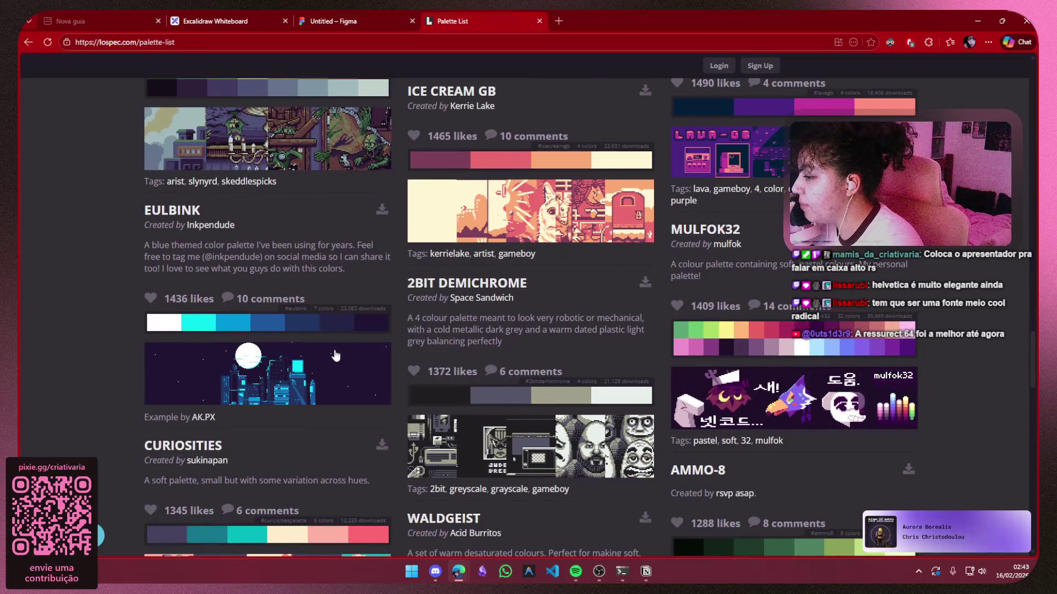
scroll(971, 343, down, 1)
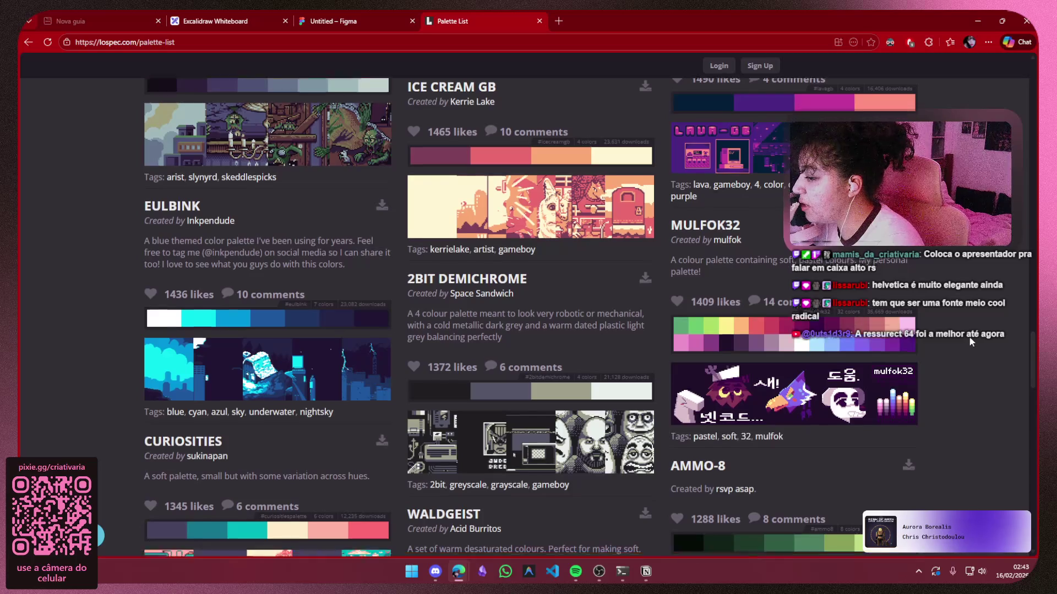
scroll(971, 342, down, 6)
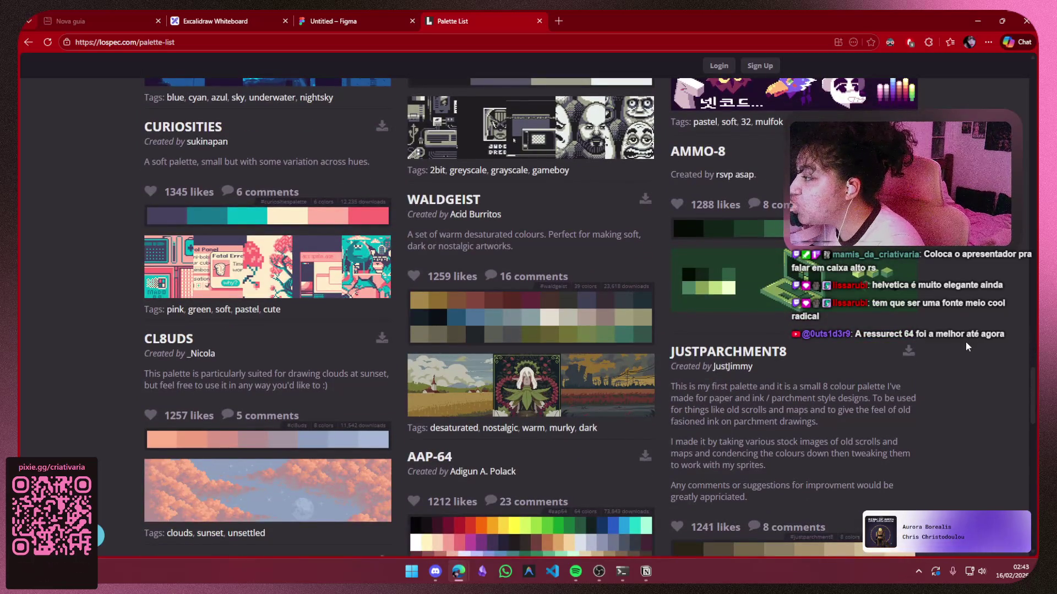
scroll(966, 341, down, 4)
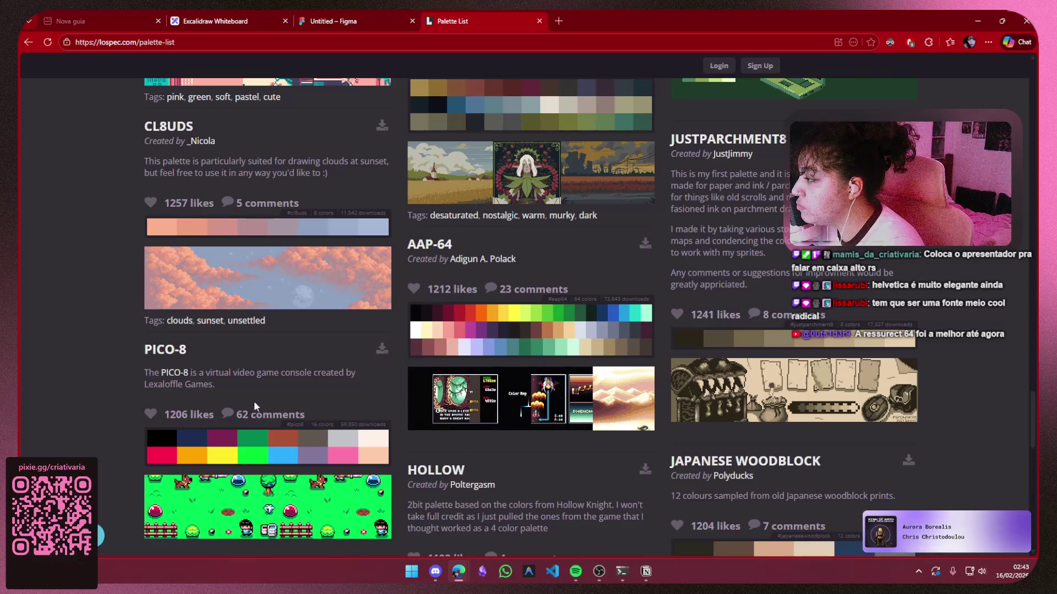
scroll(254, 404, up, 15)
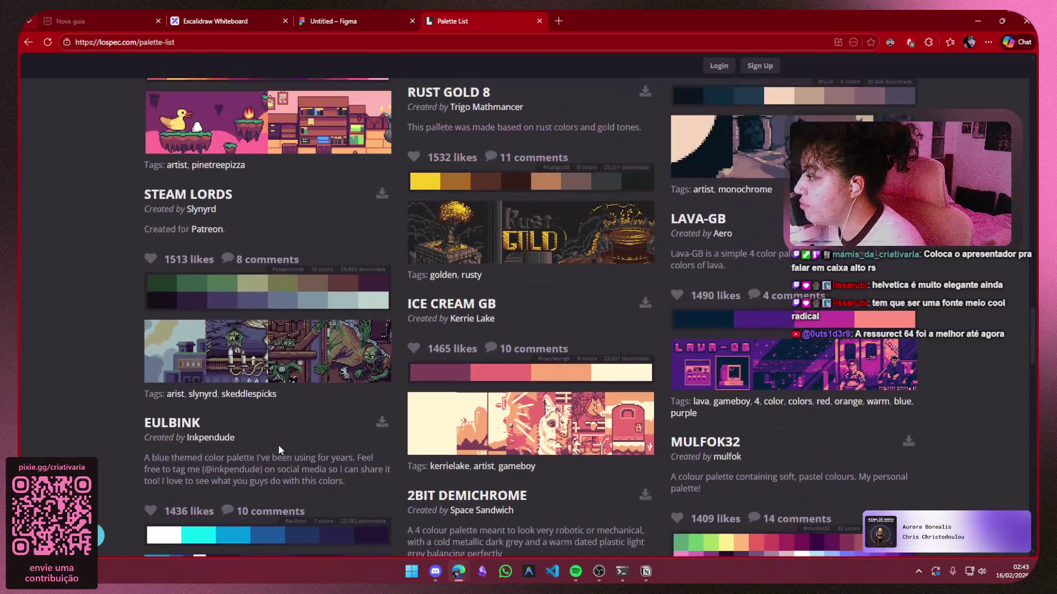
scroll(278, 445, up, 4)
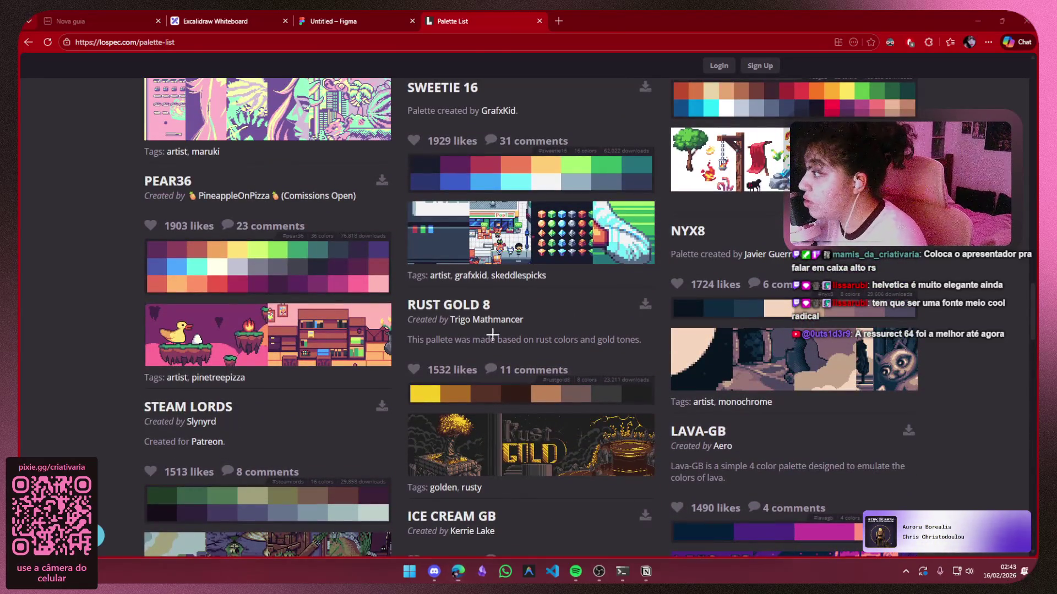
key(super+shift+s)
mouse_move(123, 165)
mouse_down()
mouse_move(272, 454)
mouse_move(404, 400)
mouse_move(397, 381)
mouse_up()
click(343, 16)
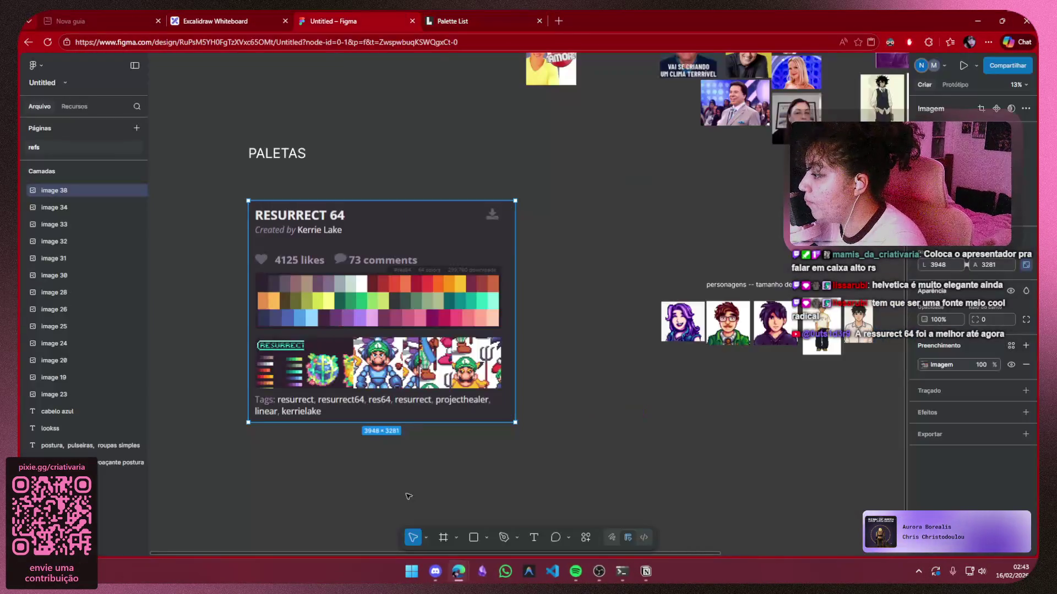
right_click(415, 407)
click(567, 463)
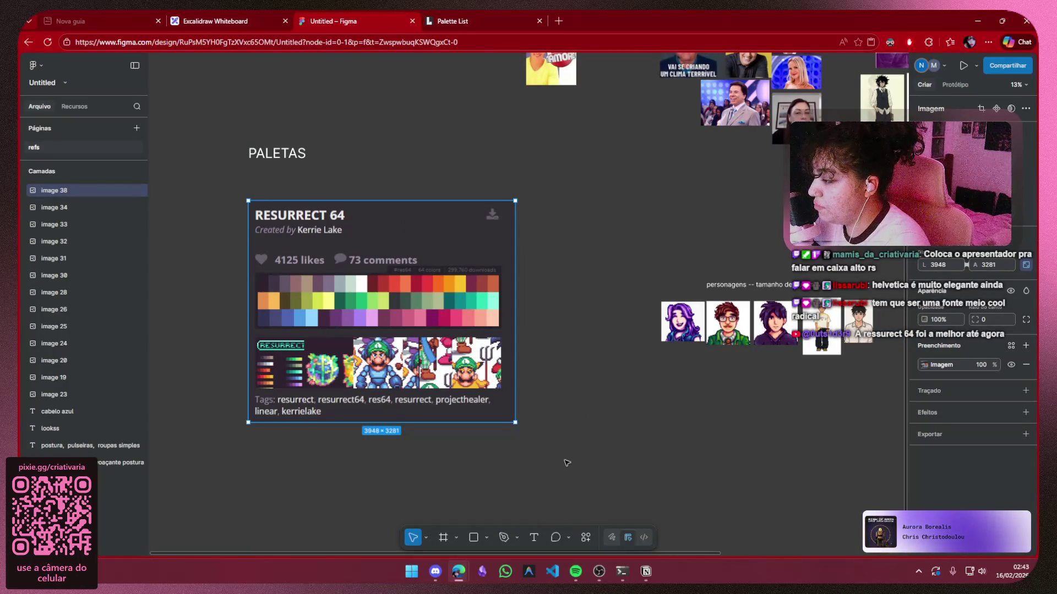
key(ctrl+z)
key(Escape)
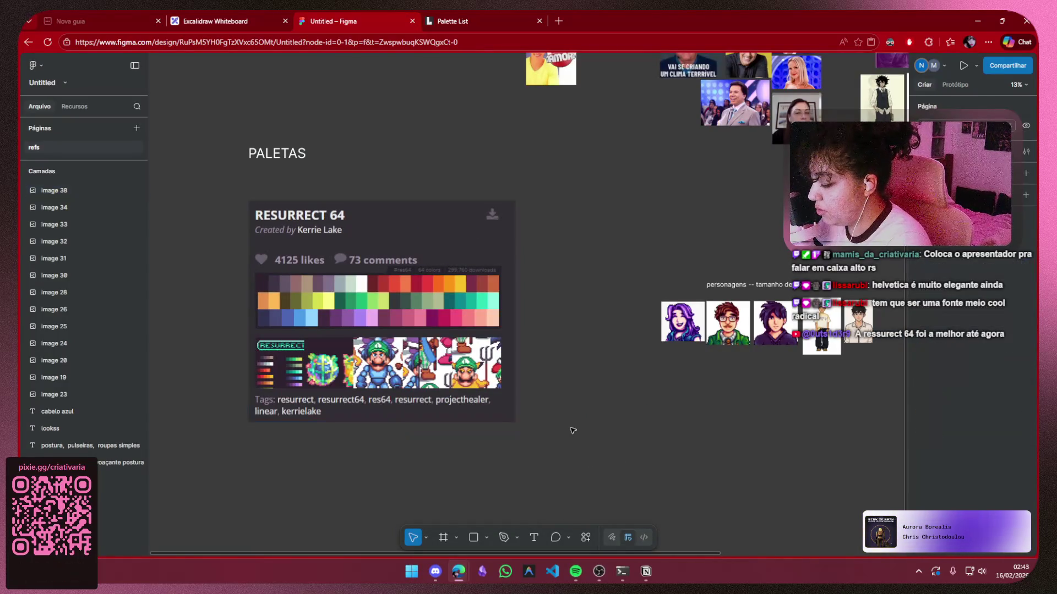
scroll(572, 431, up, 1)
key(ctrl+v)
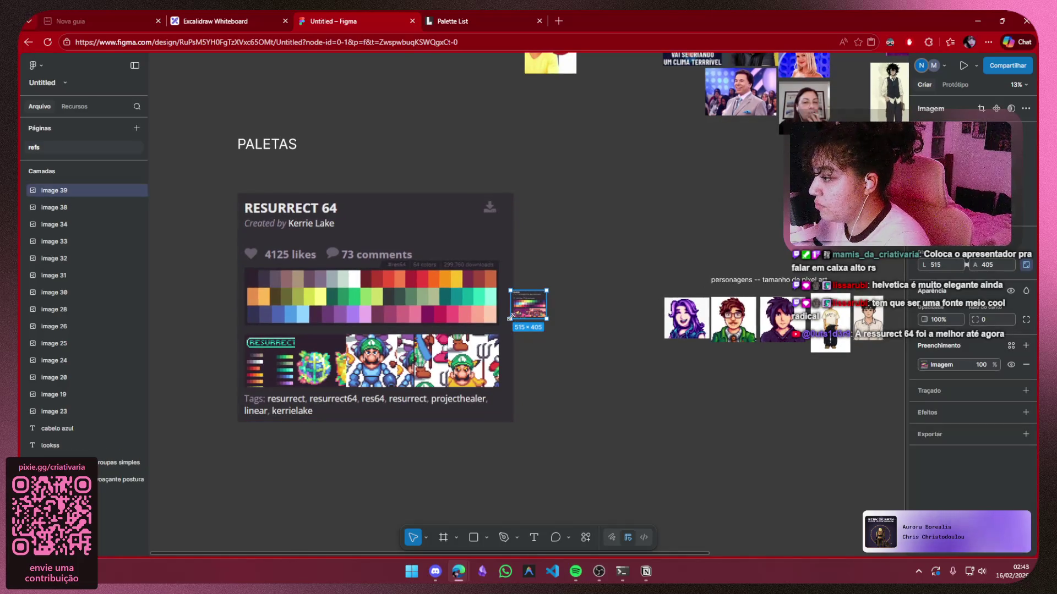
mouse_move(511, 318)
mouse_down()
mouse_move(224, 498)
mouse_move(220, 539)
mouse_up()
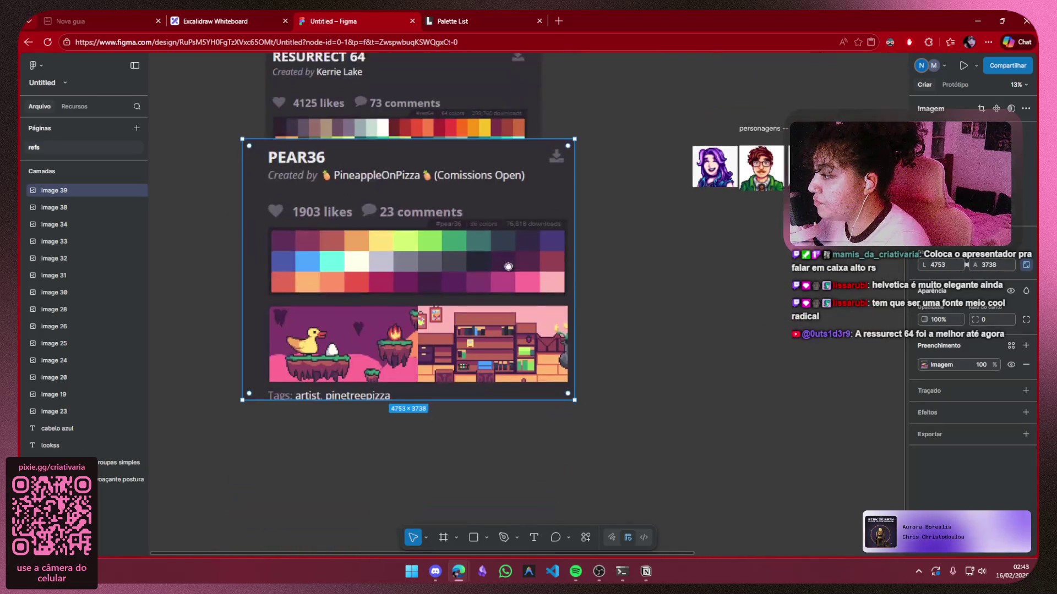
mouse_move(508, 266)
mouse_down()
mouse_move(544, 458)
mouse_move(556, 385)
mouse_move(569, 475)
mouse_up()
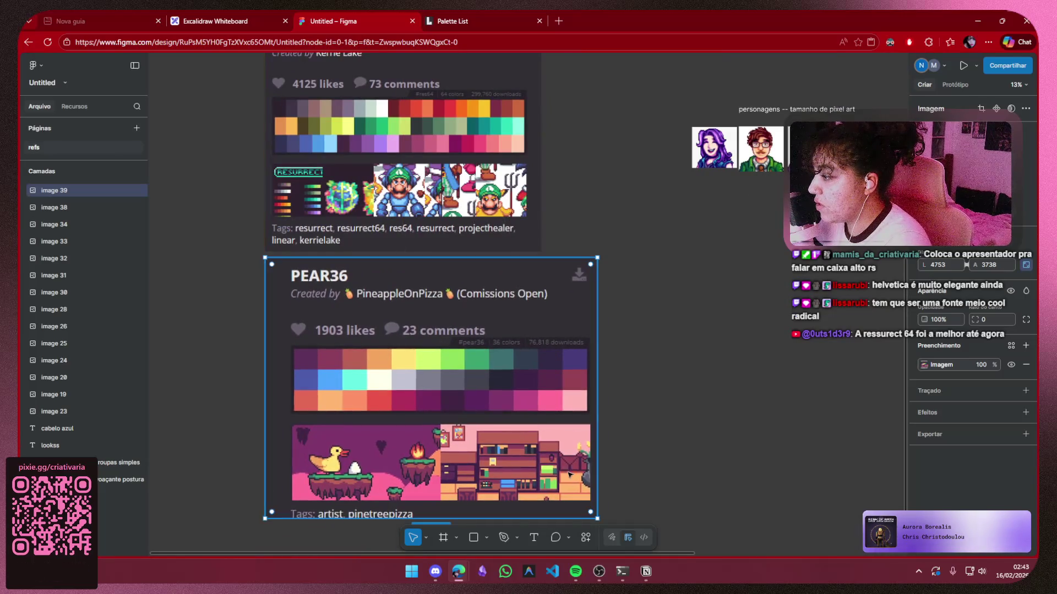
drag(590, 512, 503, 444)
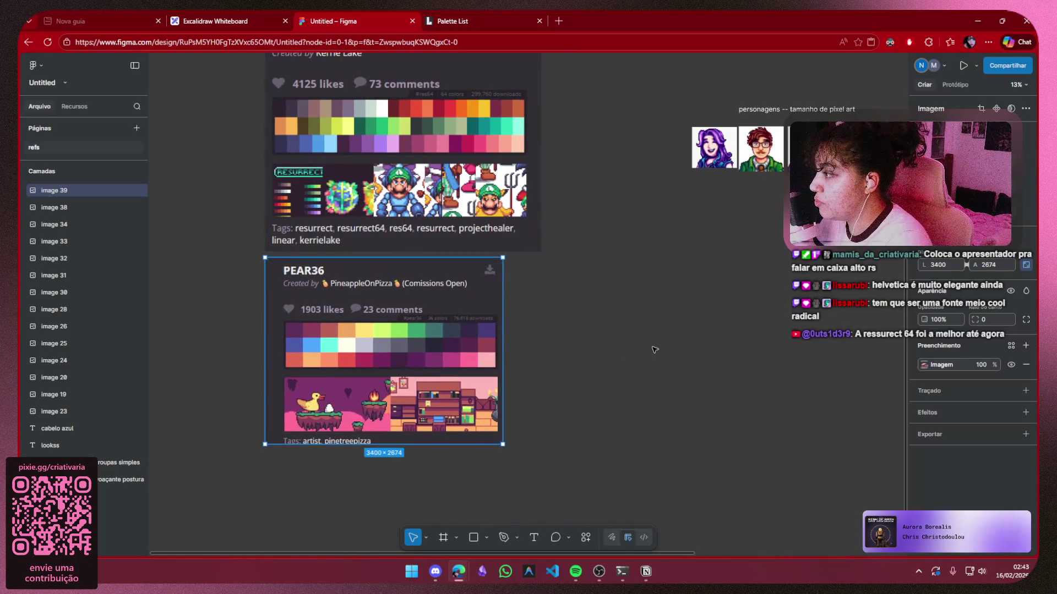
click(654, 349)
click(440, 344)
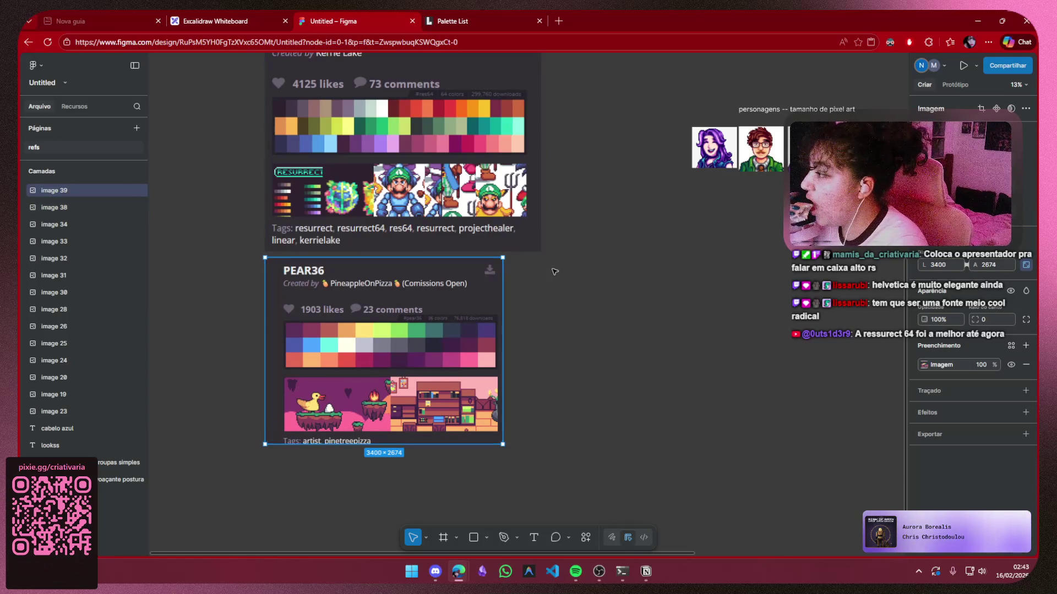
scroll(473, 275, up, 2)
click(515, 213)
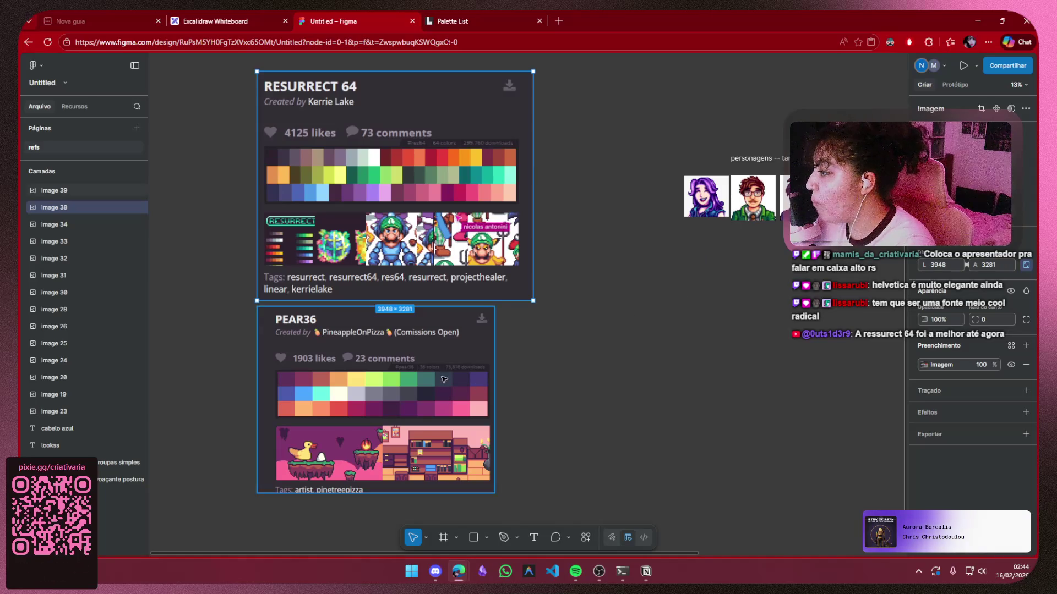
click(352, 416)
mouse_move(351, 416)
mouse_down()
mouse_move(395, 384)
mouse_move(332, 407)
mouse_move(325, 426)
mouse_up()
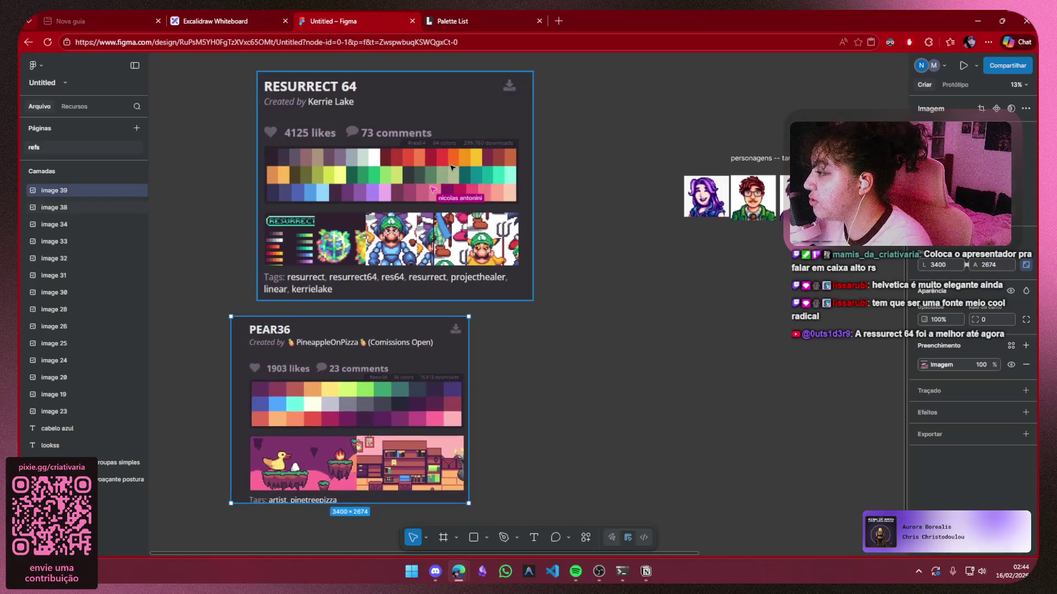
mouse_move(449, 150)
mouse_down()
mouse_move(445, 174)
mouse_move(451, 166)
mouse_up()
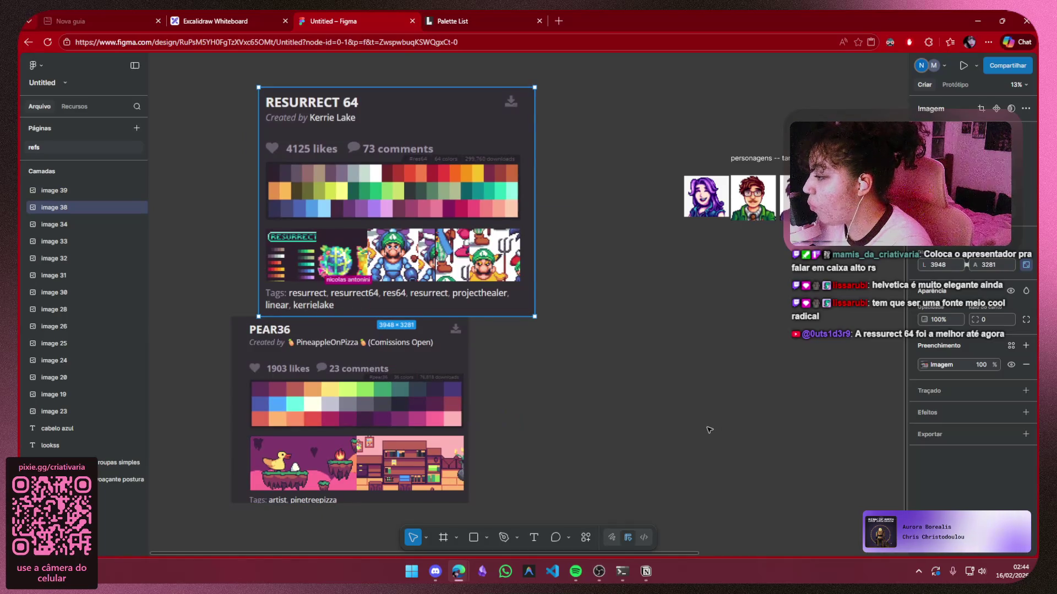
key(ctrl+z)
scroll(633, 302, down, 1)
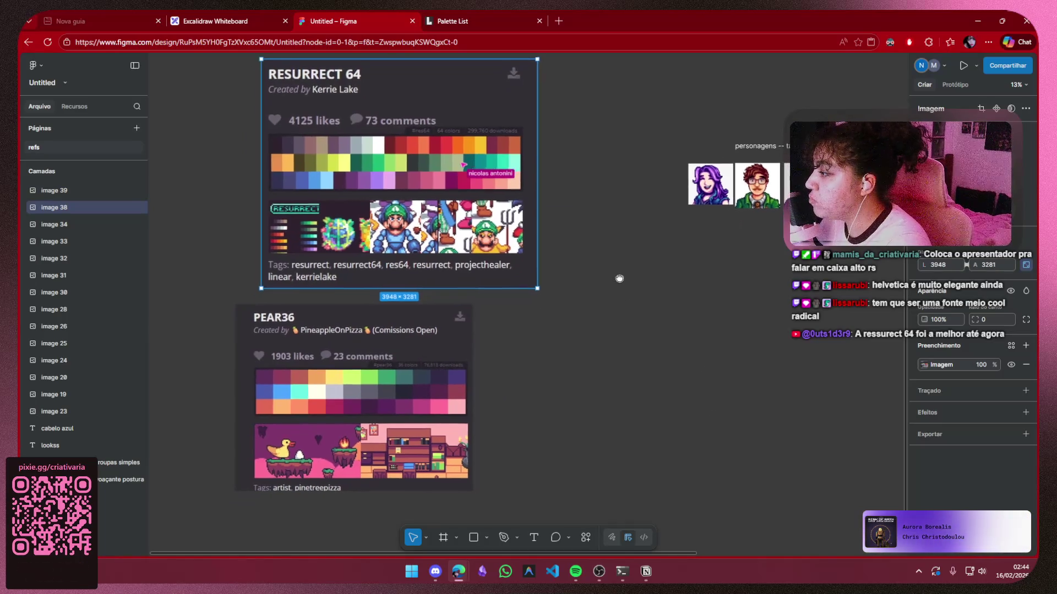
click(411, 342)
key(Delete)
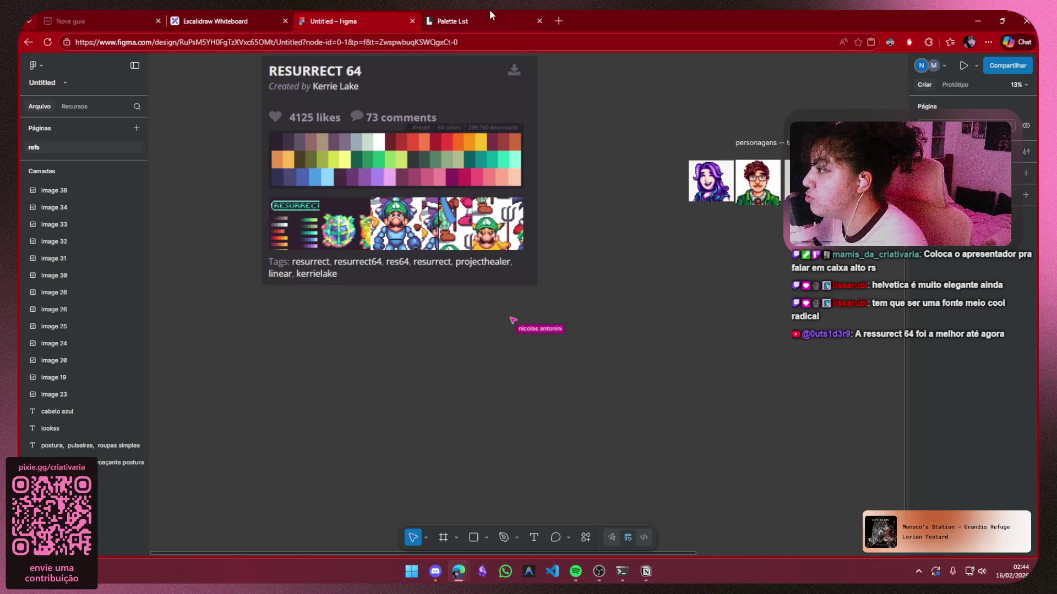
Close and reopen the Lospec palette list tab, then scroll down to BLK NX64
middle_click(486, 10)
key(ctrl+shift+t)
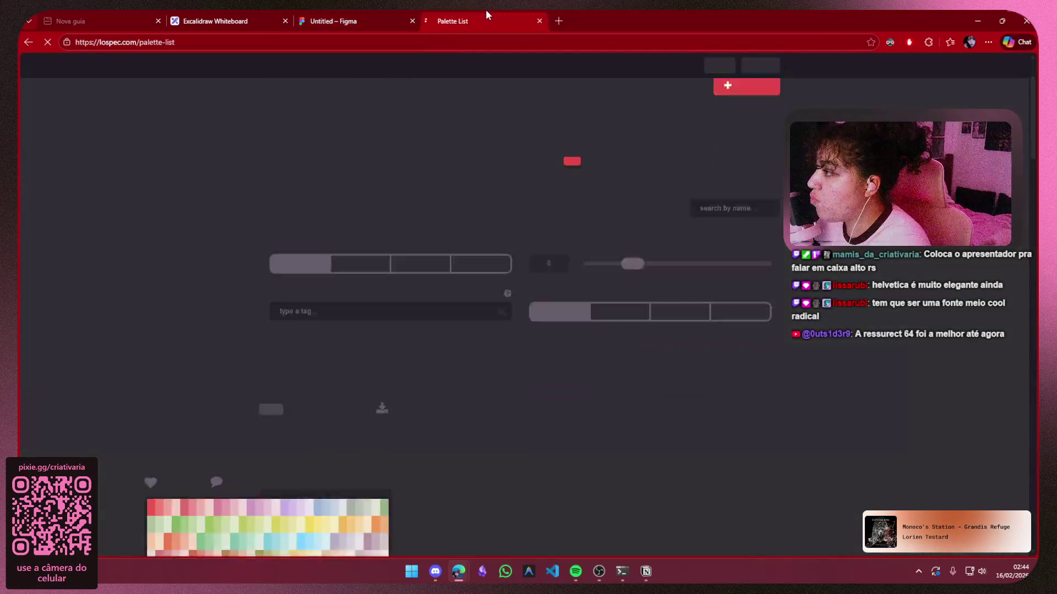
scroll(840, 298, up, 5)
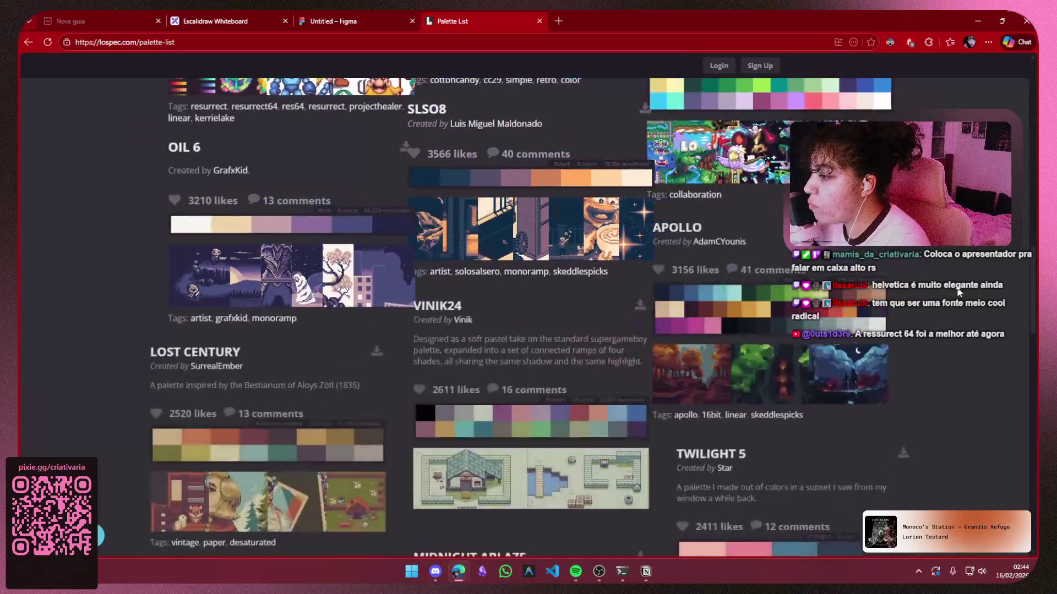
scroll(1007, 333, up, 3)
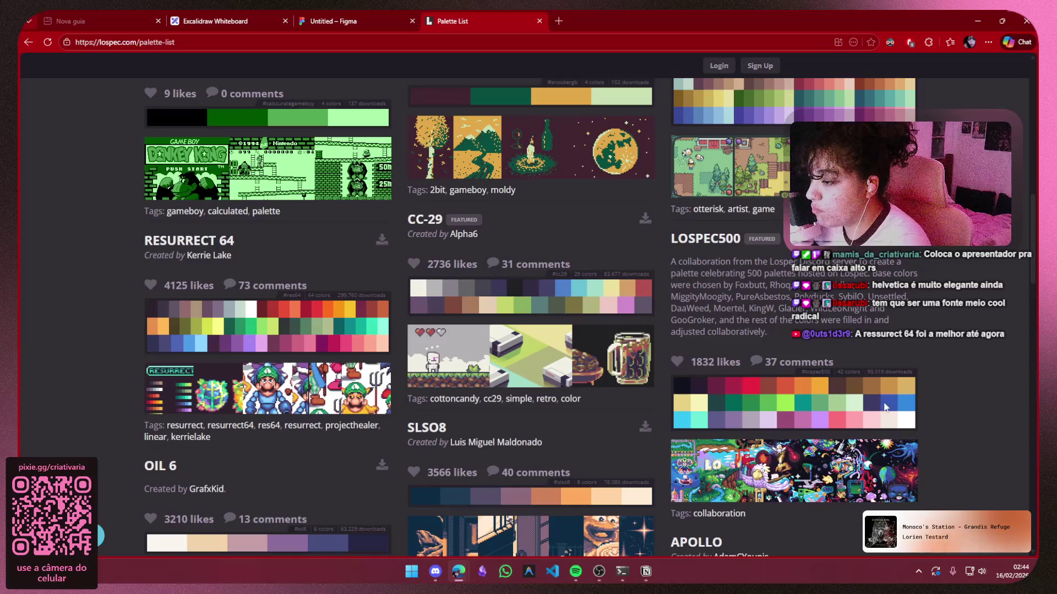
scroll(405, 275, up, 3)
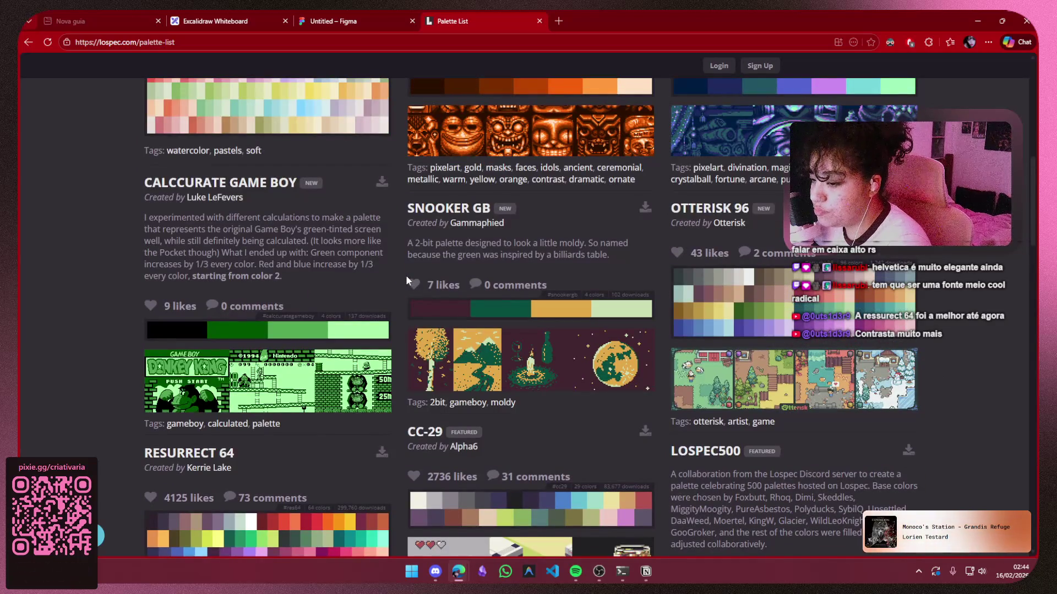
scroll(404, 275, up, 5)
scroll(402, 277, down, 9)
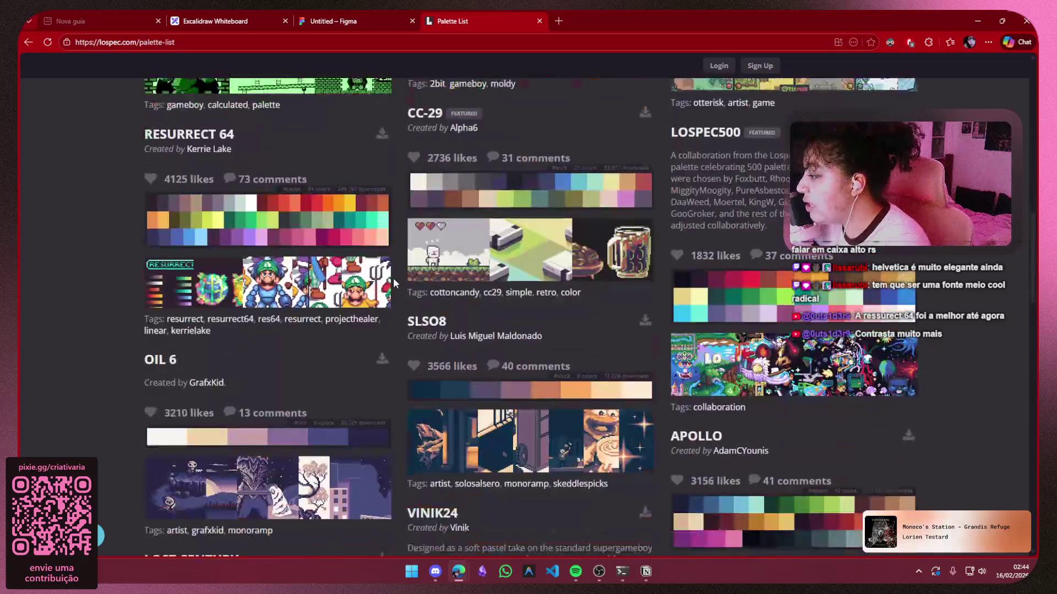
scroll(391, 272, down, 11)
scroll(391, 266, down, 5)
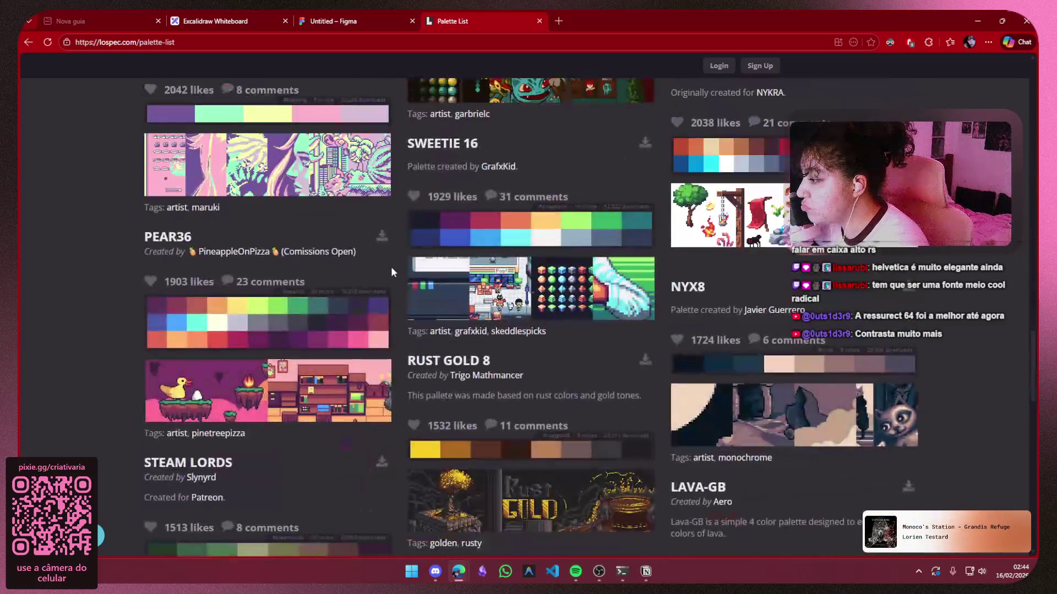
scroll(390, 268, down, 5)
scroll(390, 268, down, 3)
scroll(391, 268, up, 1)
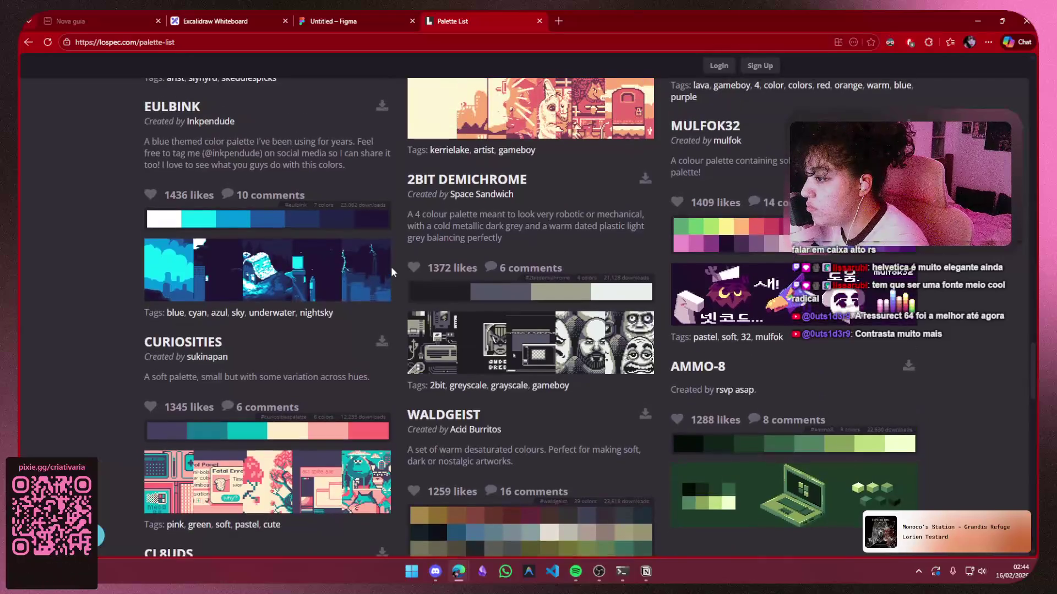
scroll(390, 267, down, 5)
scroll(391, 266, down, 5)
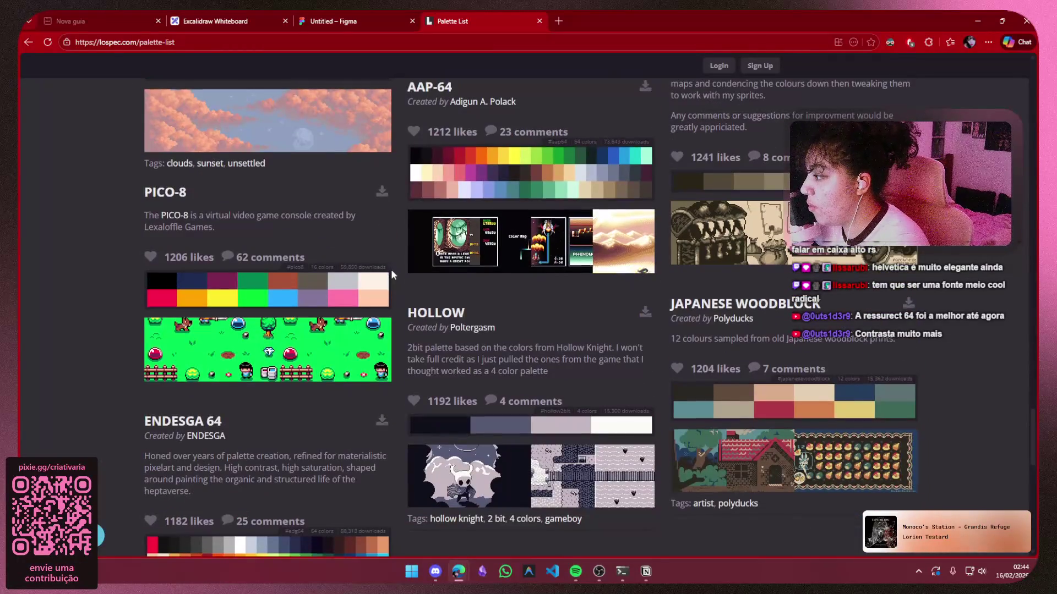
scroll(391, 269, down, 5)
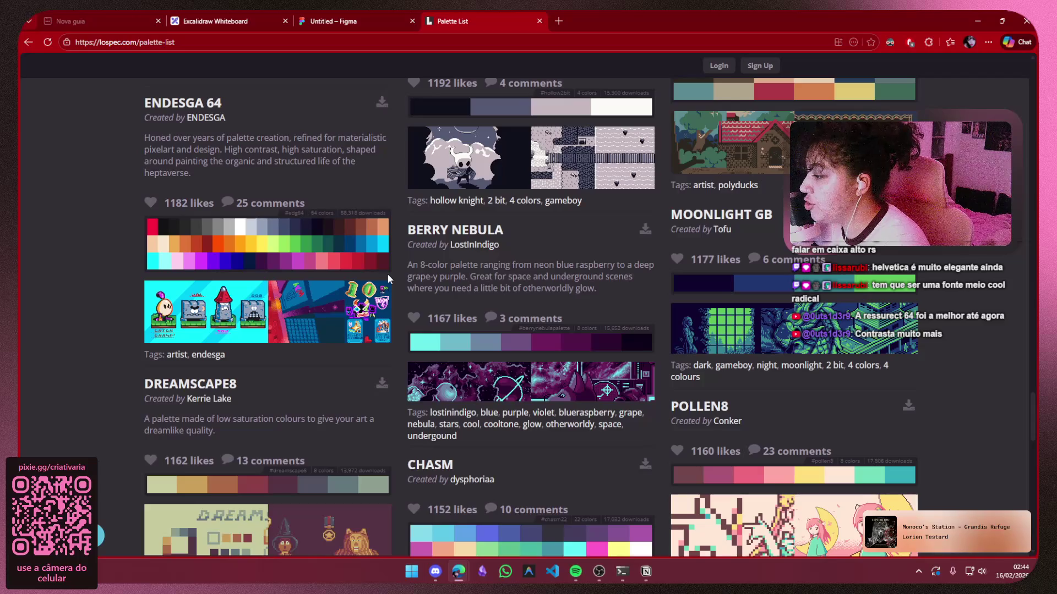
scroll(388, 279, down, 5)
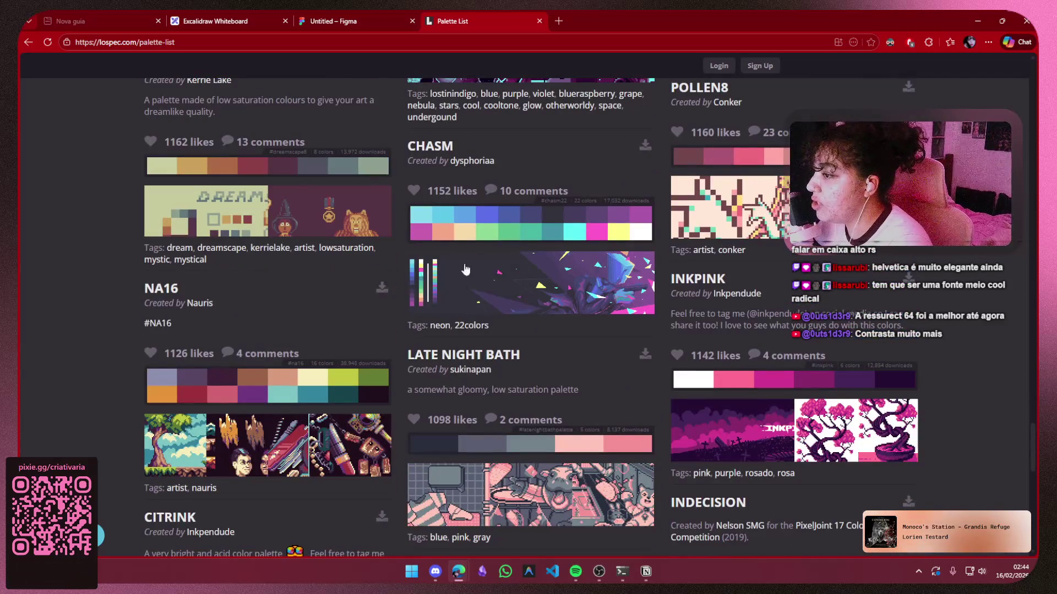
scroll(528, 317, down, 5)
scroll(528, 318, down, 5)
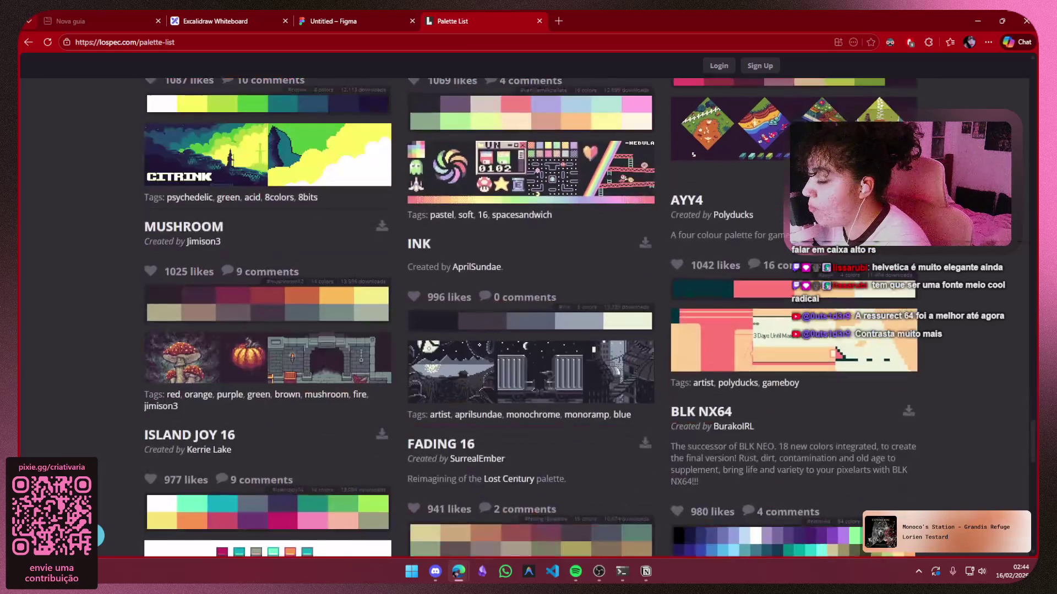
scroll(528, 318, down, 5)
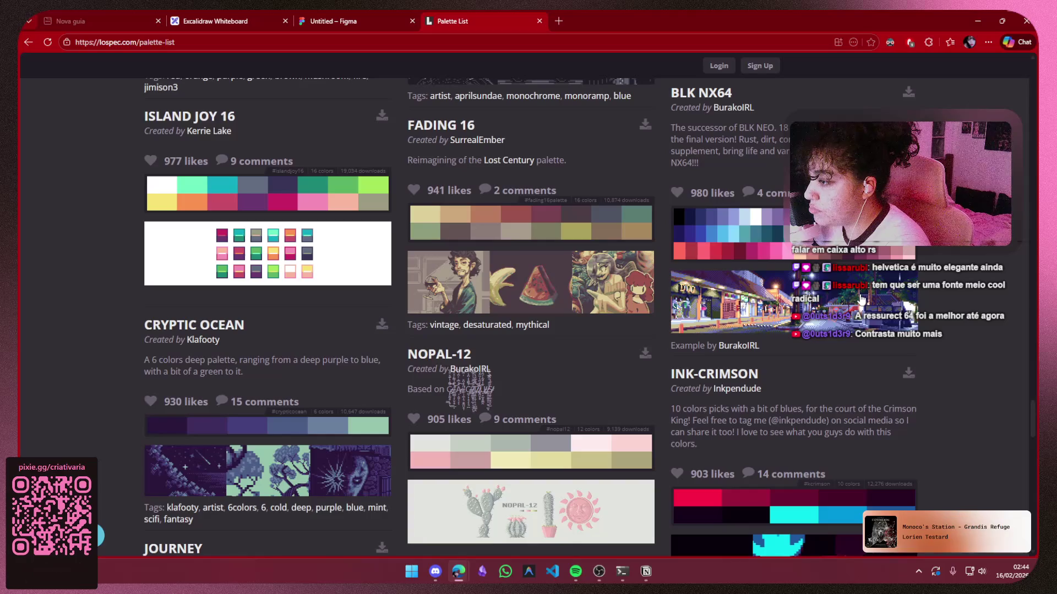
Snip the BLK NX64 palette entry as a screenshot
key(shift+super+s)
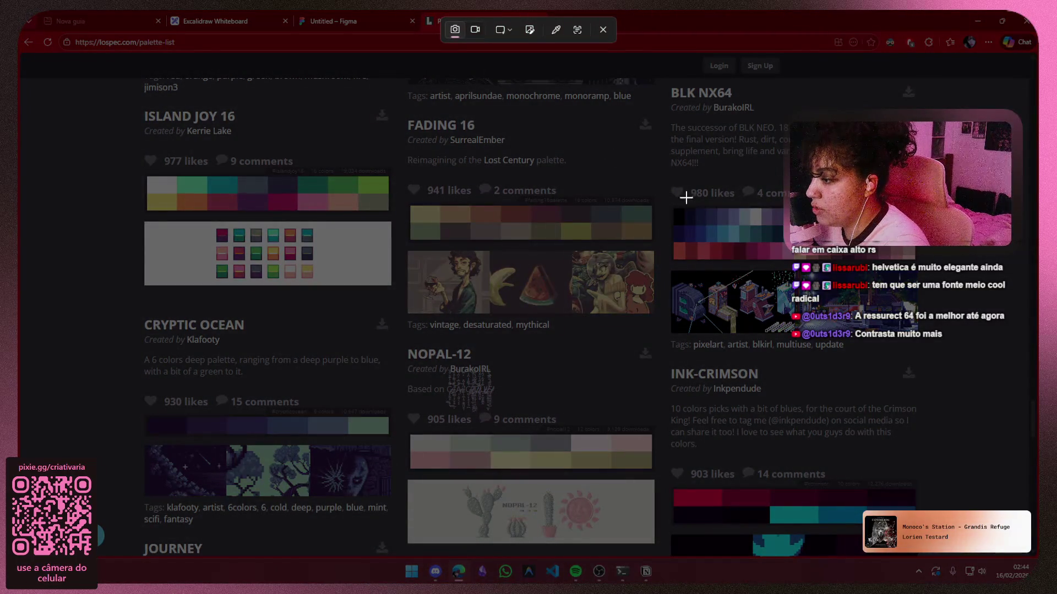
click(603, 29)
scroll(939, 292, up, 1)
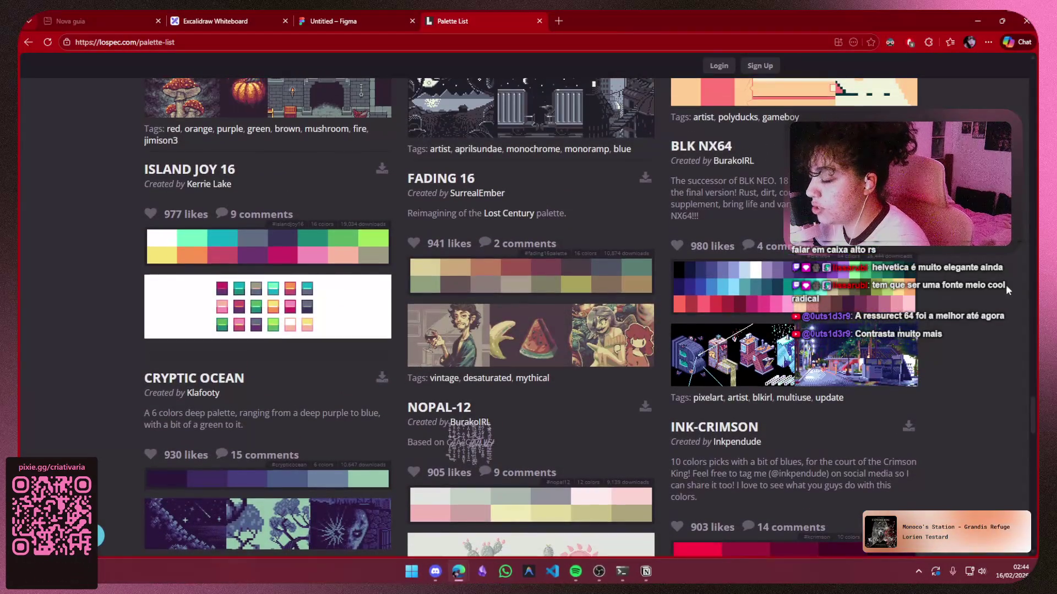
key(shift+super+s)
mouse_move(666, 134)
mouse_down()
mouse_move(804, 378)
mouse_move(938, 397)
mouse_move(941, 412)
mouse_up()
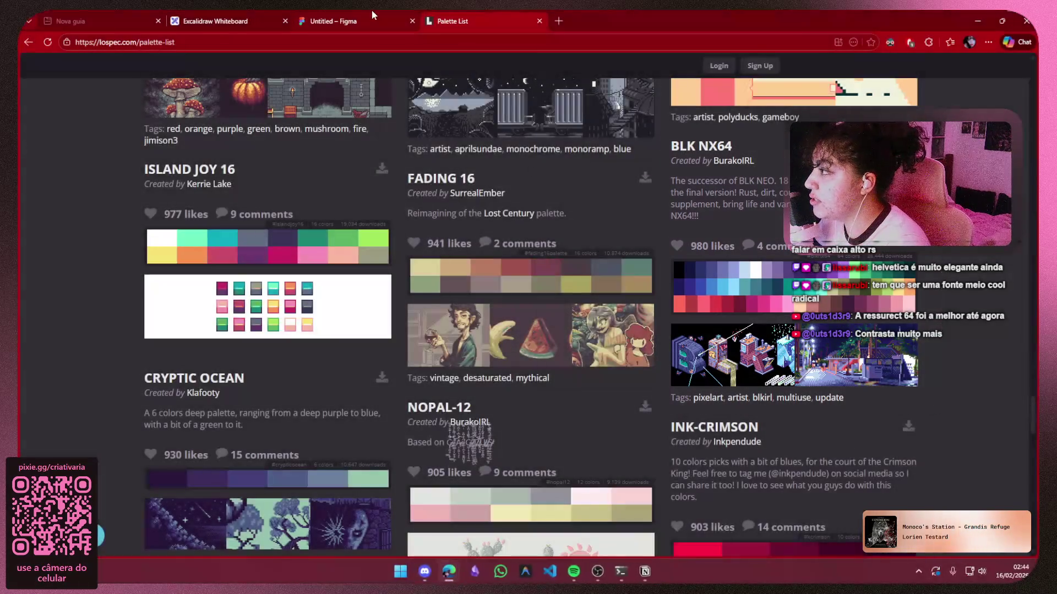
click(372, 16)
Paste the BLK NX64 screenshot and enlarge it to match Resurrect 64's width
key(ctrl+v)
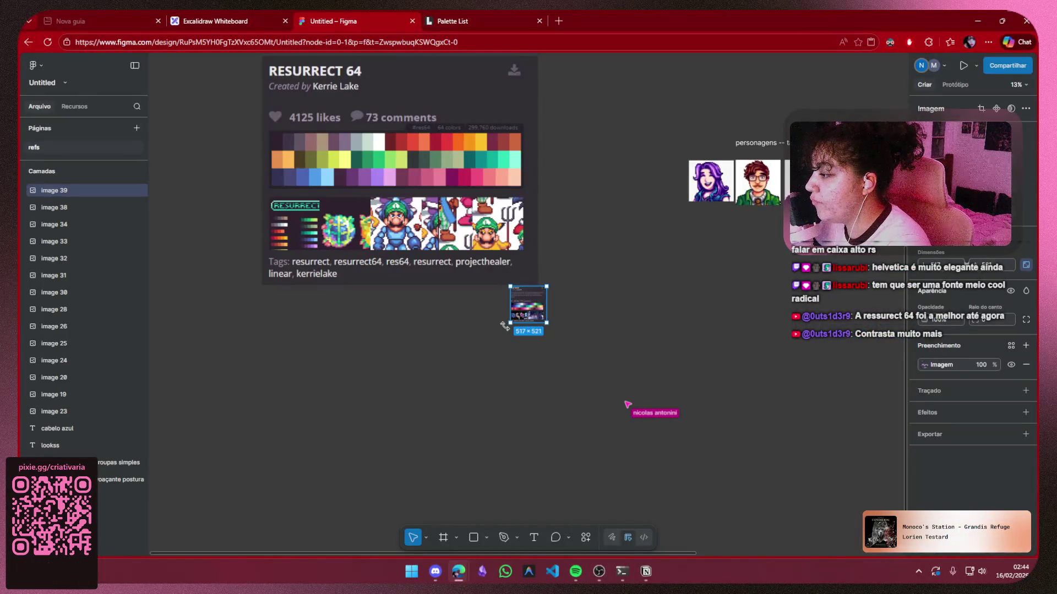
drag(511, 323, 272, 557)
drag(477, 389, 465, 386)
click(602, 295)
scroll(597, 319, up, 1)
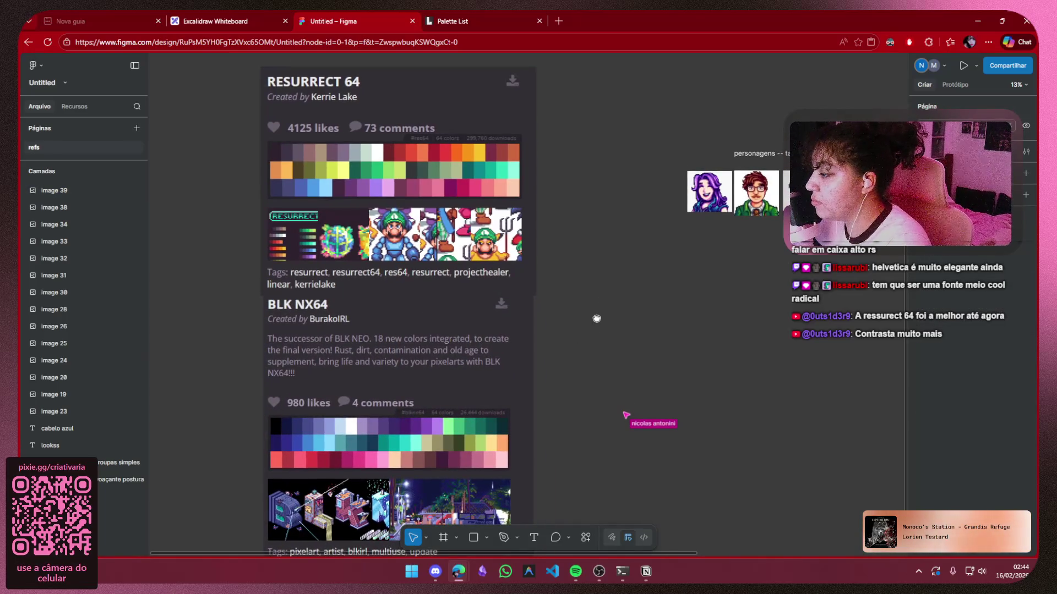
scroll(596, 318, down, 1)
key(Tab)
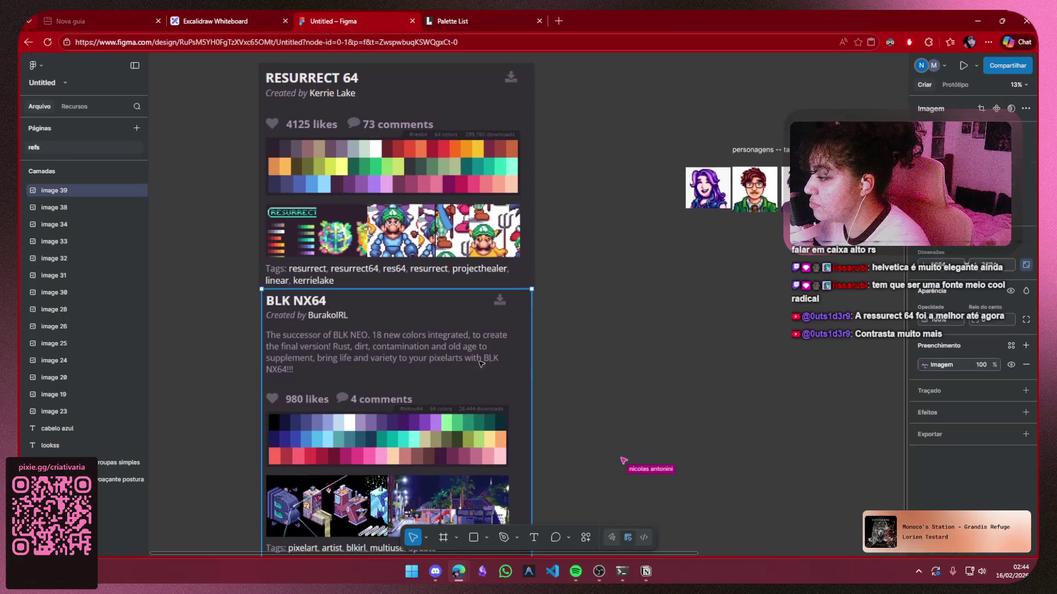
key(Escape)
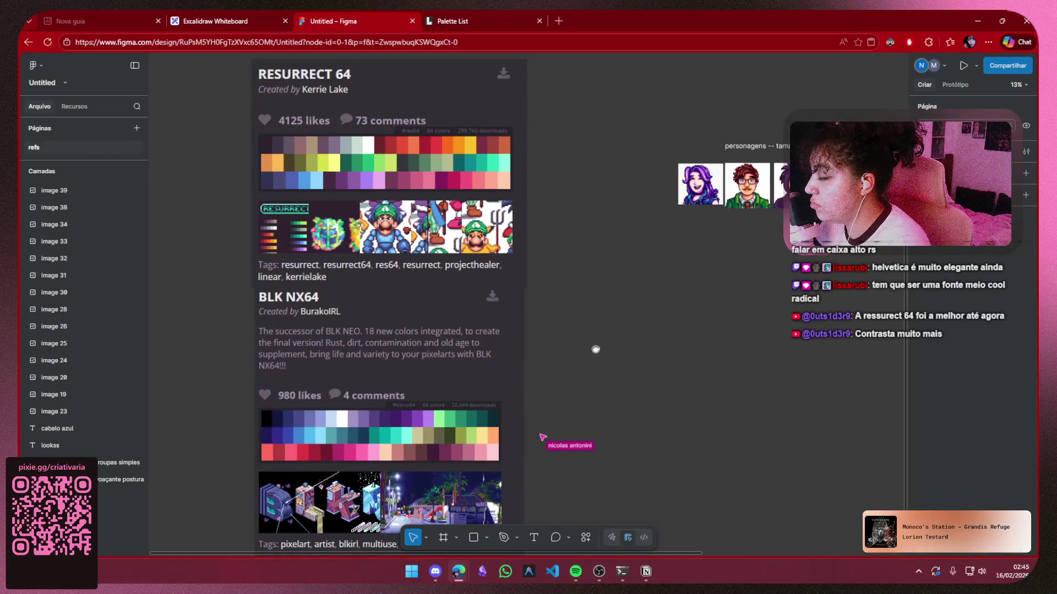
Nudge the BLK NX64 screenshot so it sits directly beneath RESURRECT 64
drag(603, 353, 614, 304)
click(435, 327)
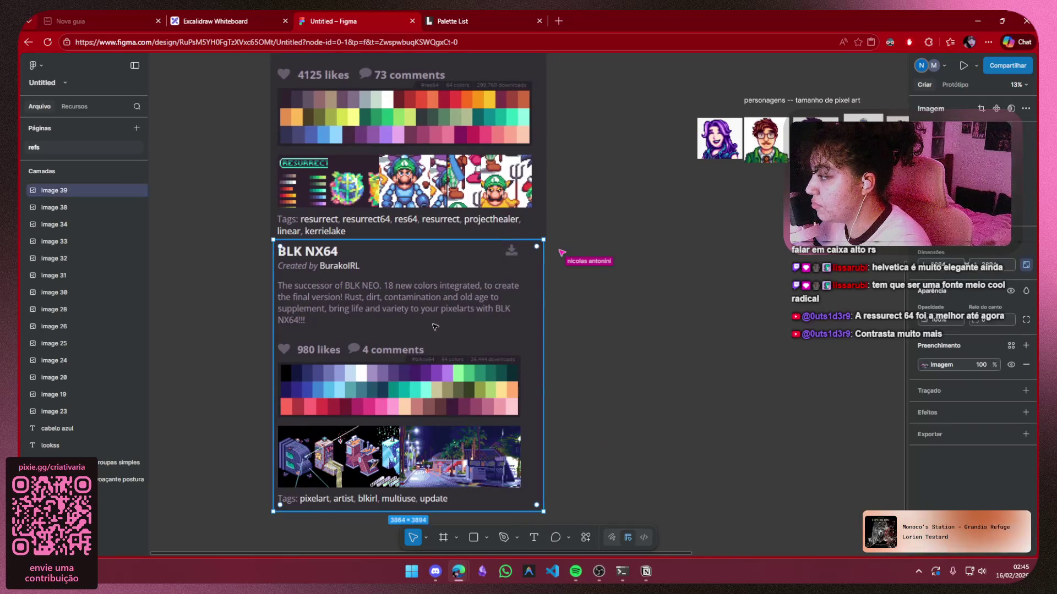
drag(420, 313, 417, 320)
click(616, 288)
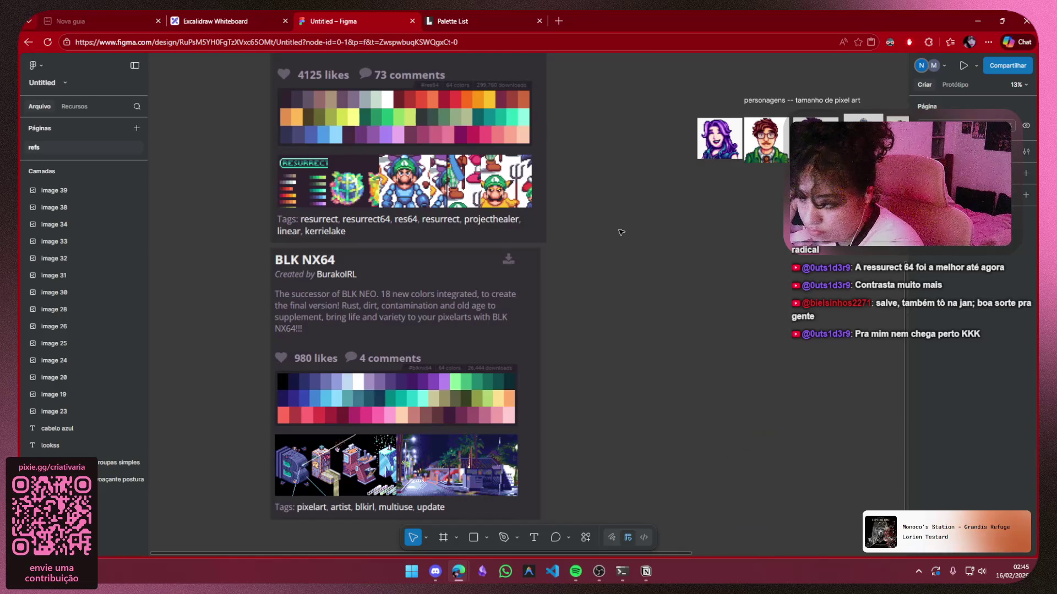
scroll(615, 182, up, 3)
scroll(615, 181, down, 1)
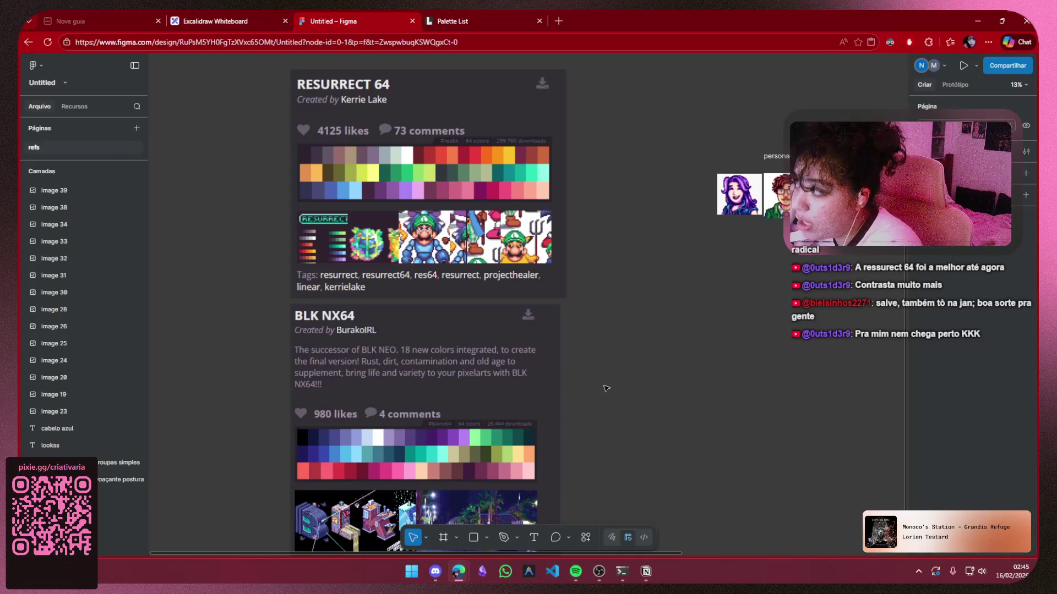
mouse_move(479, 411)
mouse_down()
mouse_move(484, 477)
mouse_move(478, 406)
mouse_up()
click(665, 289)
Move RESURRECT 64 and BLK NX64 up to close the gap between them
scroll(671, 290, down, 3)
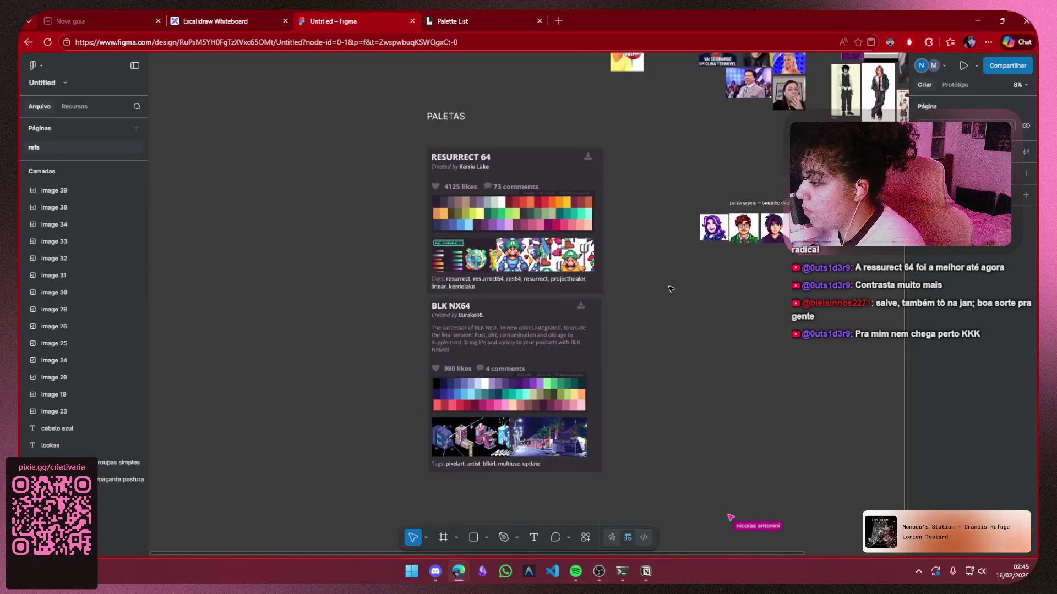
scroll(644, 273, right, 2)
click(519, 314)
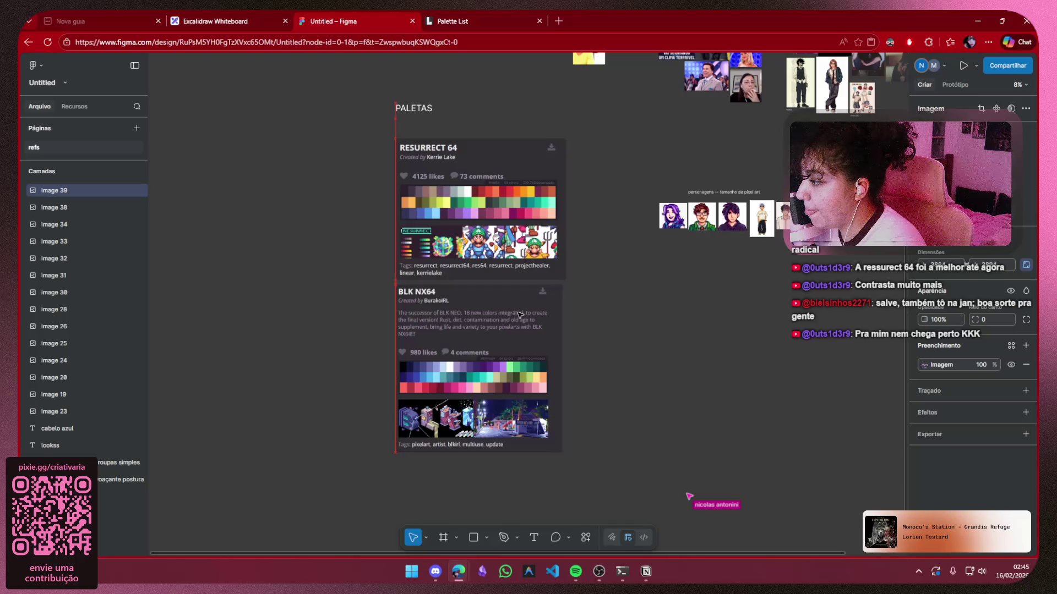
click(643, 277)
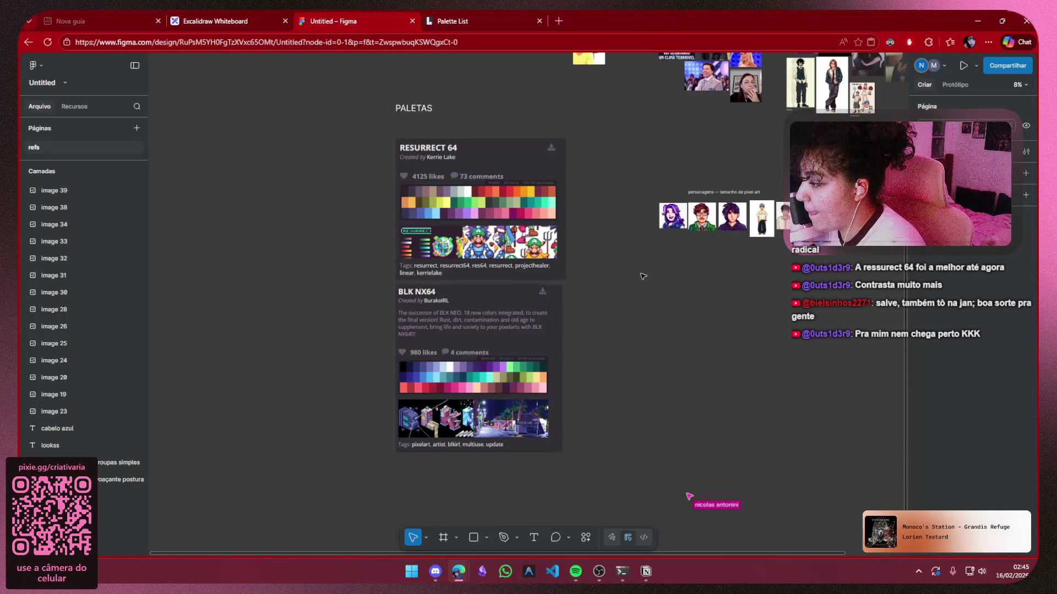
drag(488, 225, 488, 219)
drag(495, 319, 495, 312)
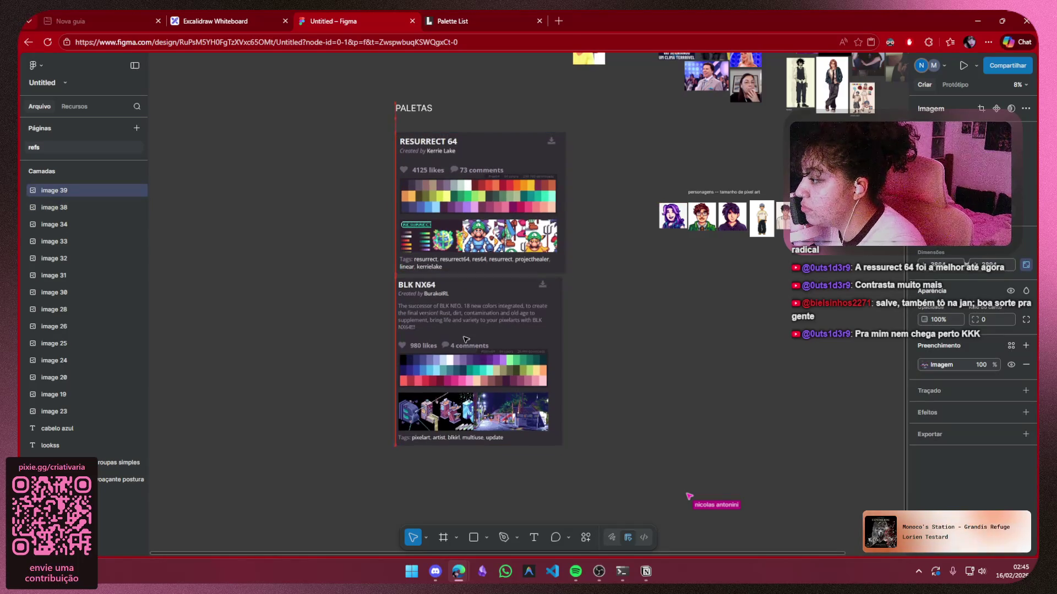
click(694, 289)
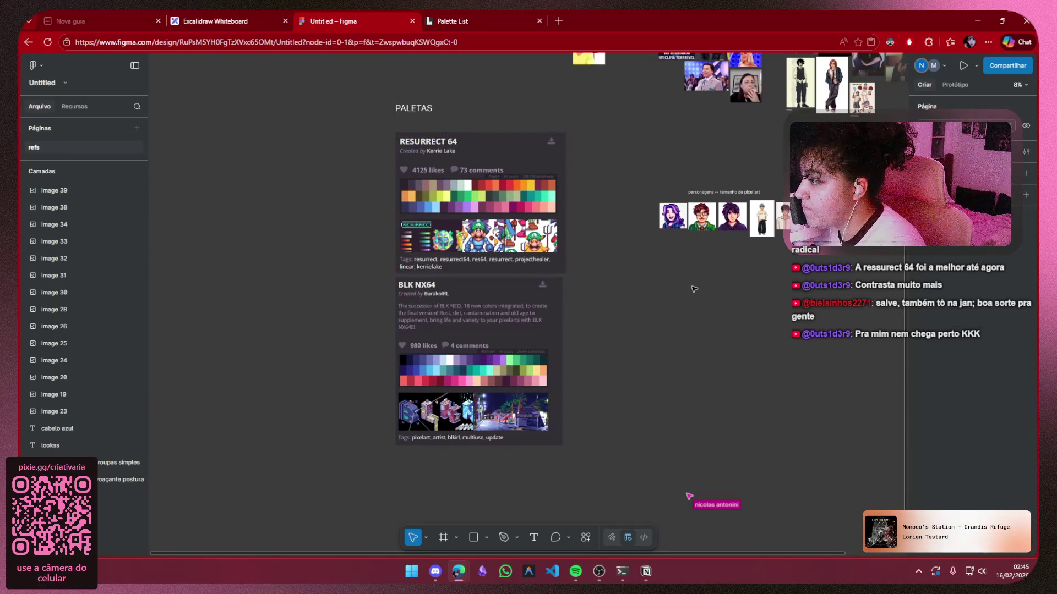
Move the PALETAS title down above the palettes, then bring Discord forward
scroll(694, 288, right, 2)
scroll(693, 288, up, 1)
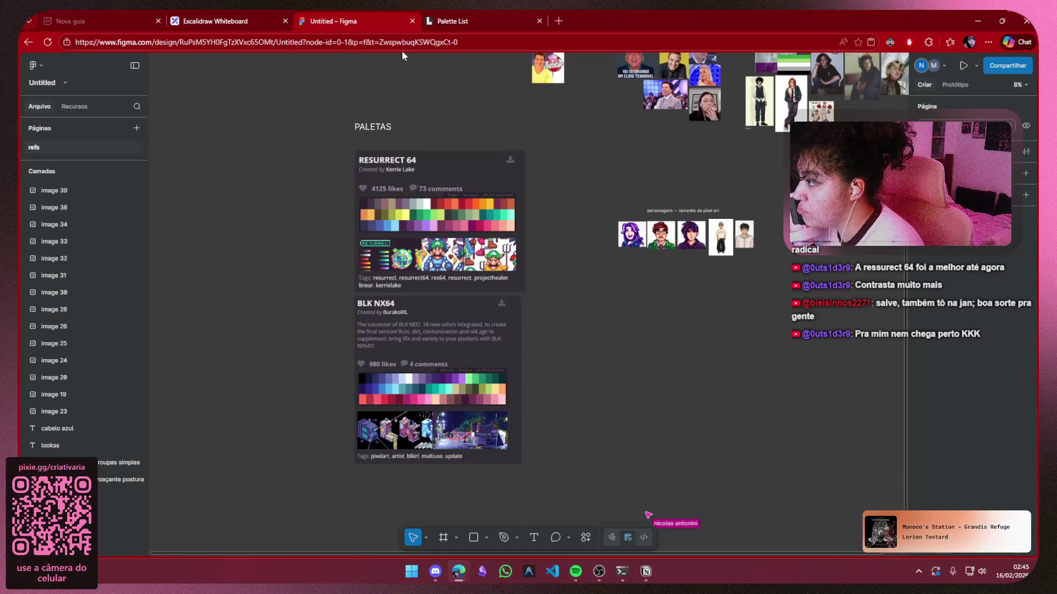
drag(375, 125, 373, 143)
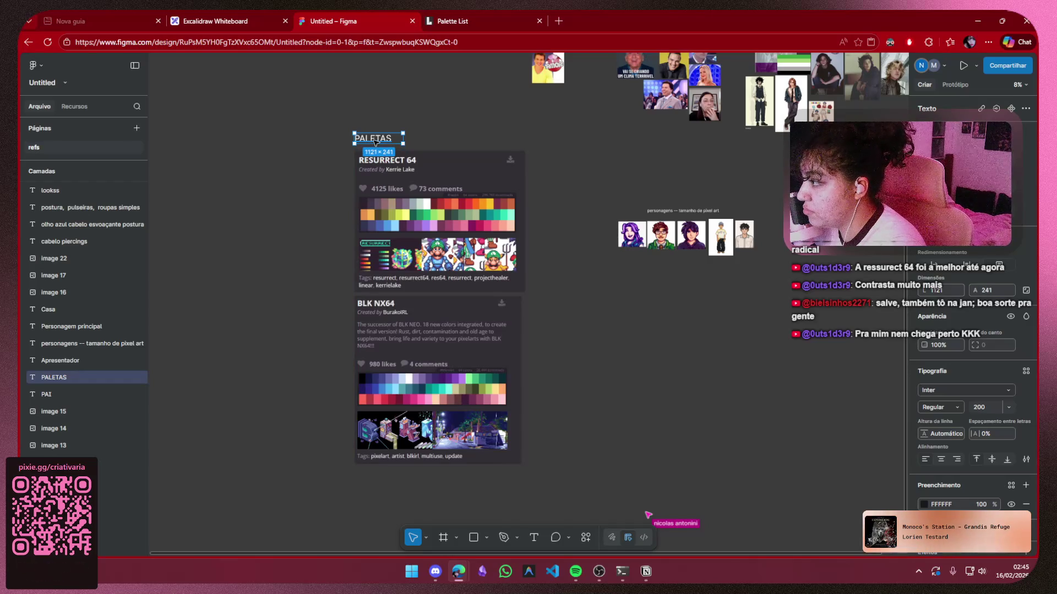
click(606, 117)
scroll(606, 117, down, 2)
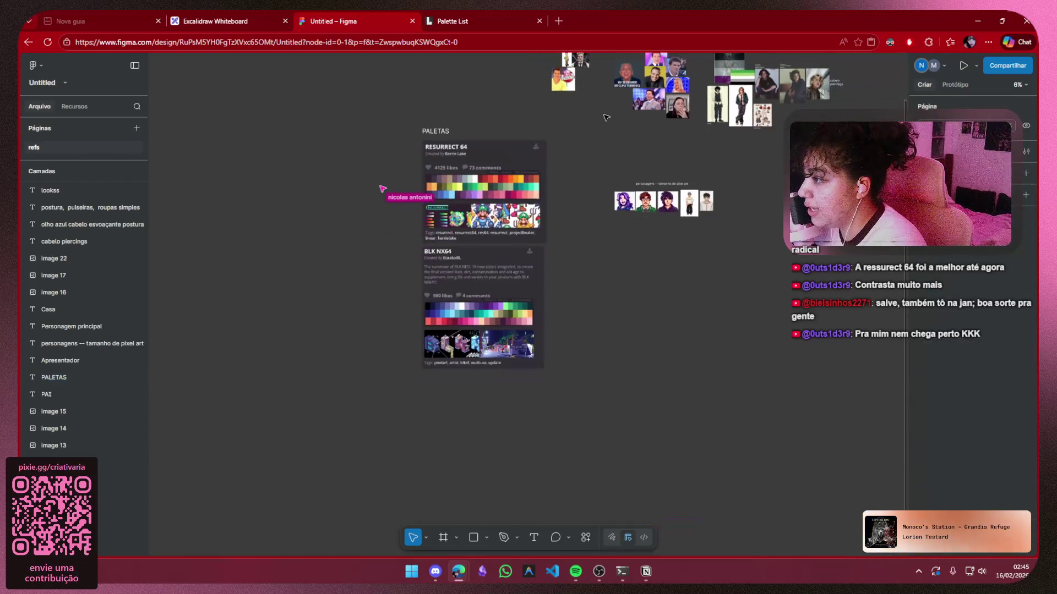
scroll(501, 248, up, 3)
scroll(500, 247, right, 3)
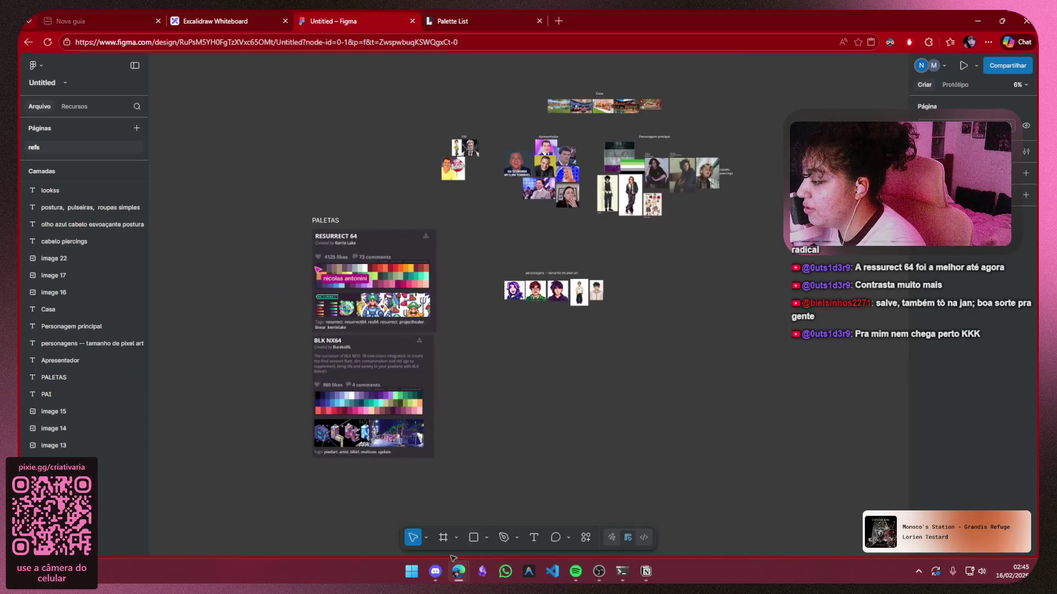
click(435, 570)
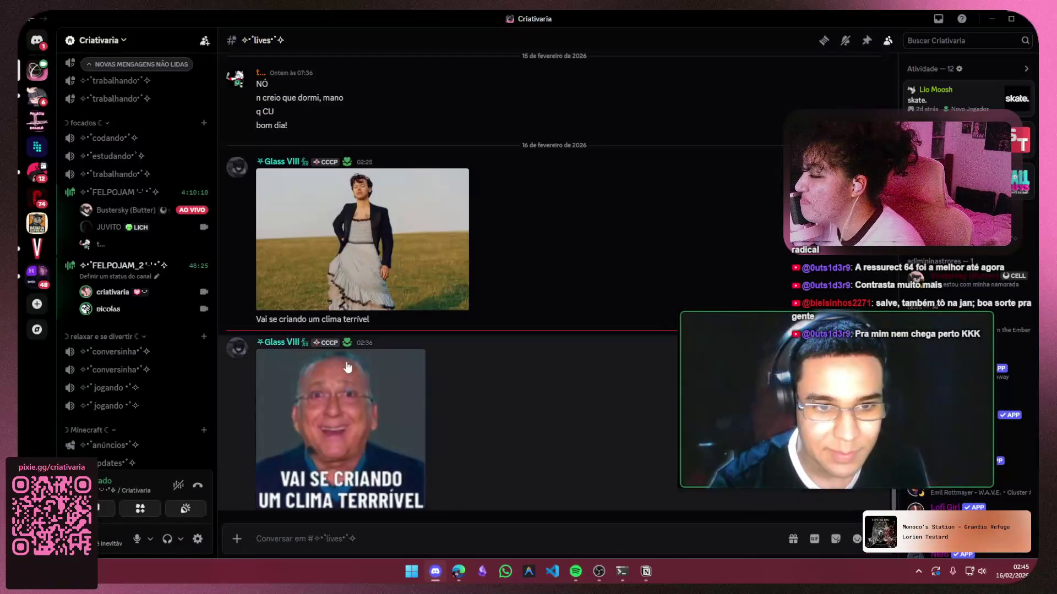
Minimize Discord to get back to the Figma refs board
click(994, 20)
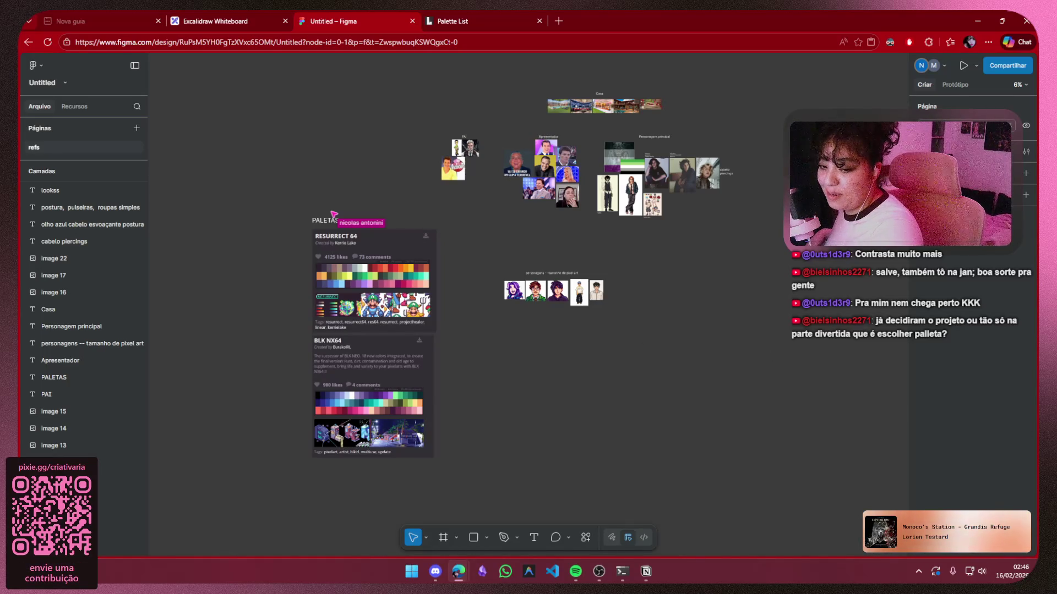
key(alt+Tab)
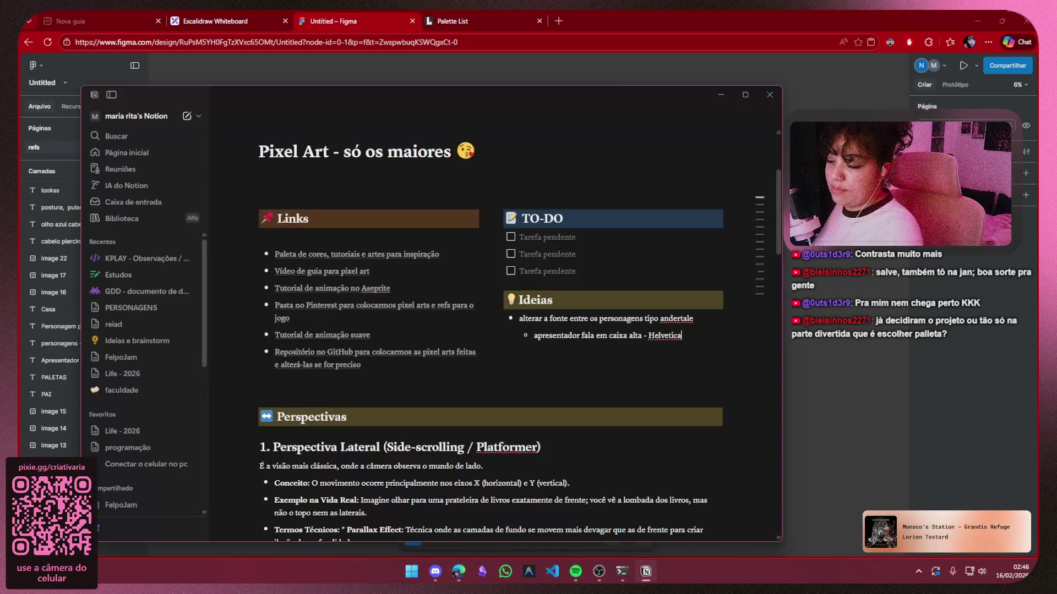
click(724, 96)
key(ctrl+shift+Tab)
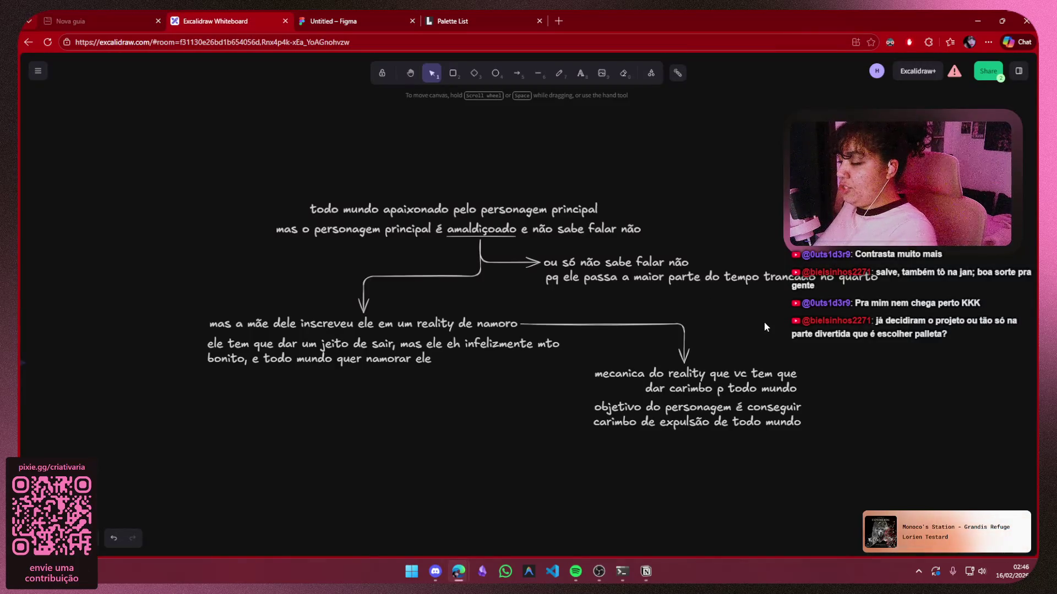
drag(763, 321, 762, 319)
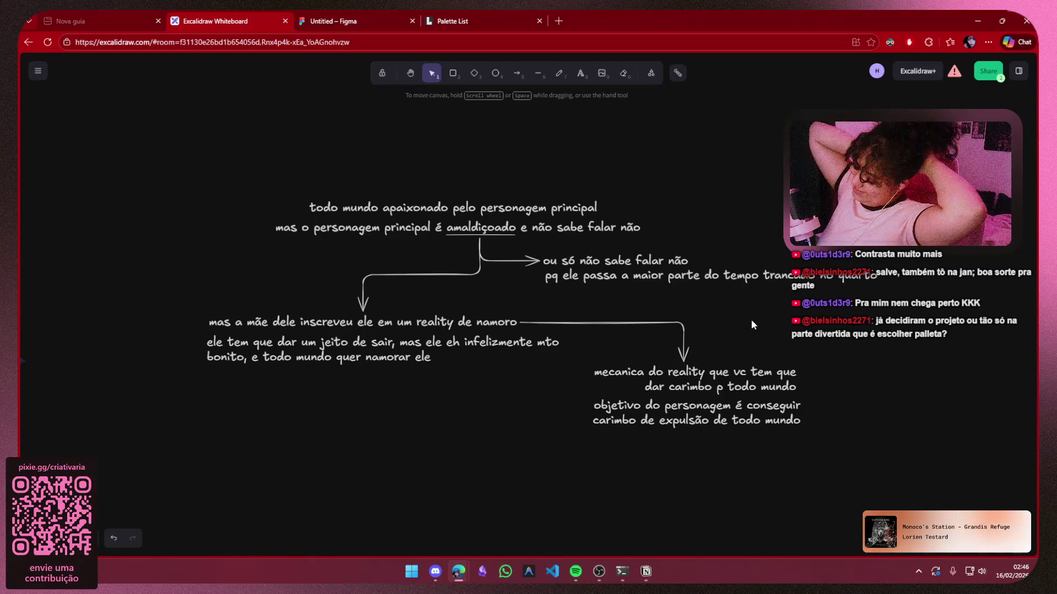
click(366, 11)
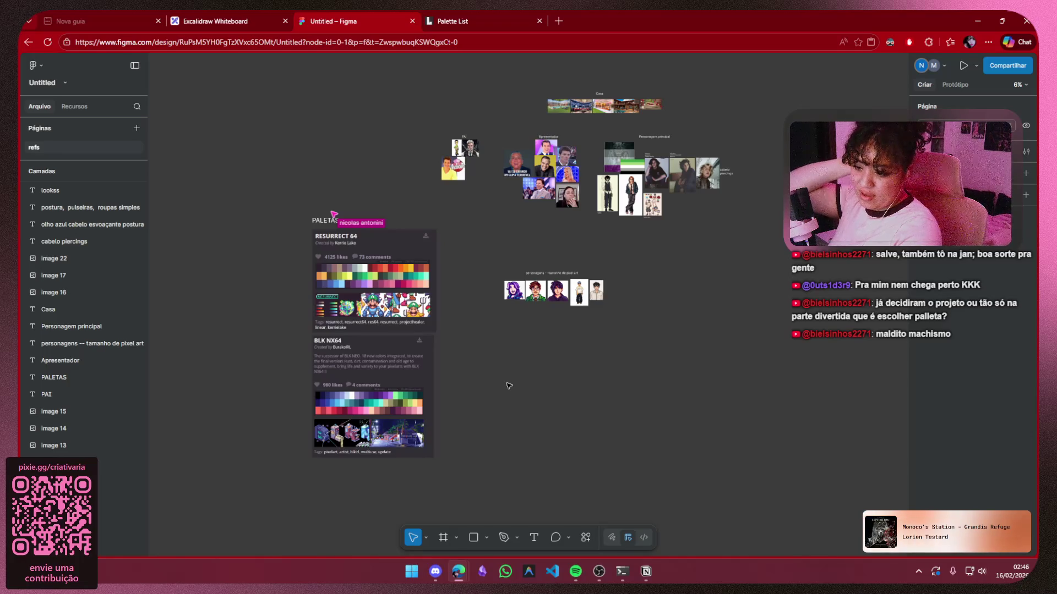
In the FelpoJam chat, send 'nao vai ser mais a mae' and 'vai ser o pai'
click(435, 571)
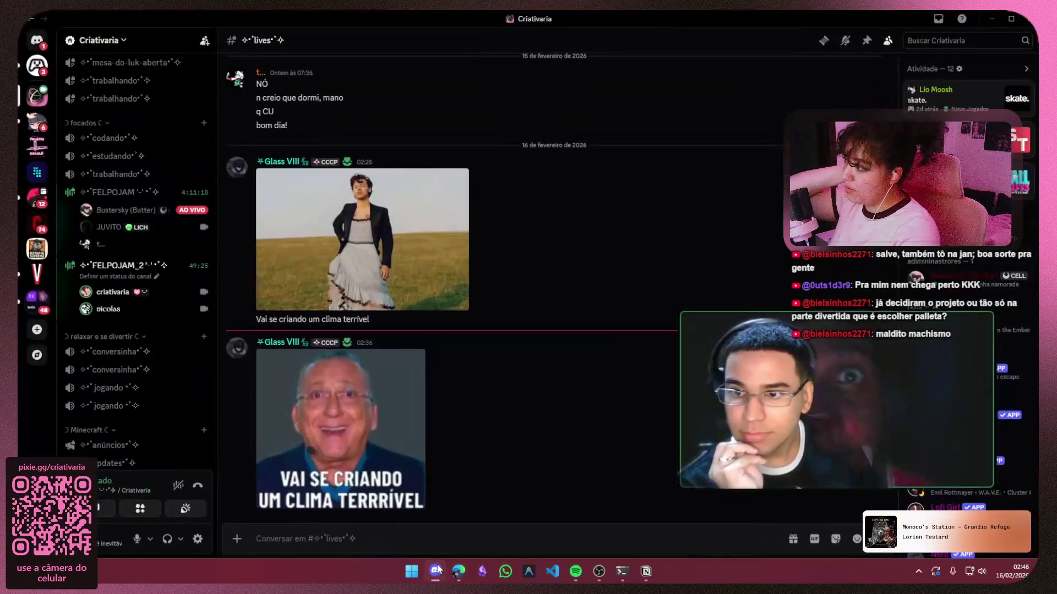
click(37, 68)
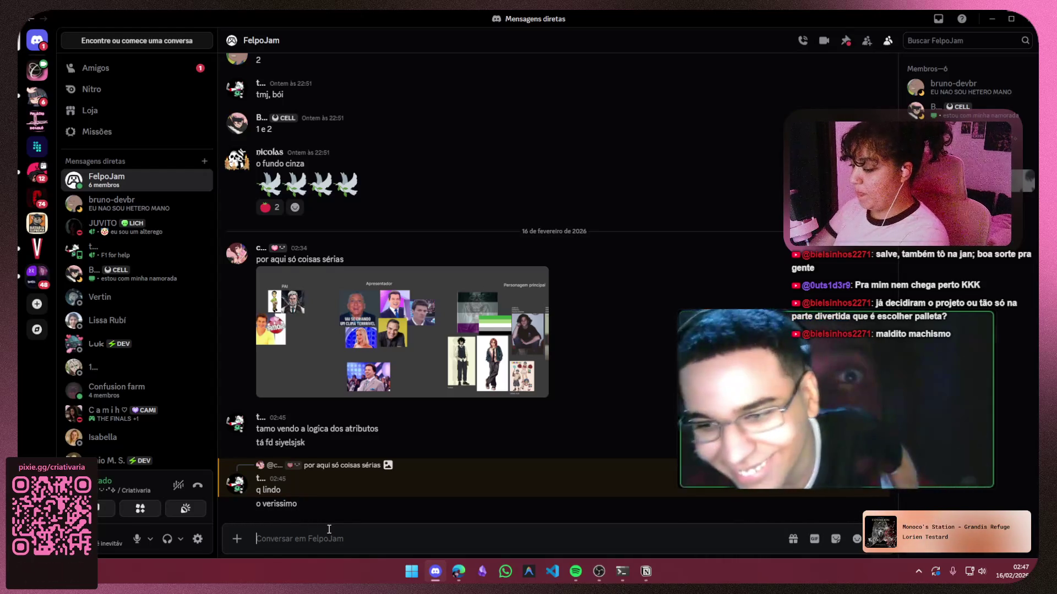
text(na)
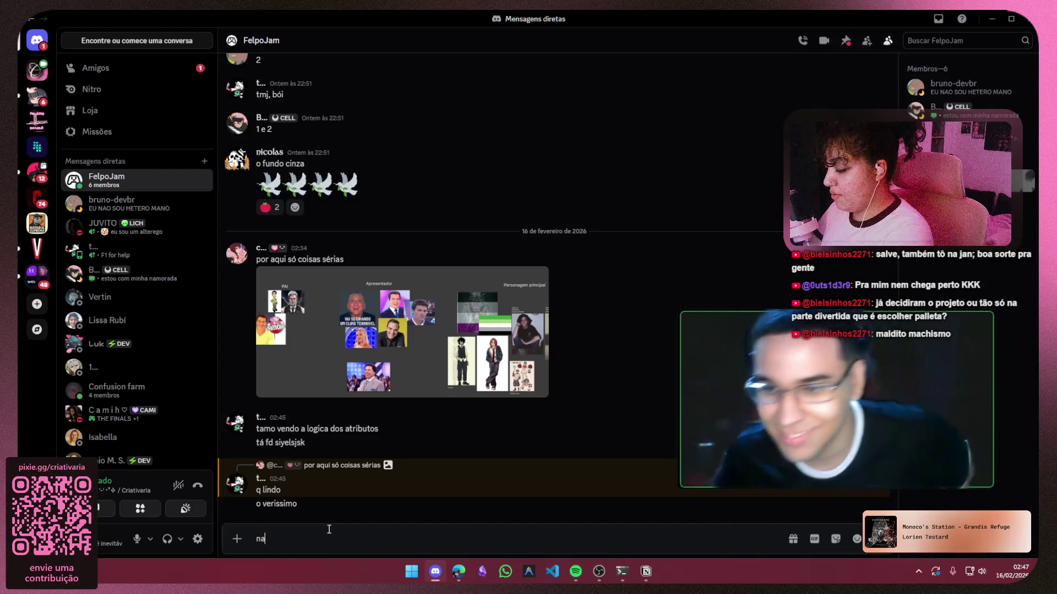
text(o vai ser mais a )
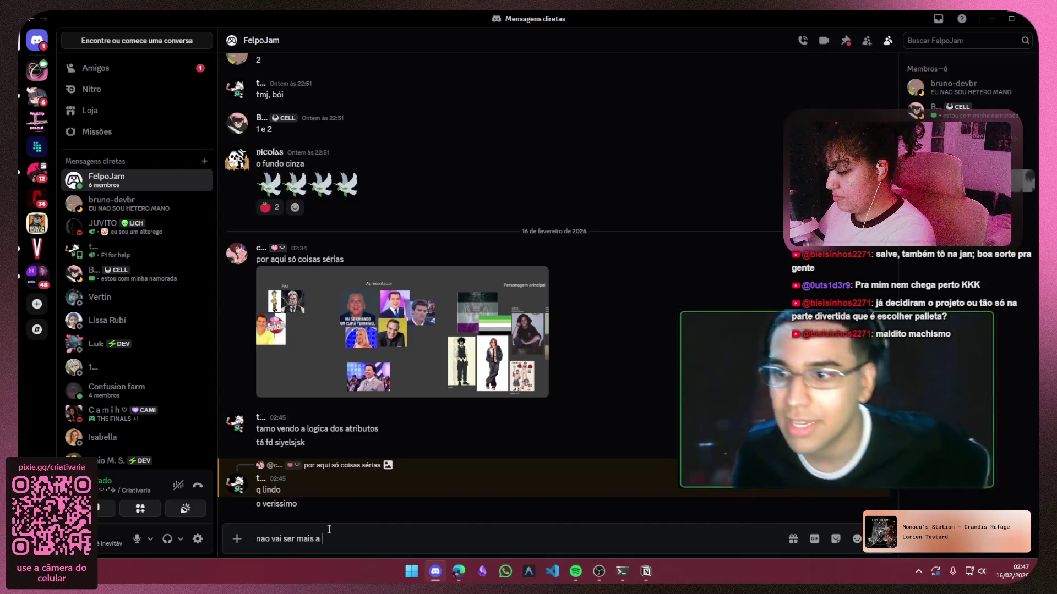
text(mae)
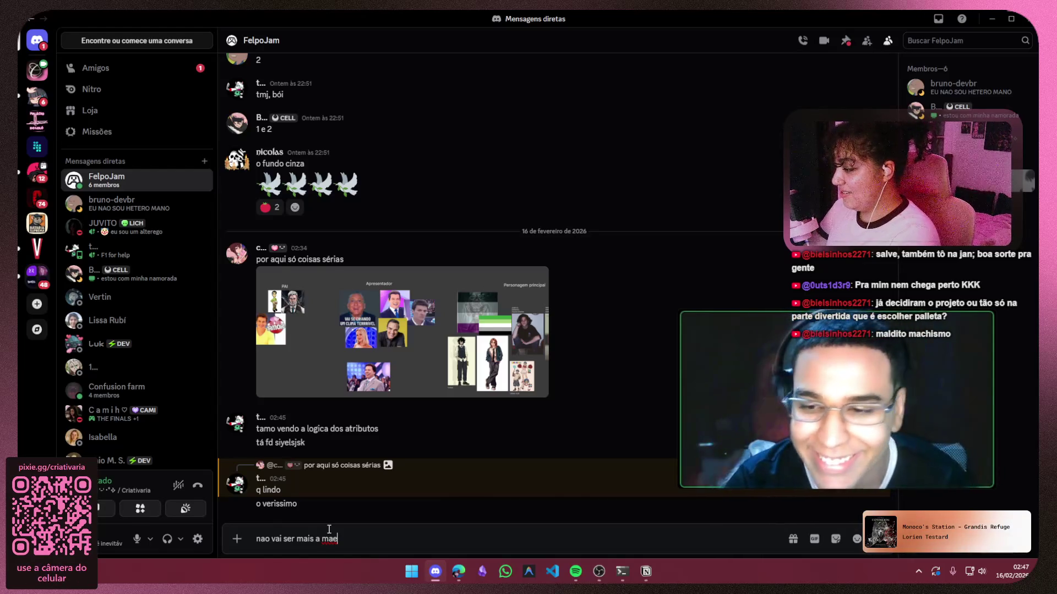
key(Return)
text(vai se)
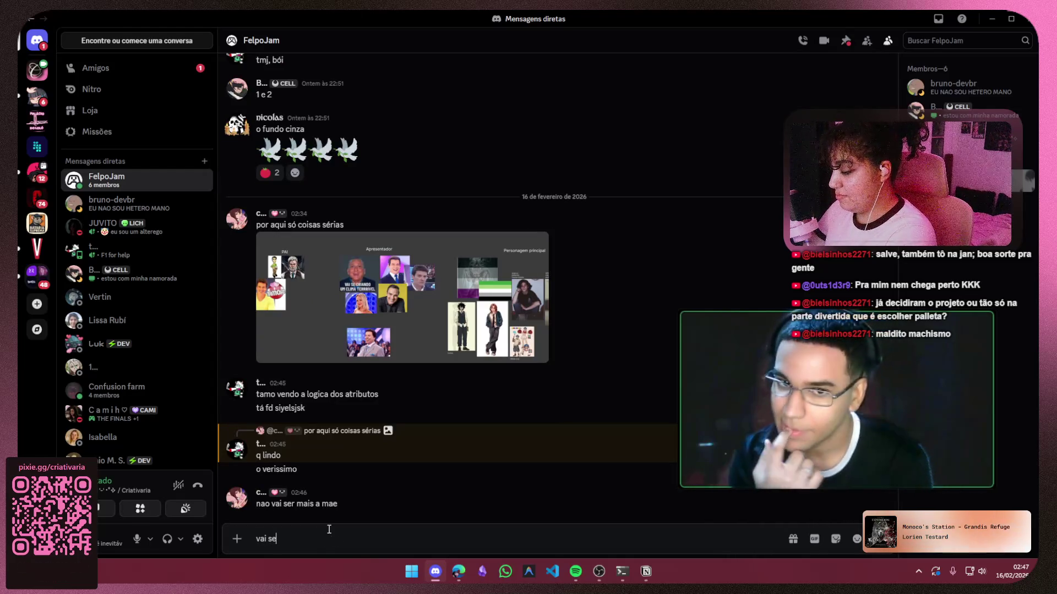
text(r o pai)
key(Return)
Send 'pq aqui odiamos pais !!!' and 'obrigada', then minimize Discord
text(pq )
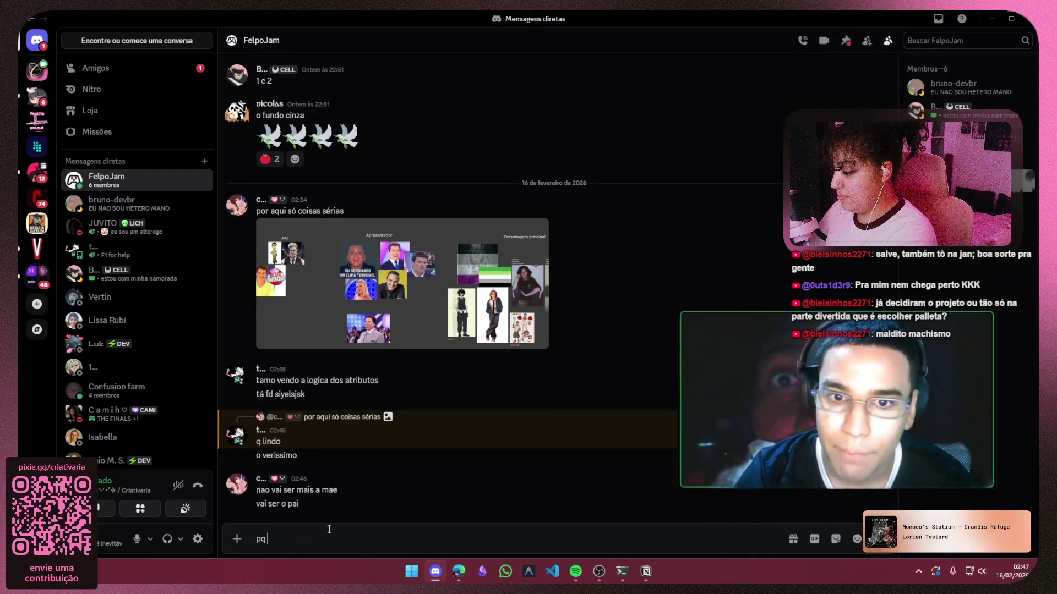
text(aqui od)
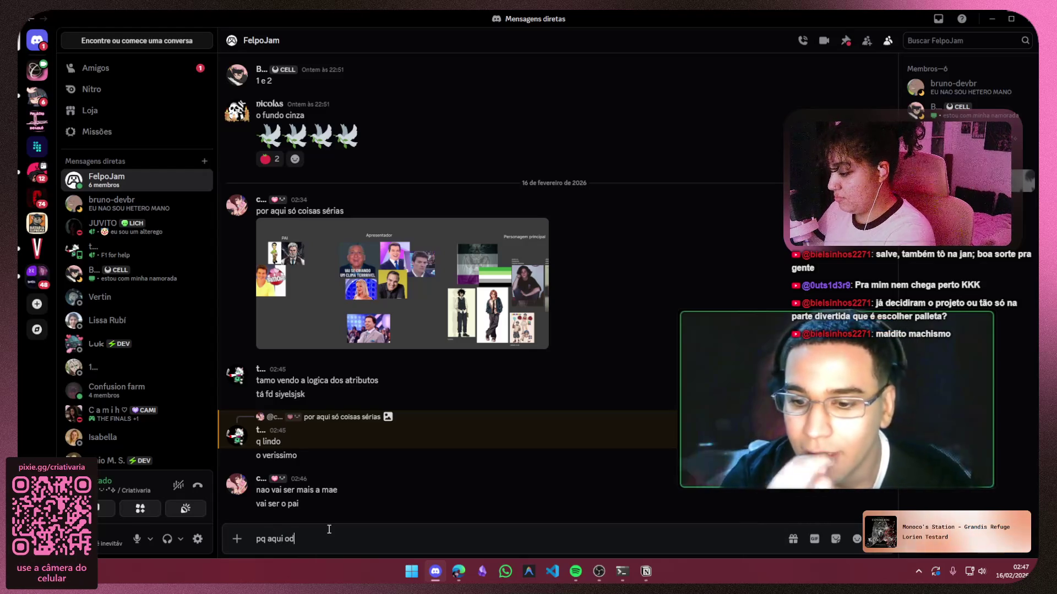
text(iamos pais !!!)
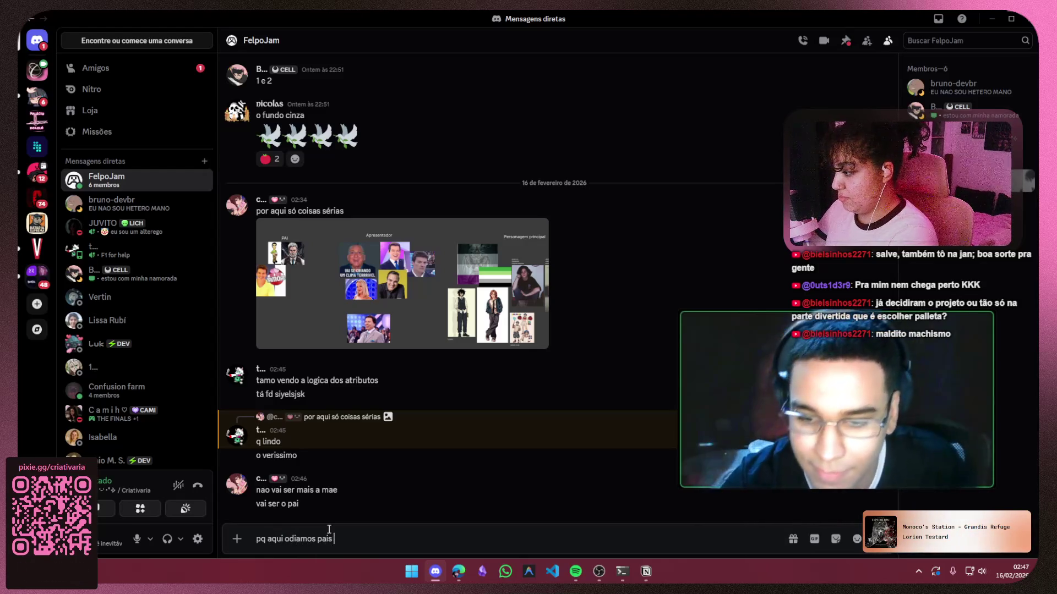
key(Return)
text(obrigada)
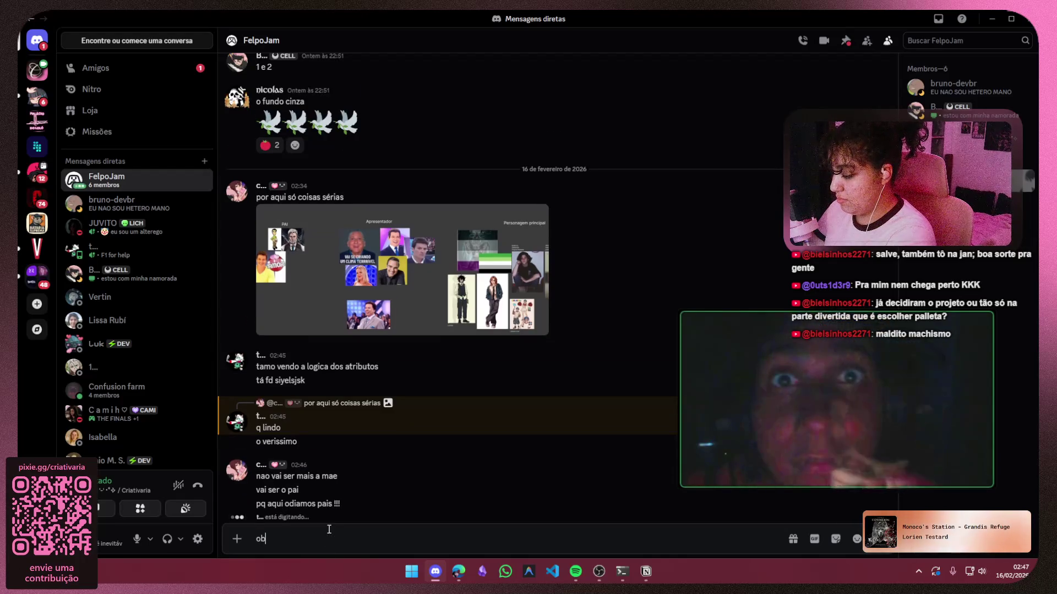
key(Return)
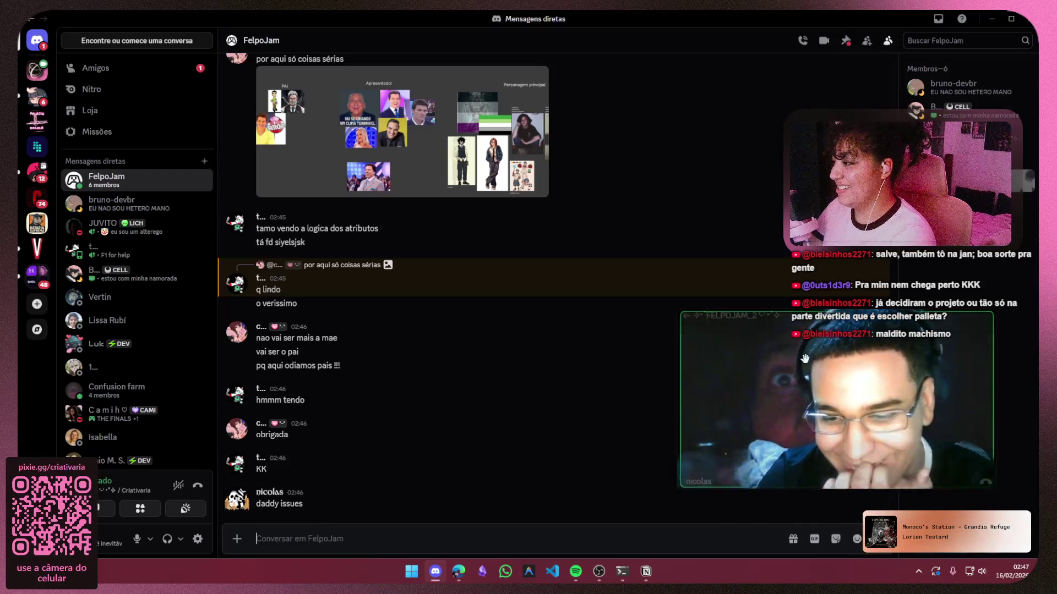
drag(805, 358, 805, 102)
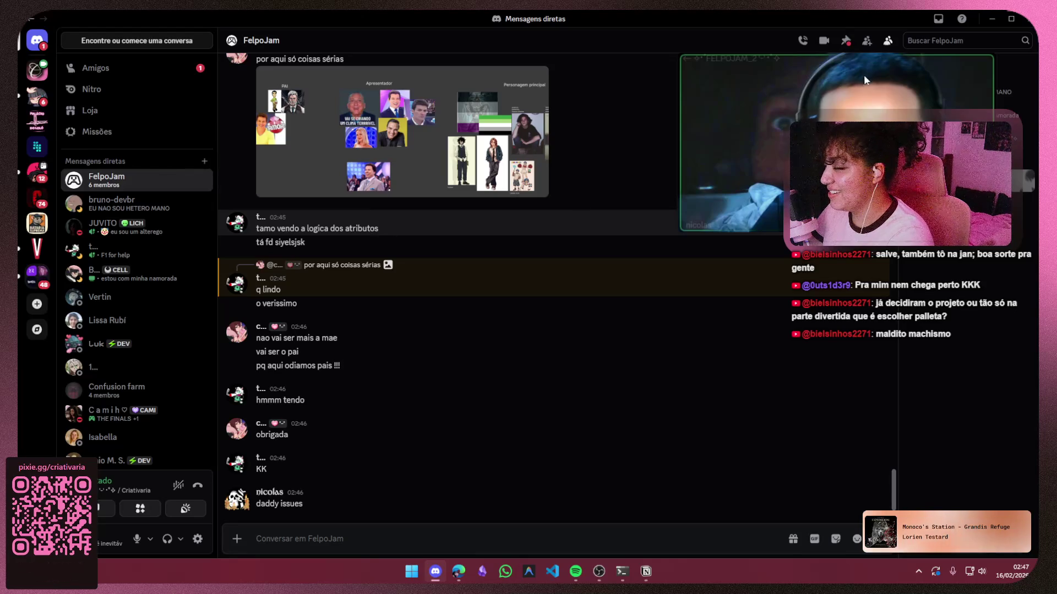
click(989, 17)
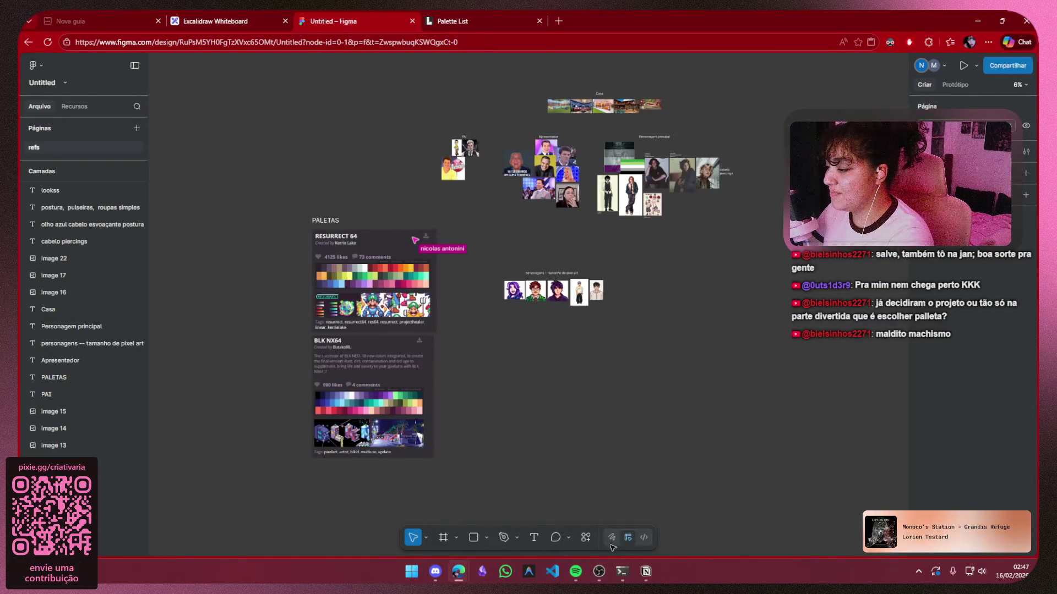
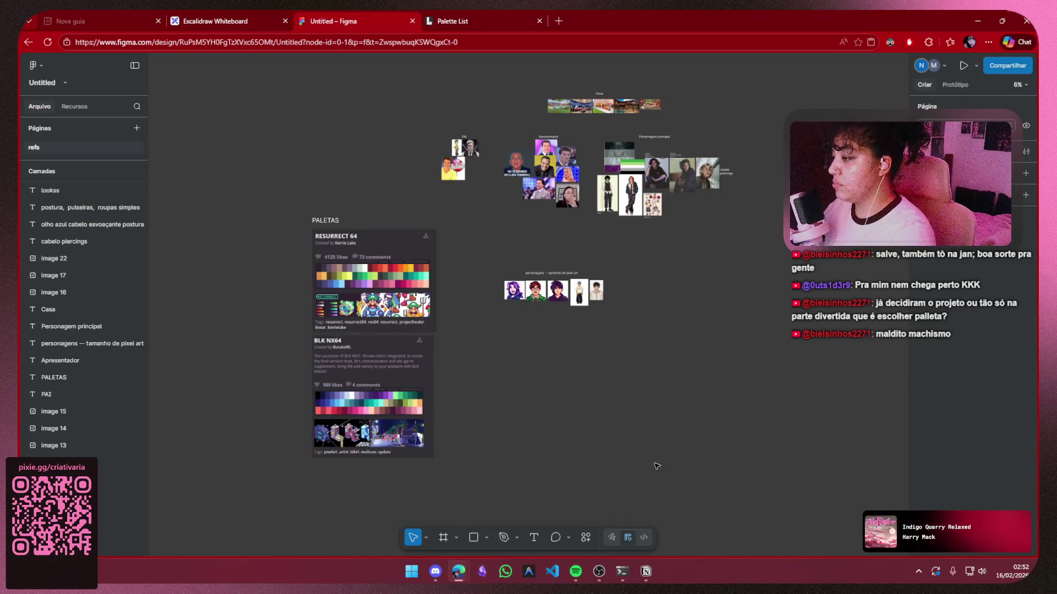
Join the FELPOJAM voice channel on the Criativaria server and view its call grid
click(435, 571)
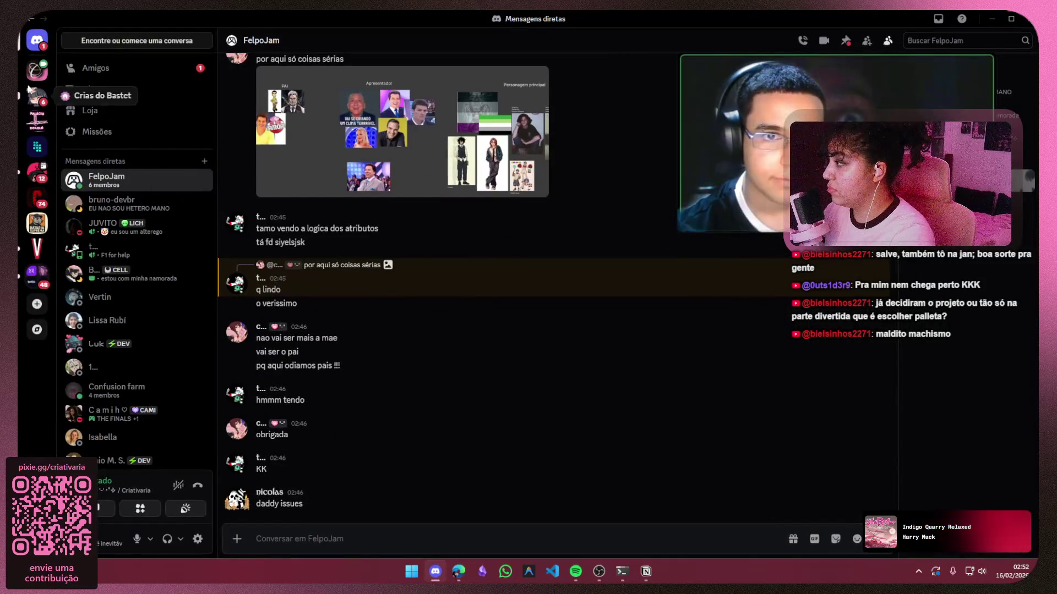
click(37, 70)
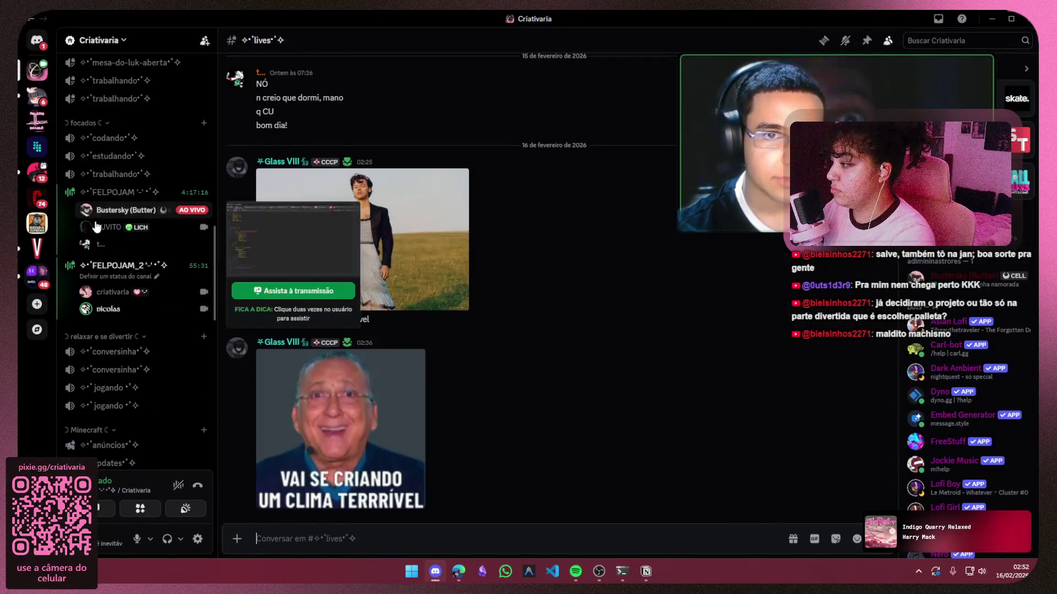
click(141, 193)
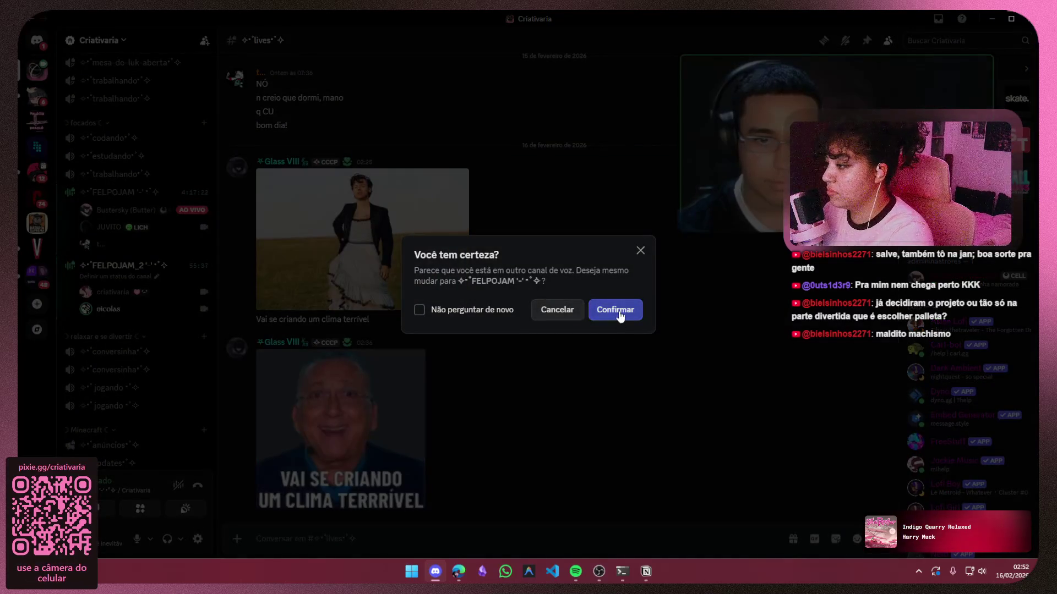
click(619, 310)
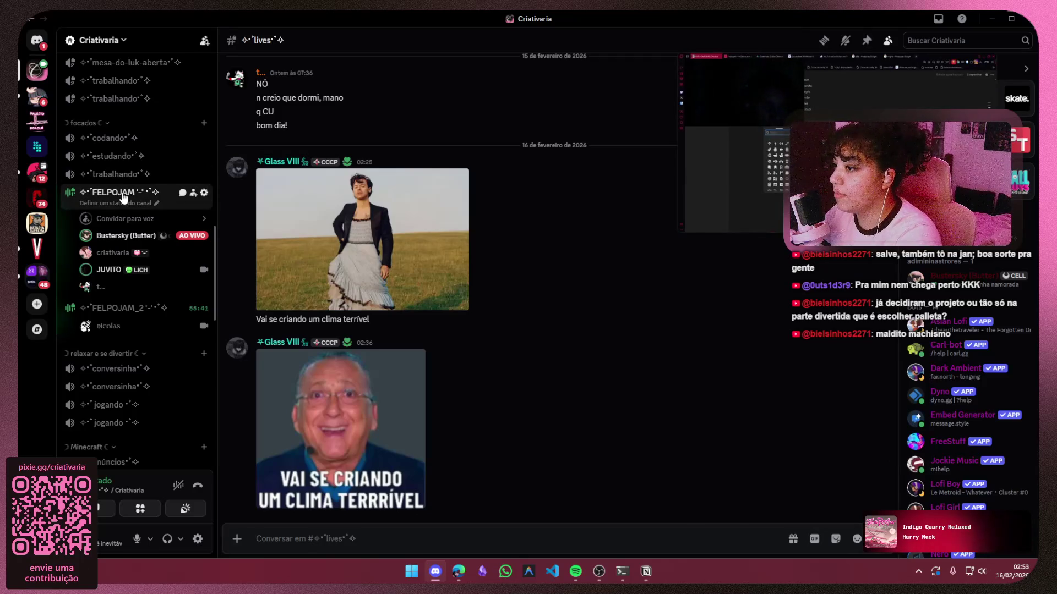
click(123, 194)
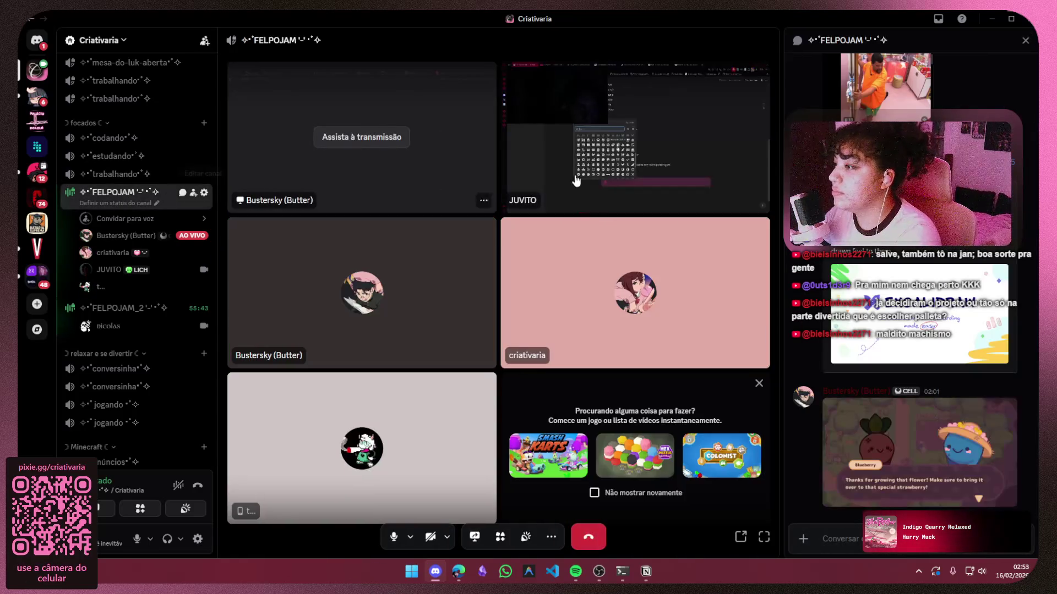
Watch the participant's live screen share in the FELPOJAM call
click(365, 137)
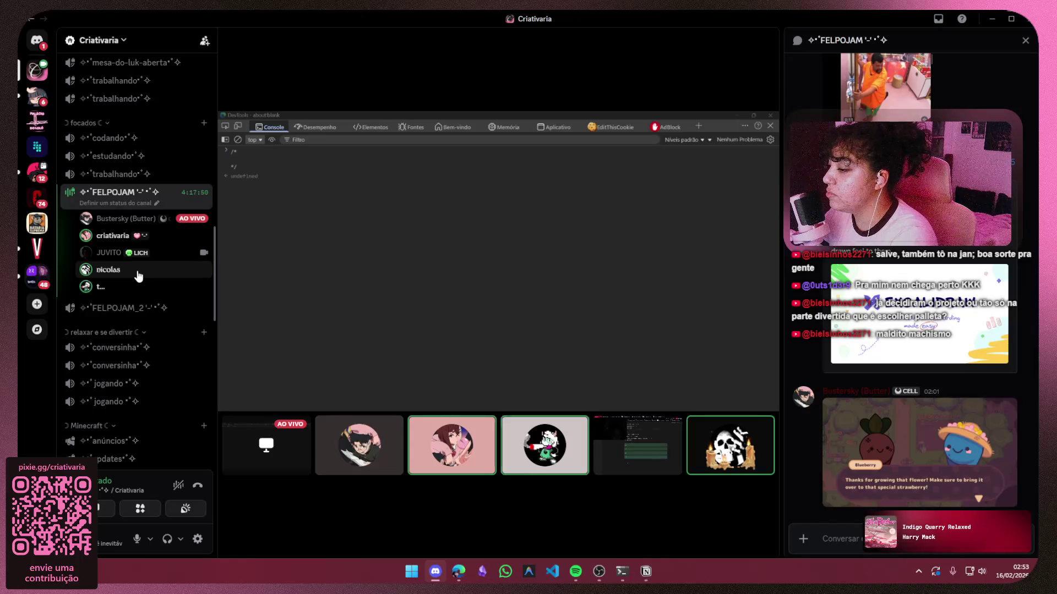
mouse_move(438, 238)
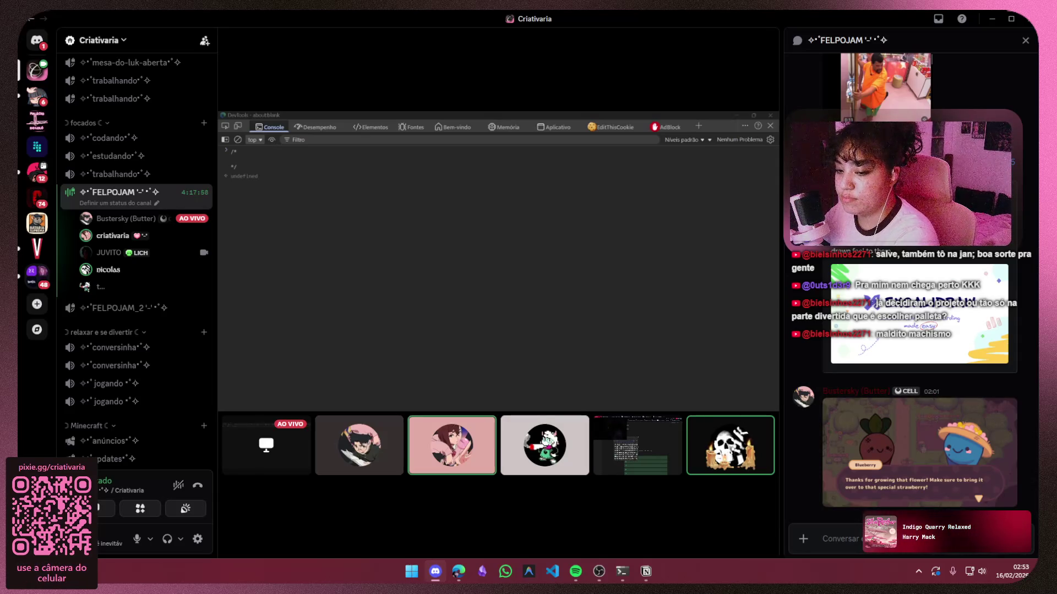
In Notion, navigate through Estudos, História and FelpoJam to reiad's PERSONAGENS page
key(alt+Tab)
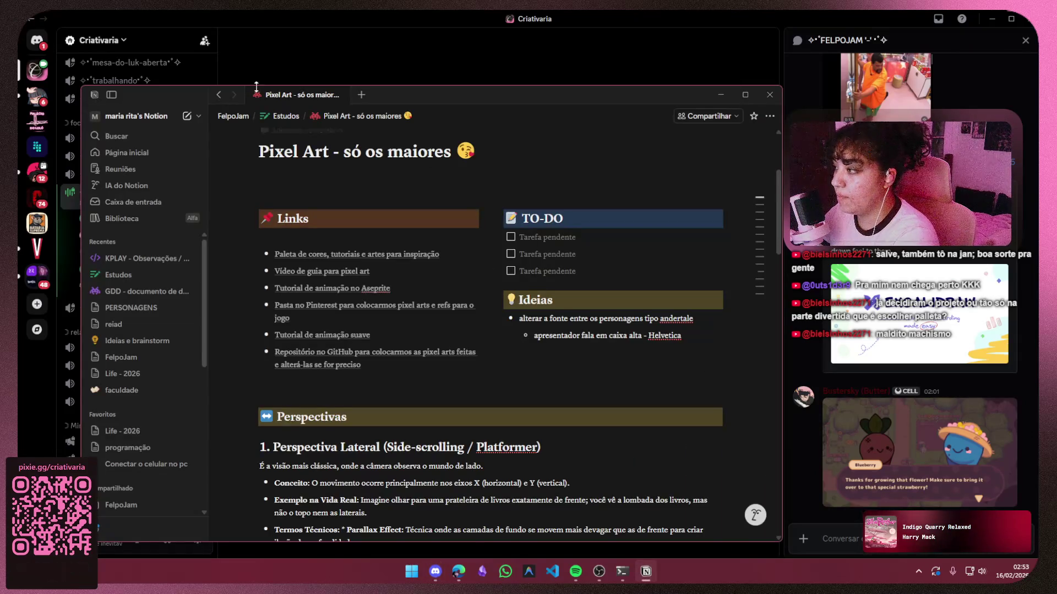
scroll(311, 145, up, 3)
click(286, 116)
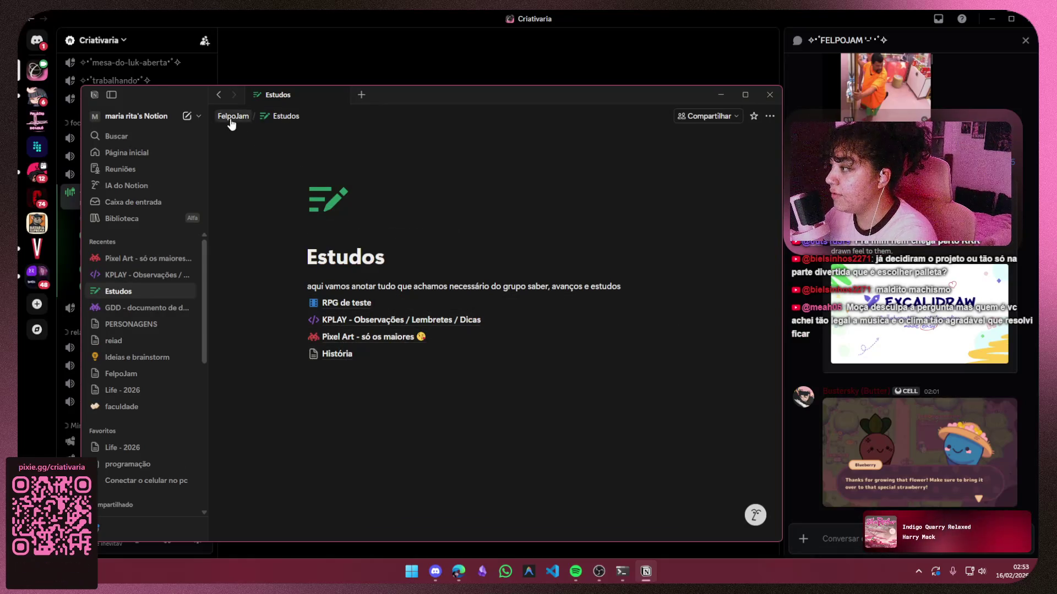
click(365, 353)
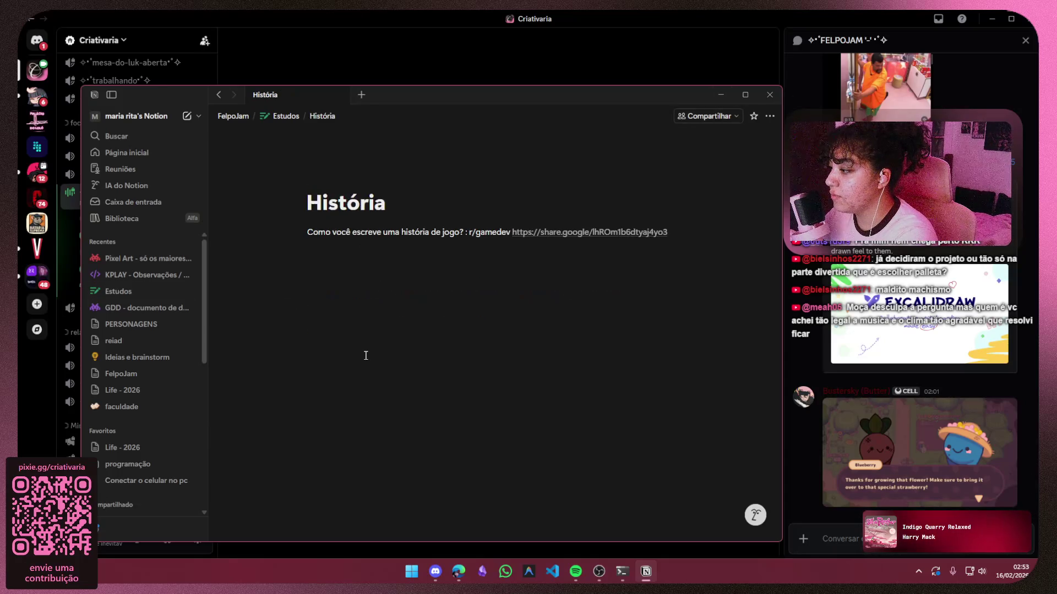
click(285, 117)
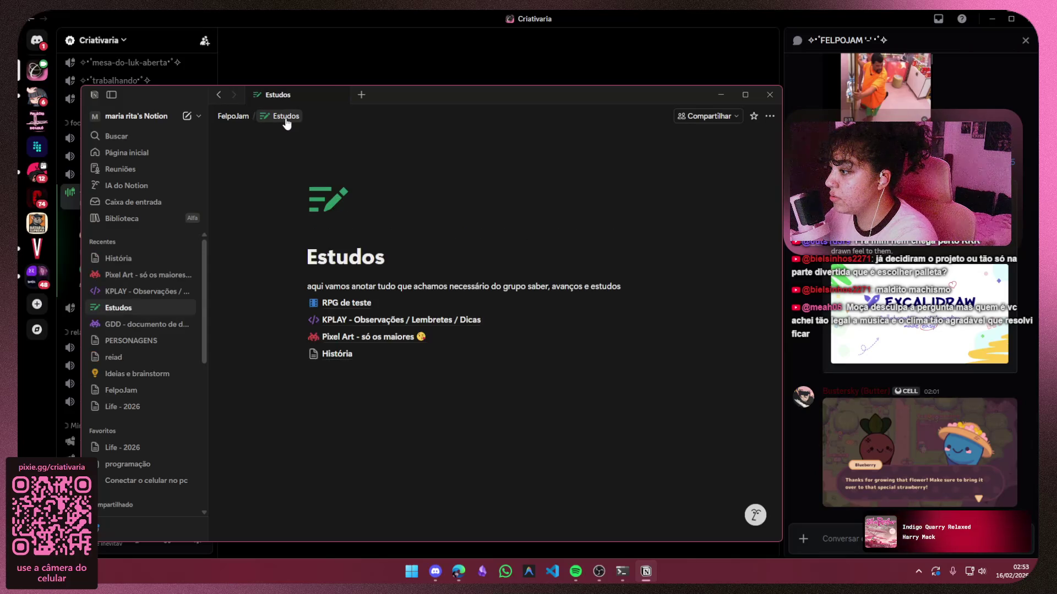
click(226, 115)
click(325, 300)
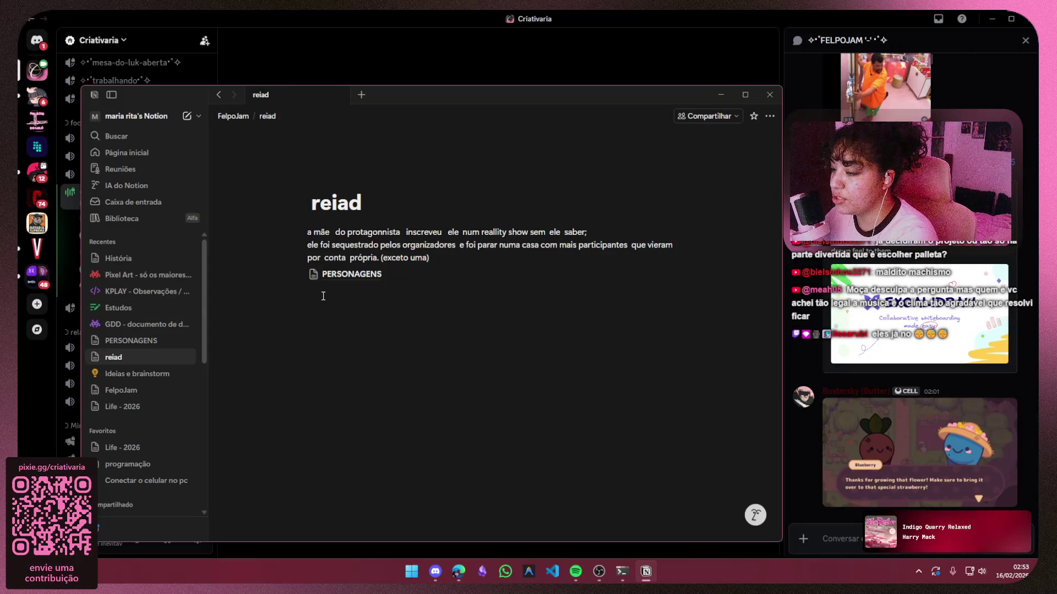
click(350, 275)
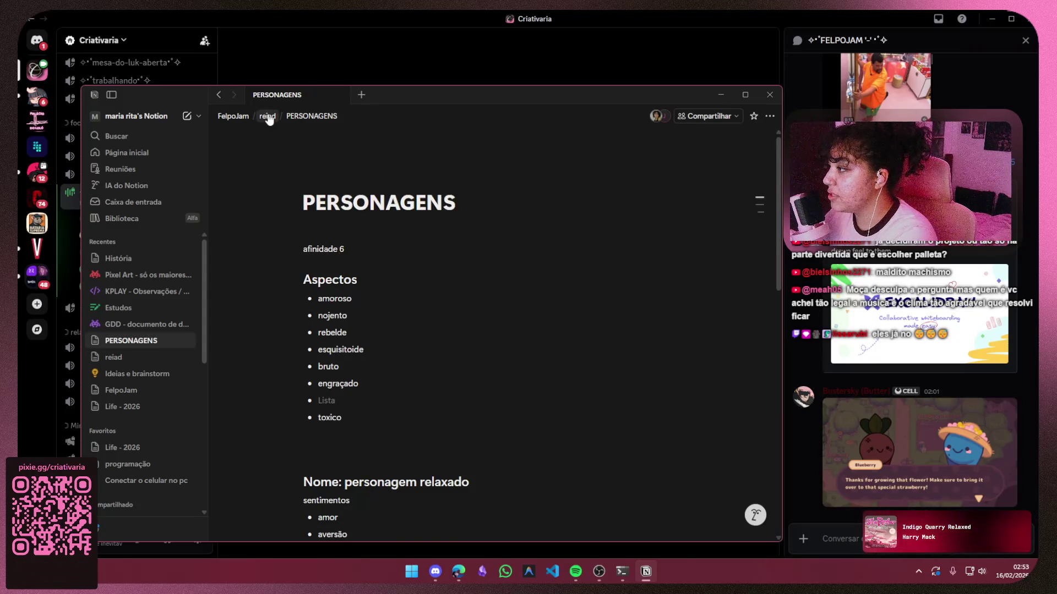
Select the Aspectos list, the personagem relaxado heading and the Lore section
mouse_move(313, 289)
mouse_down()
mouse_move(378, 347)
mouse_move(372, 440)
mouse_up()
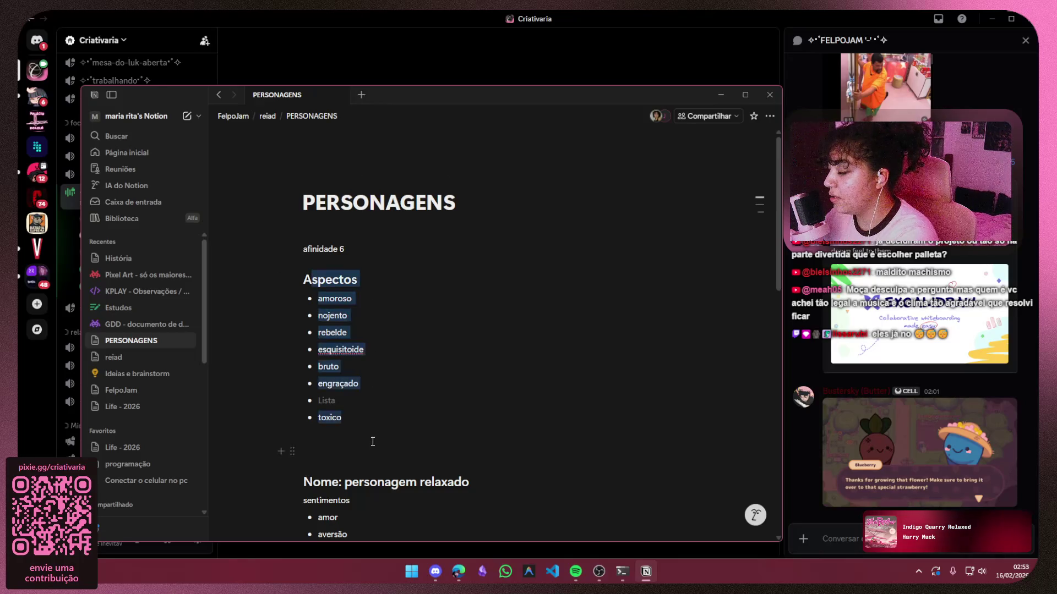
click(373, 366)
scroll(490, 272, down, 5)
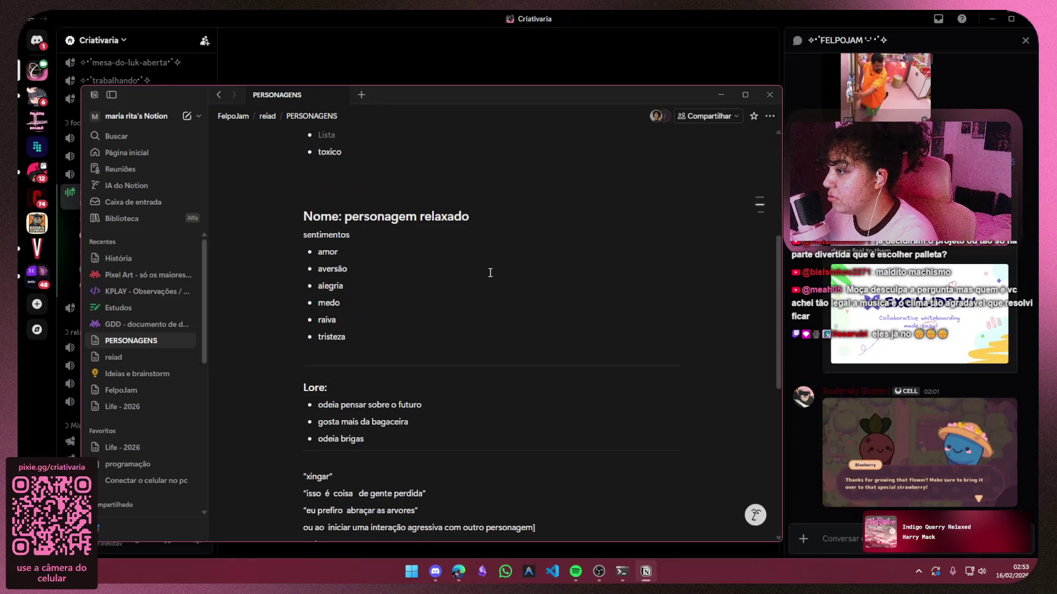
double_click(365, 220)
mouse_move(404, 221)
mouse_down()
mouse_move(460, 217)
mouse_move(422, 332)
mouse_up()
click(412, 323)
scroll(411, 298, down, 4)
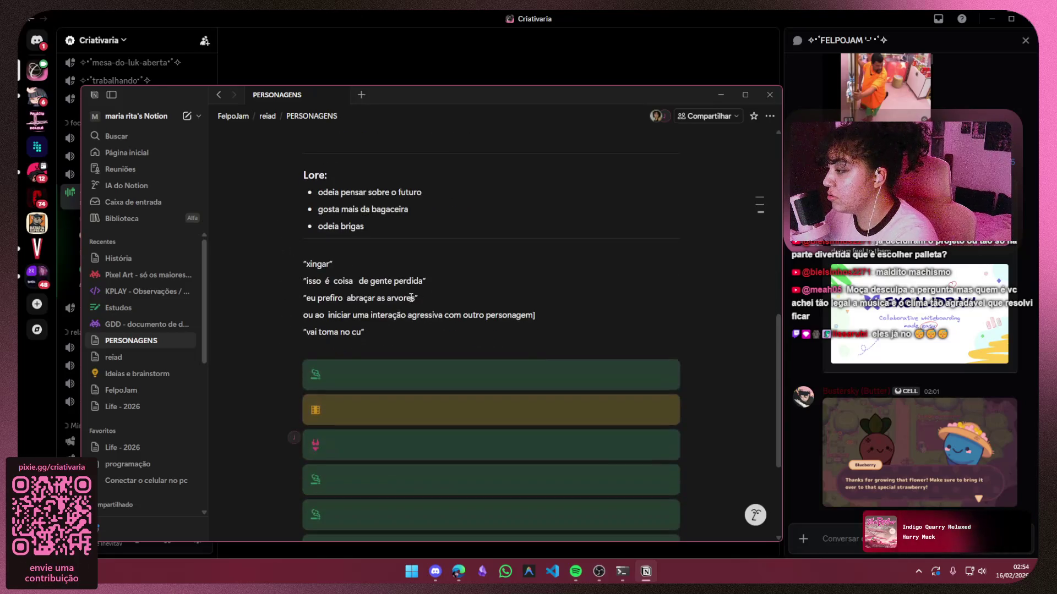
drag(305, 163, 347, 332)
Switch from Notion back to the Discord FELPOJAM call window
key(alt+Tab)
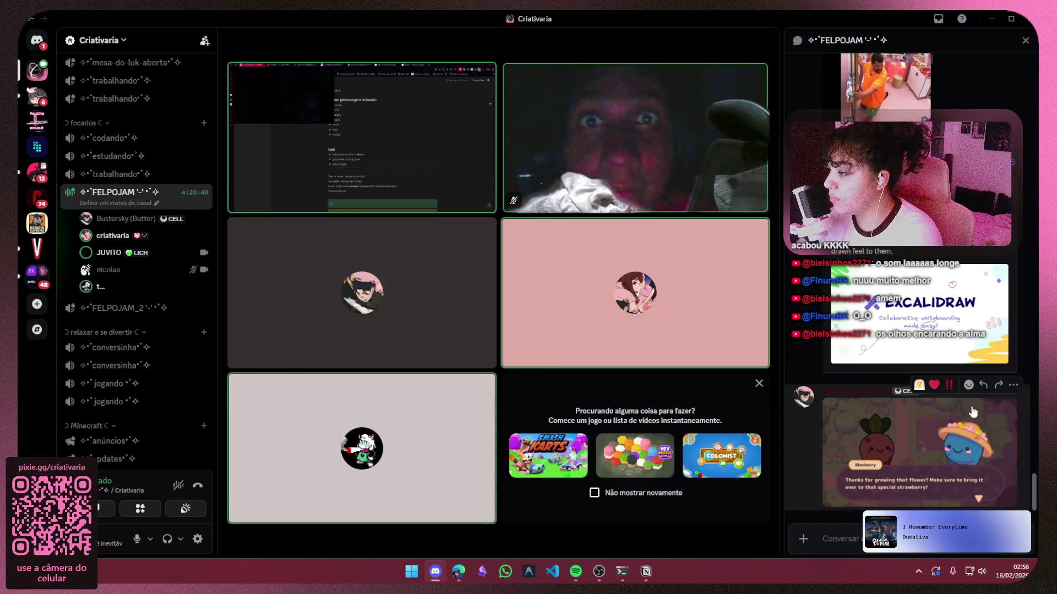
Close the activity suggestions panel in the Discord call
click(760, 383)
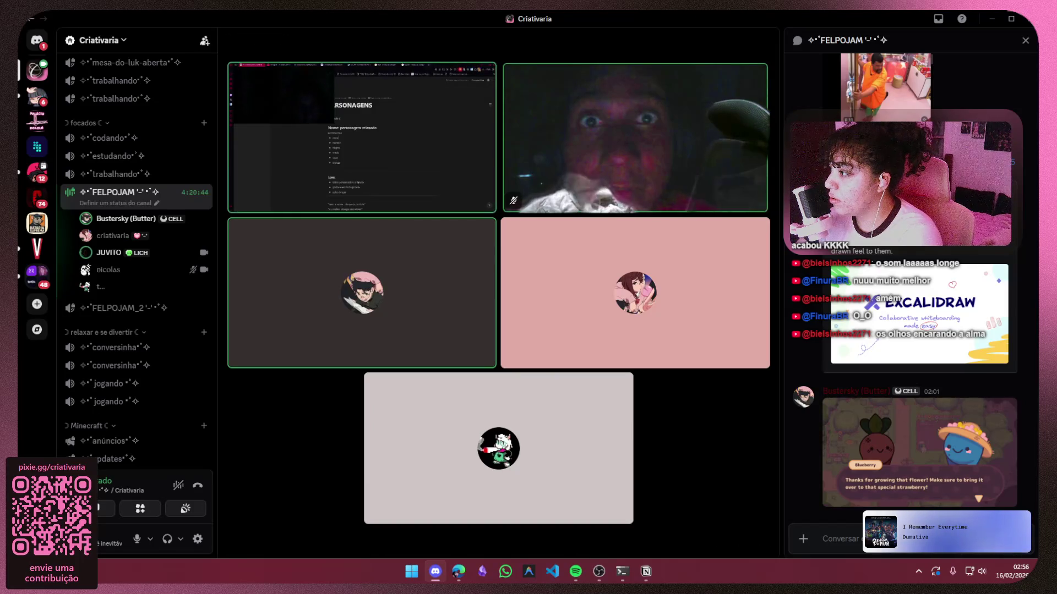
mouse_move(761, 372)
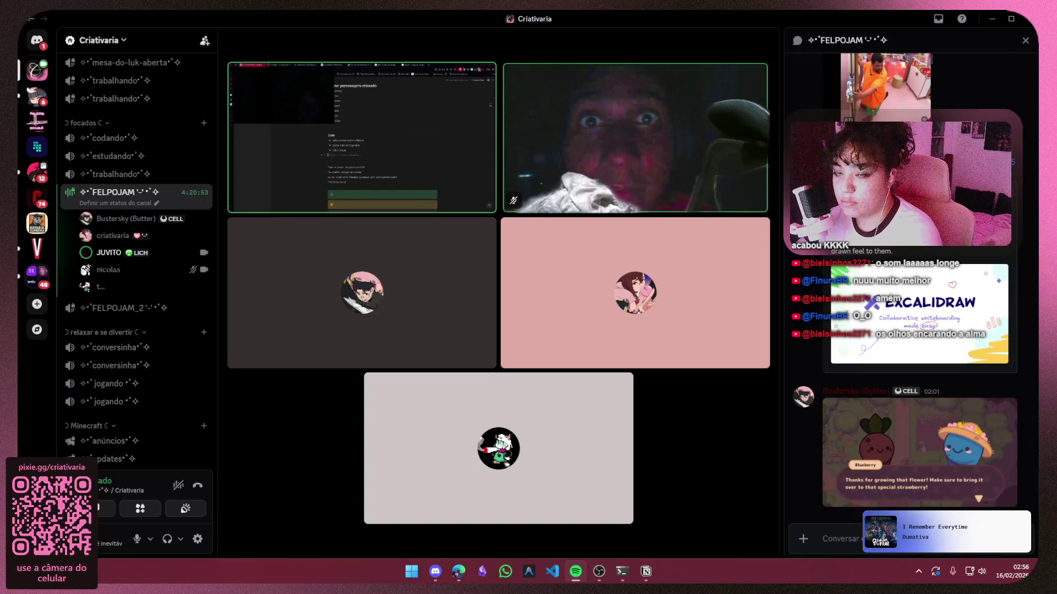
mouse_move(662, 406)
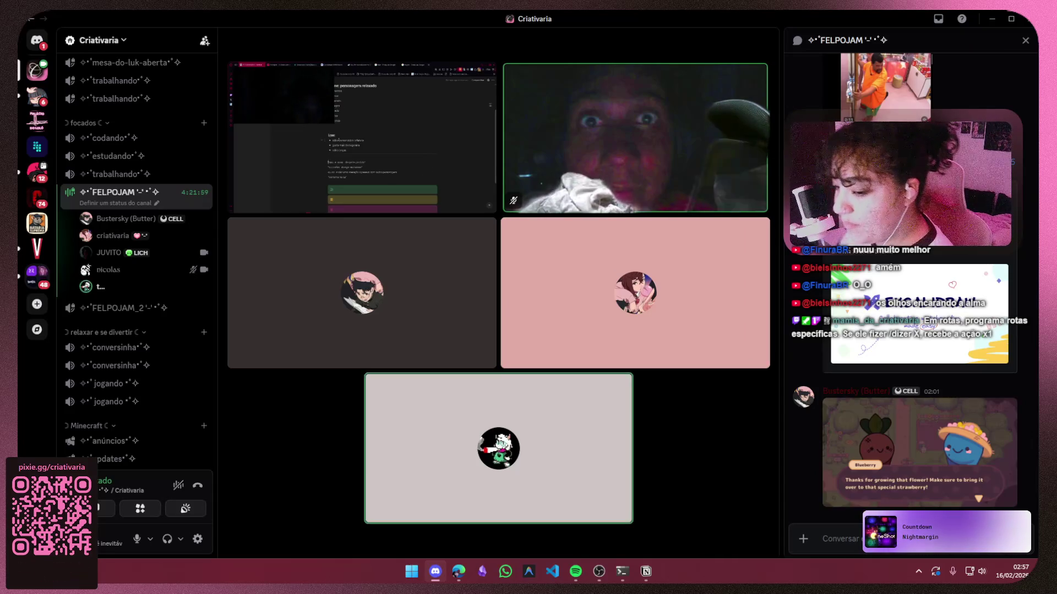
mouse_move(362, 321)
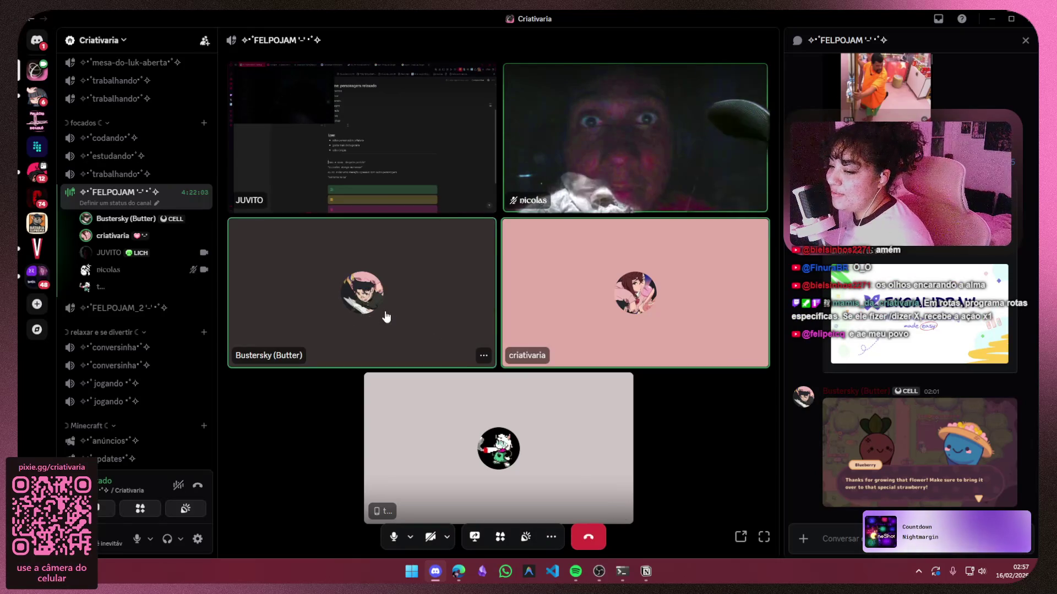
Move to the FELPOJAM_2 voice channel and confirm the switch
click(115, 309)
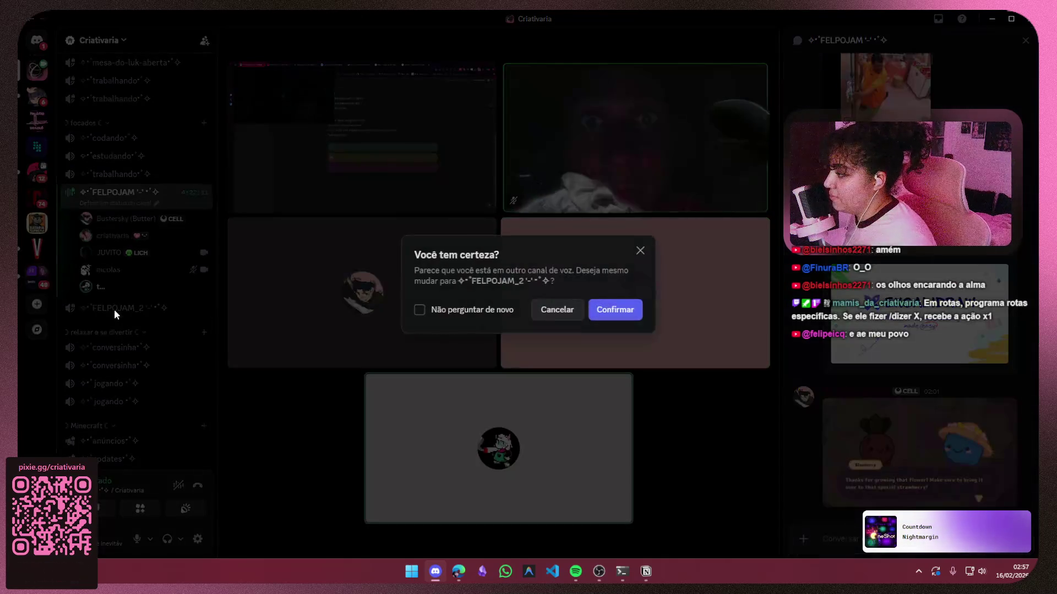
click(615, 310)
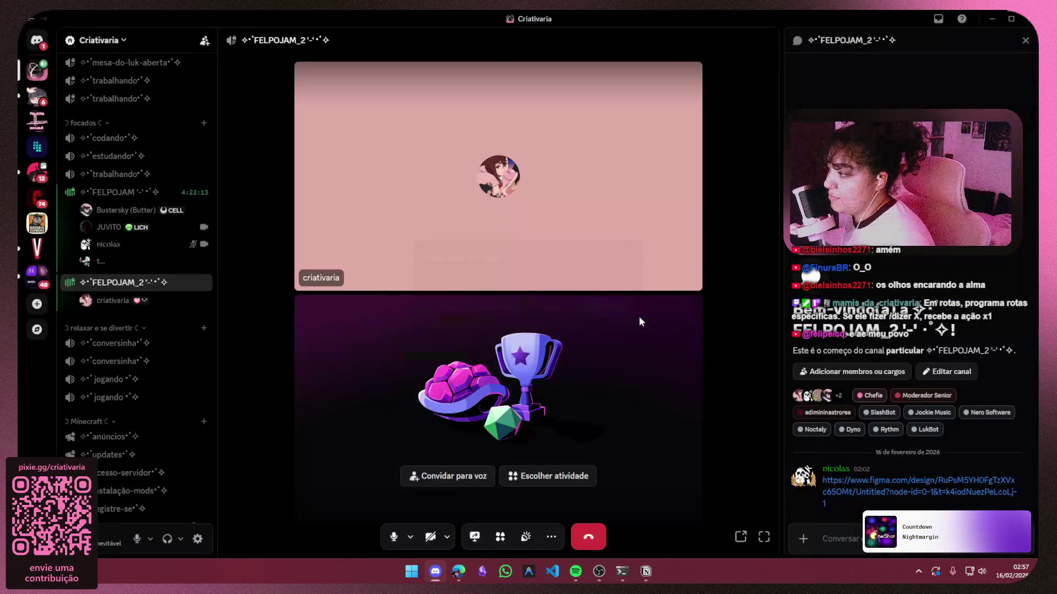
click(148, 309)
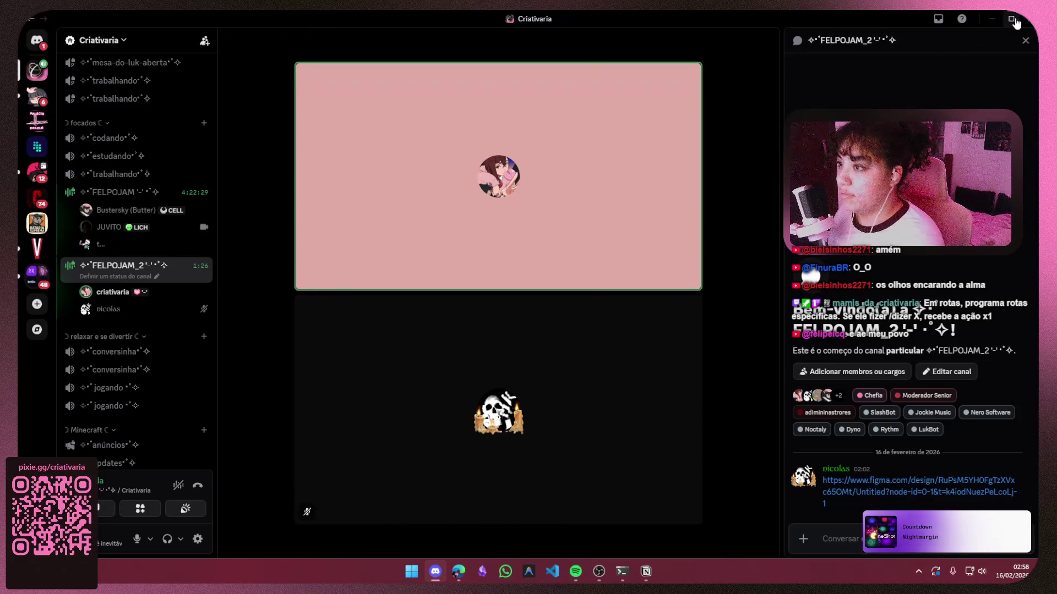
In Figma, space the six pixel-art character images evenly in a row and shift them slightly
click(1024, 20)
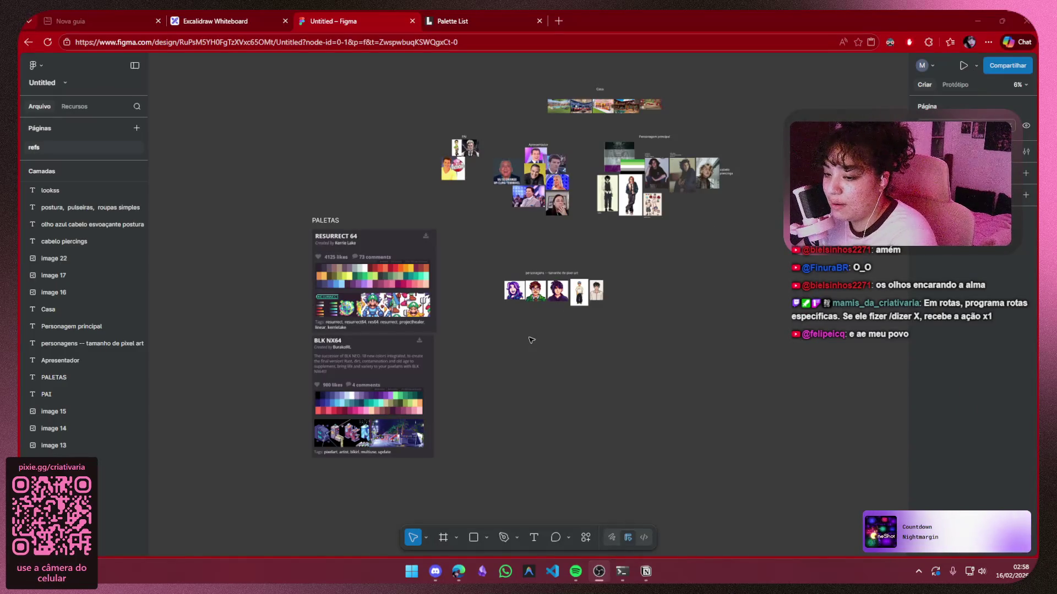
scroll(561, 344, up, 3)
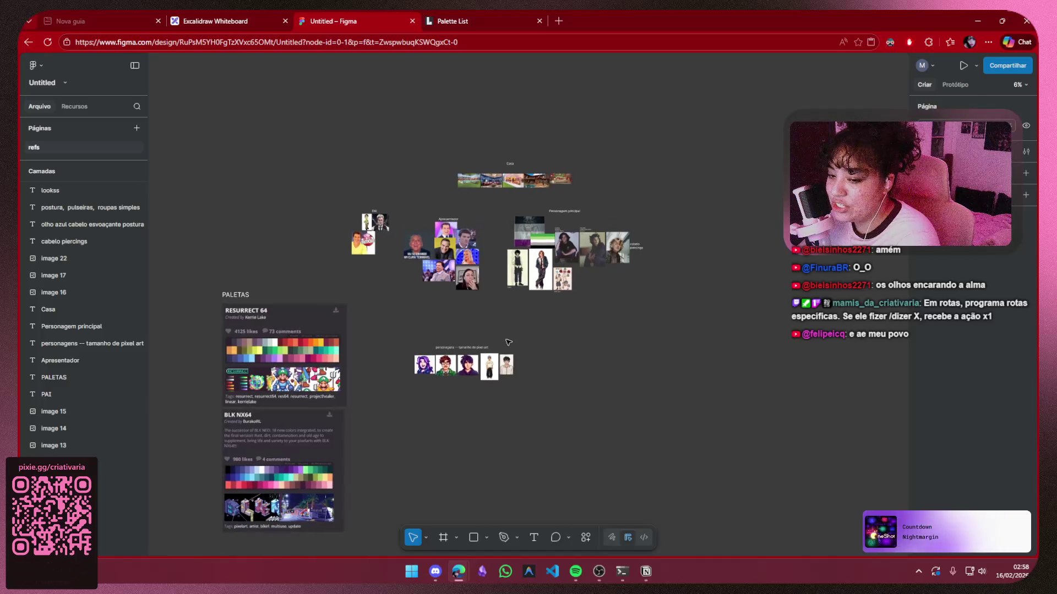
scroll(502, 344, up, 2)
drag(482, 345, 536, 274)
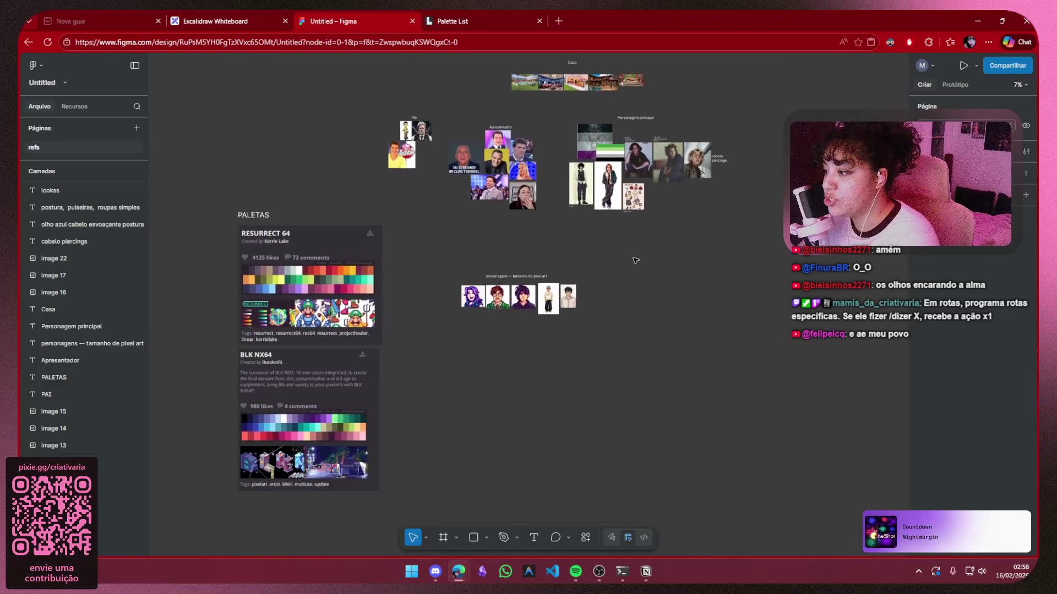
drag(633, 253, 417, 373)
key(ctrl+alt+t)
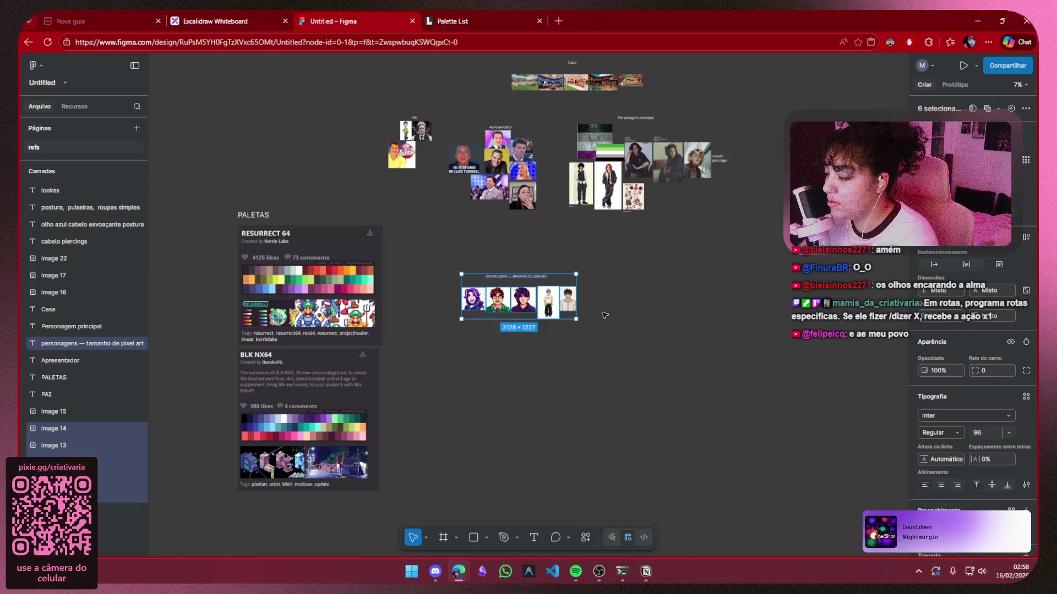
drag(608, 259, 460, 316)
mouse_move(568, 305)
mouse_down()
mouse_move(628, 311)
mouse_move(595, 320)
mouse_up()
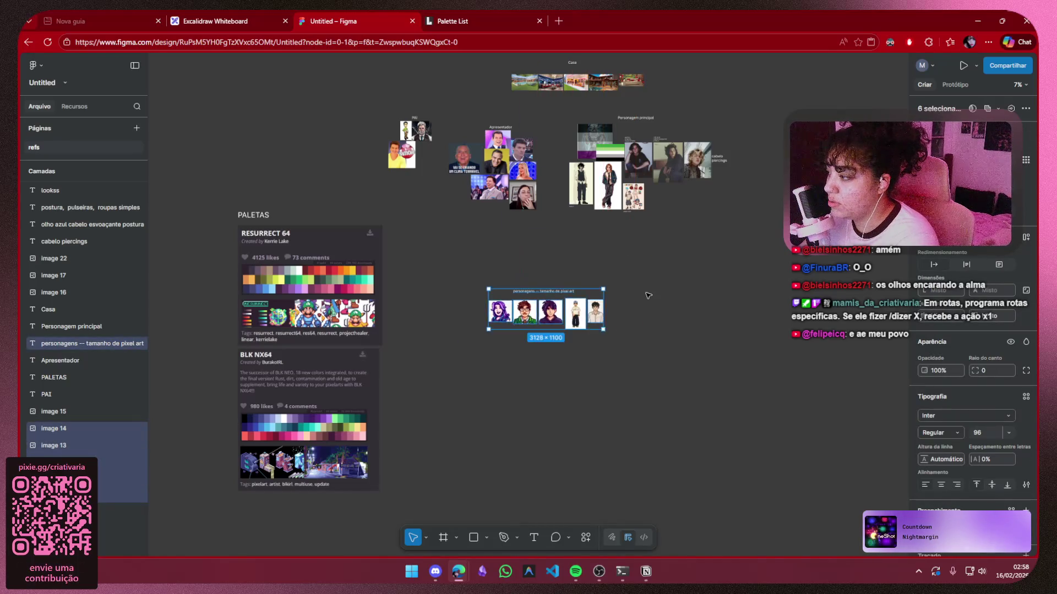
click(687, 281)
Nudge the Casa label and its five images higher, then switch to Notion
drag(702, 241, 680, 322)
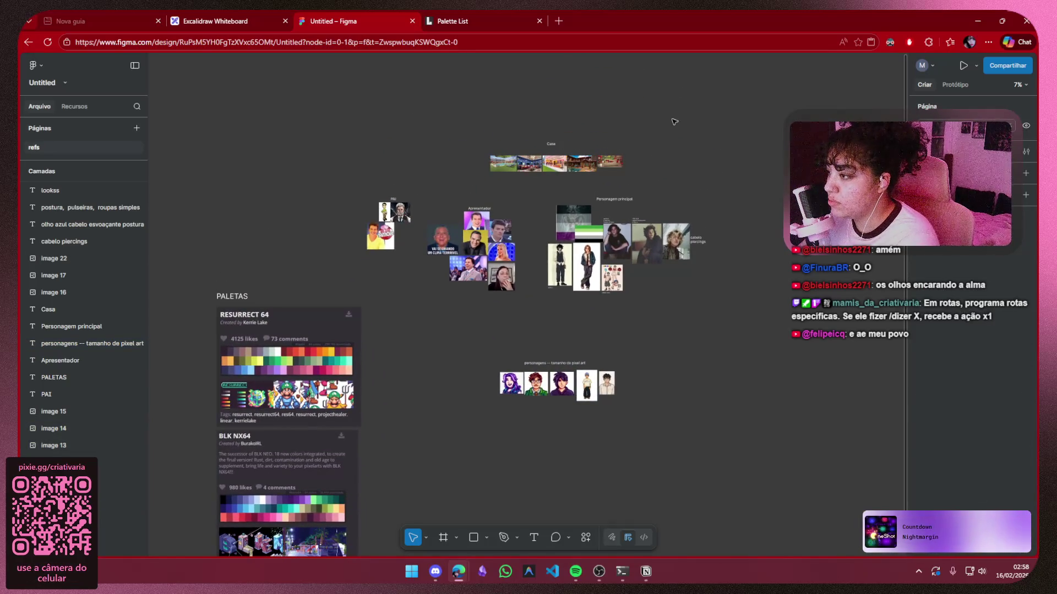
mouse_move(615, 84)
mouse_down()
mouse_move(479, 177)
mouse_move(476, 196)
mouse_up()
mouse_move(543, 160)
mouse_down()
mouse_move(537, 177)
mouse_move(534, 161)
mouse_up()
mouse_move(654, 137)
mouse_down()
mouse_move(612, 185)
mouse_move(474, 184)
mouse_move(667, 148)
mouse_move(480, 163)
mouse_move(453, 180)
mouse_up()
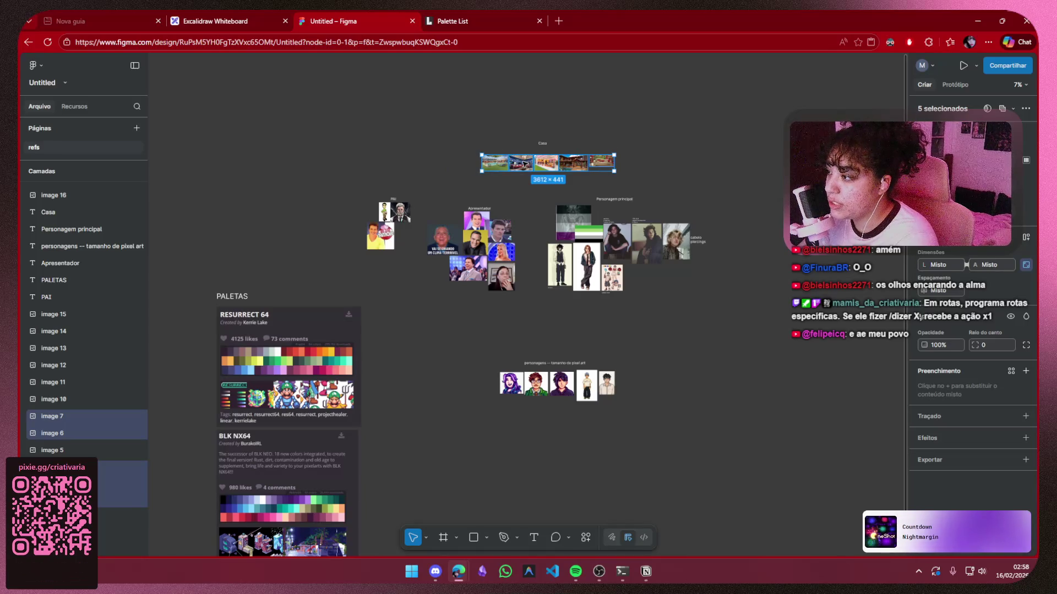
click(684, 168)
scroll(661, 275, right, 3)
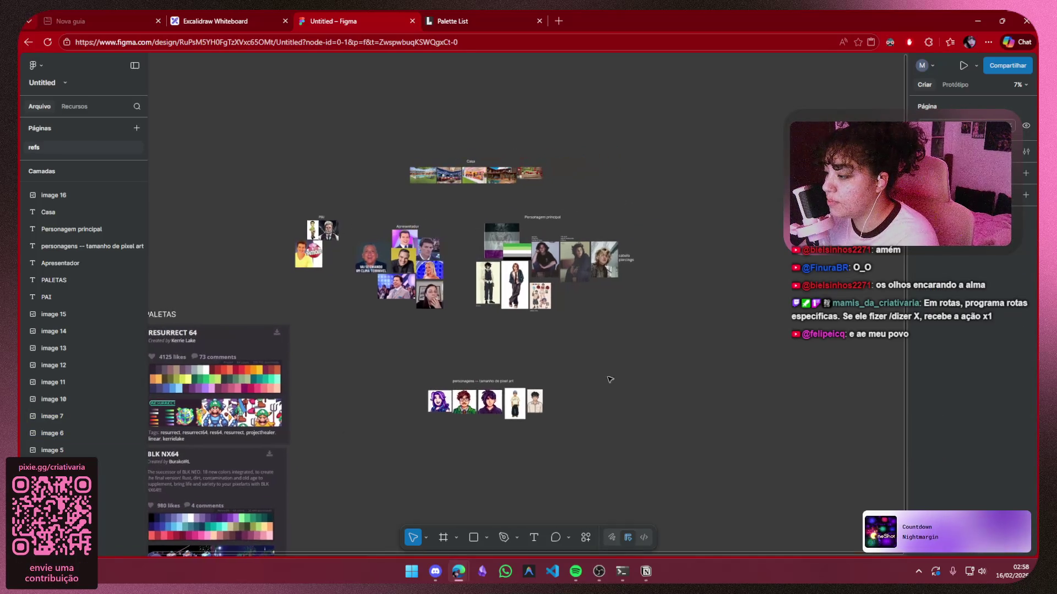
click(648, 573)
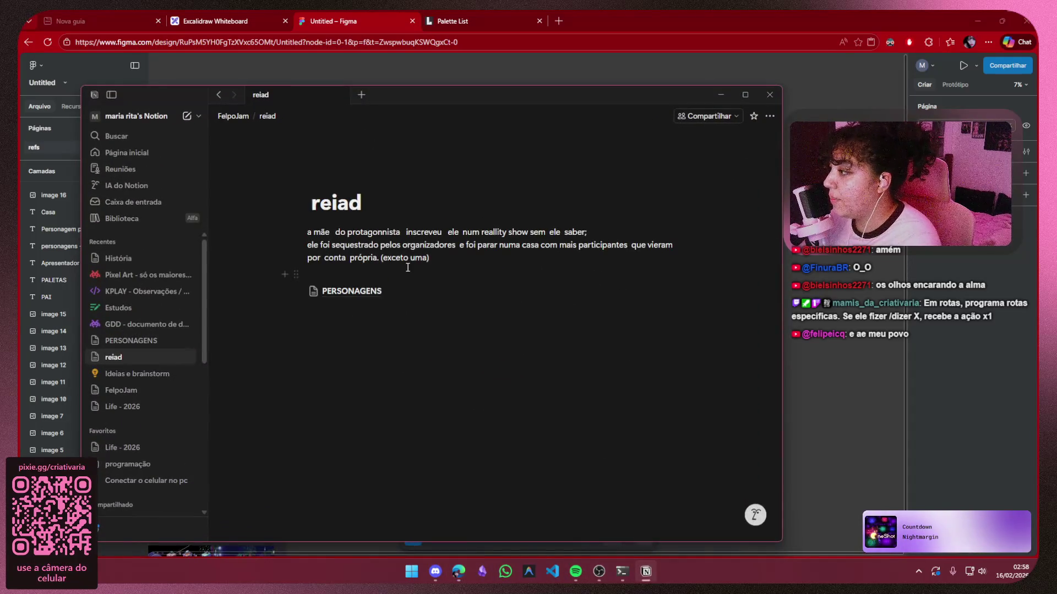
Open the PERSONAGENS subpage from the reiad page
click(385, 292)
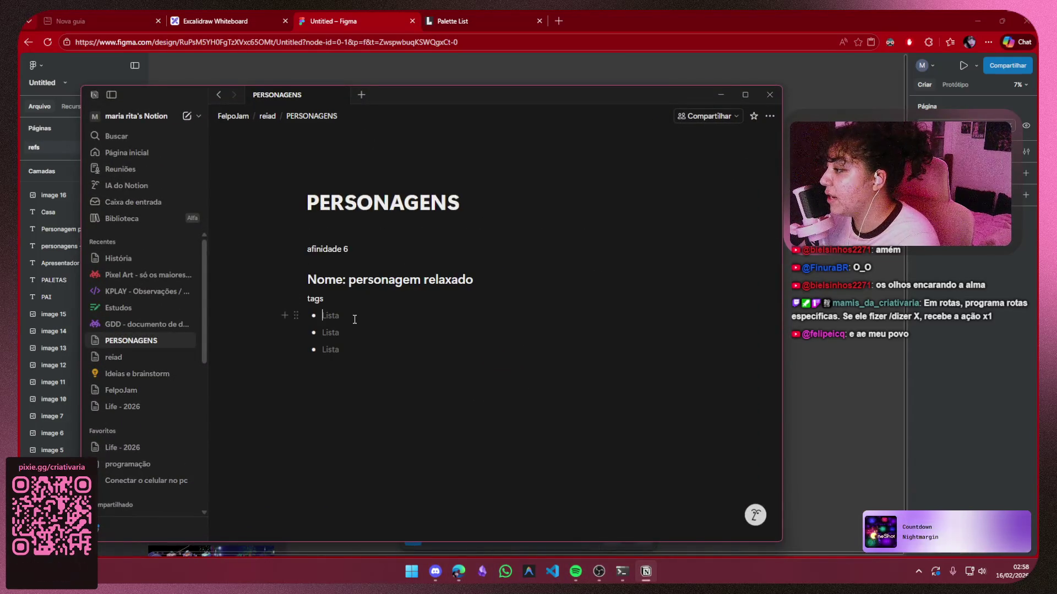
click(358, 380)
click(537, 292)
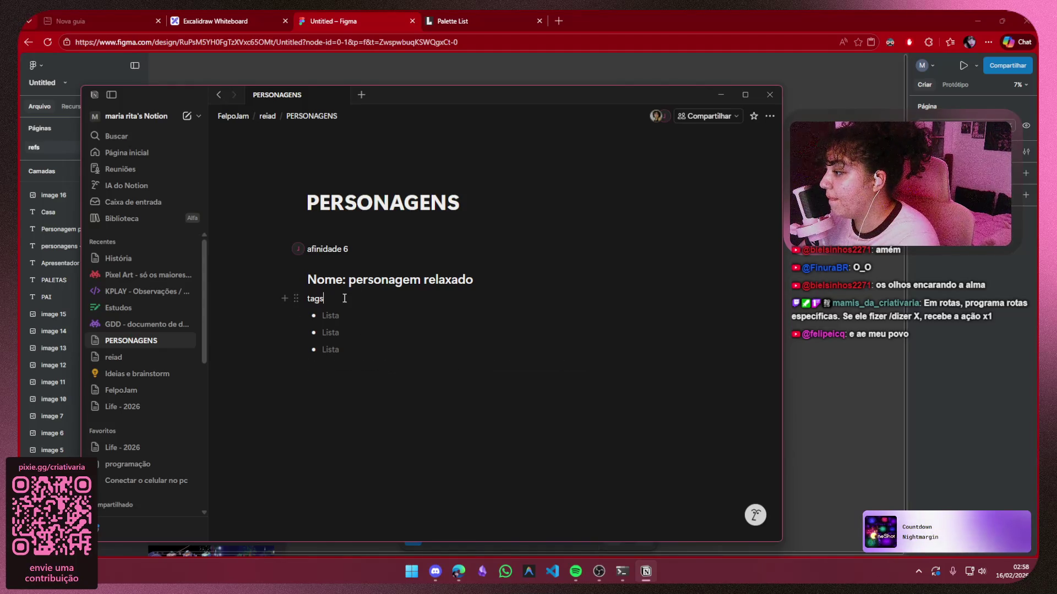
click(267, 116)
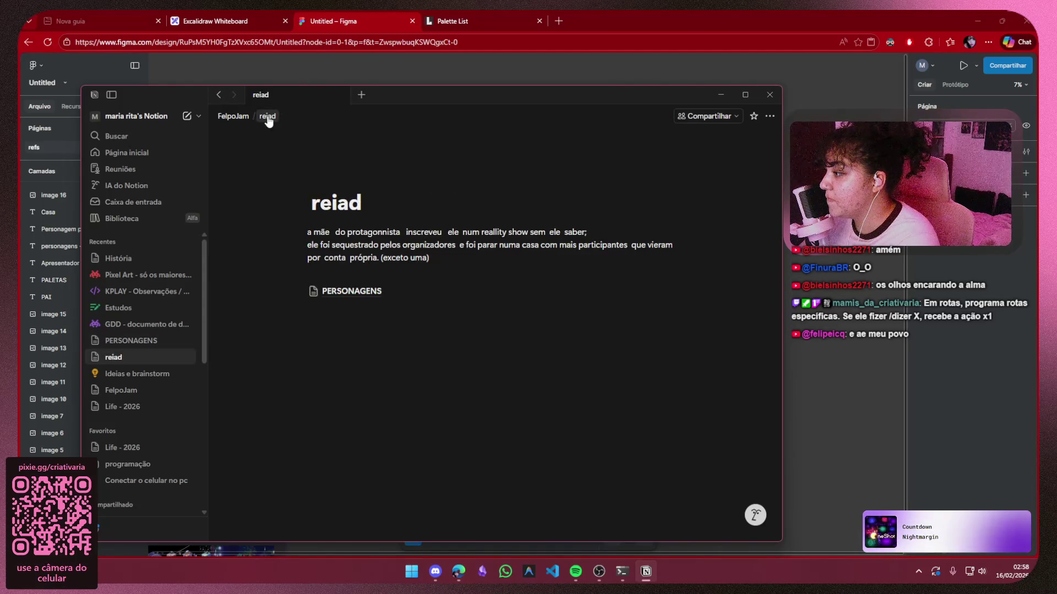
click(333, 291)
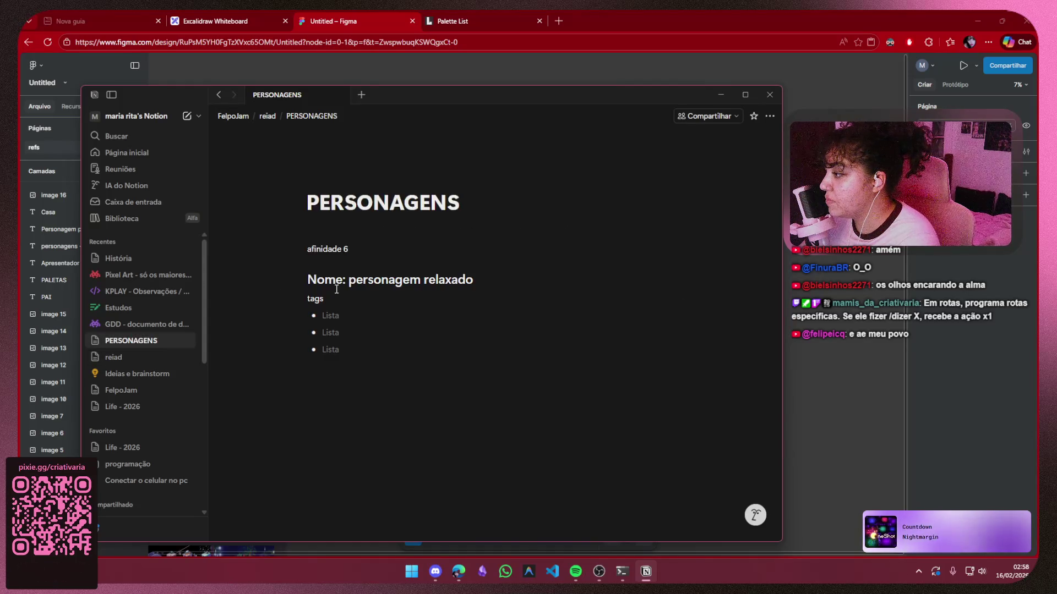
Type the note 'oiscrepersonagens a', then 's' and 'i? ok obregada' above afinidade 6
click(364, 230)
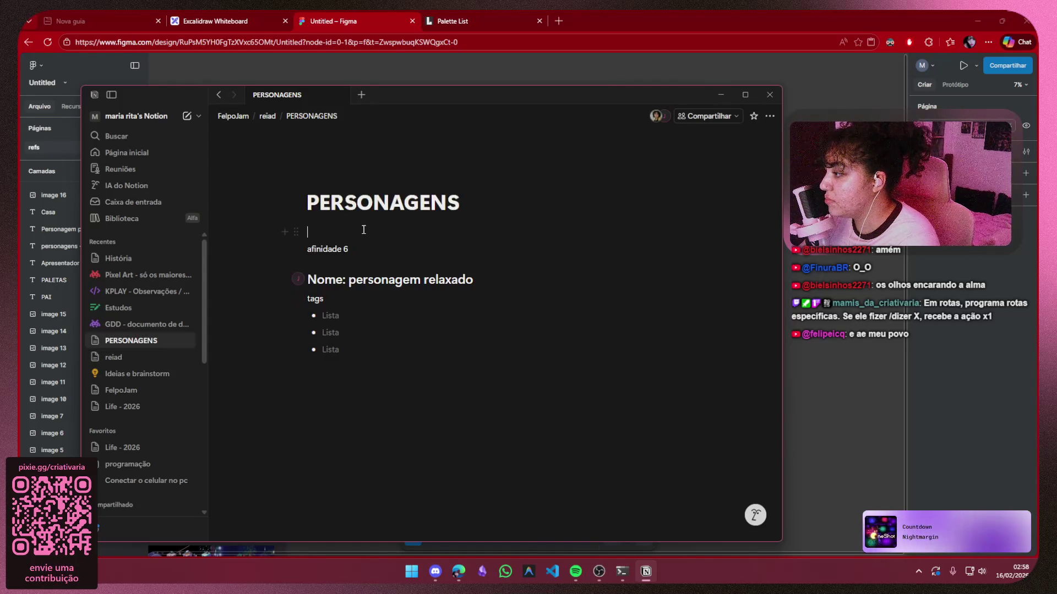
text(oir)
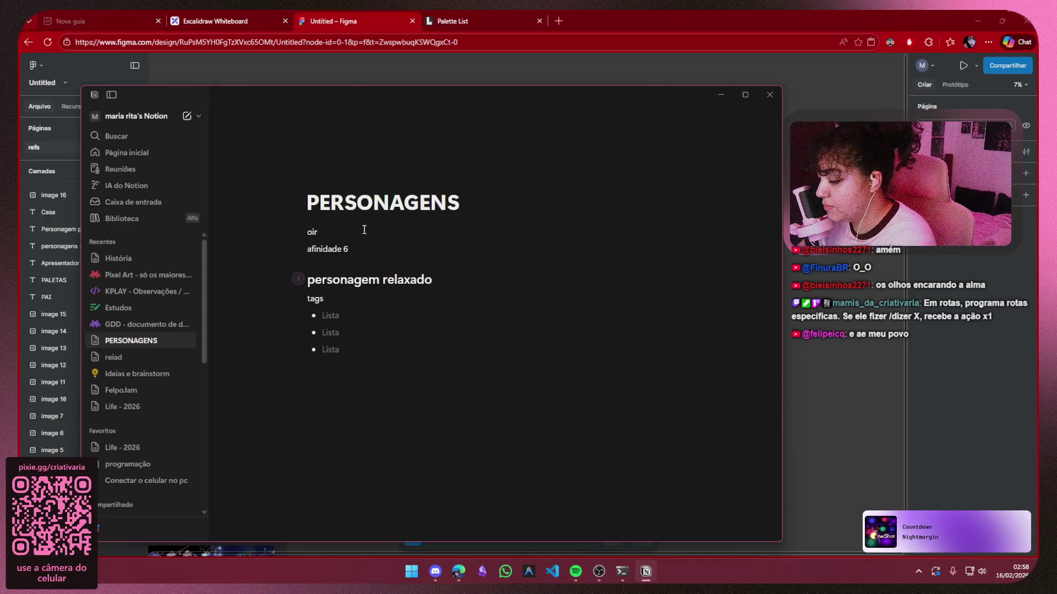
text(screver sobre)
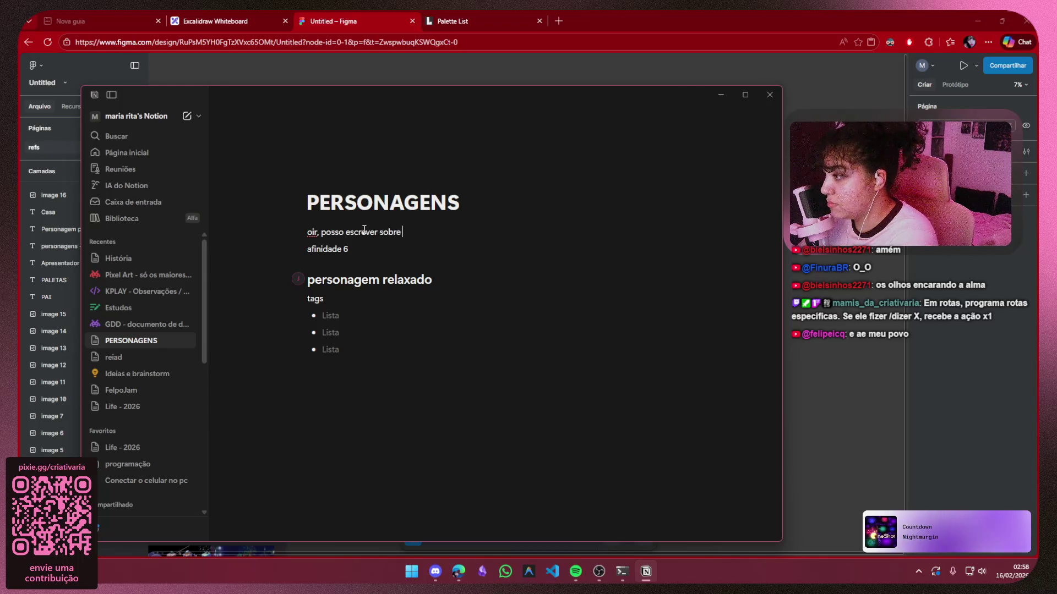
text(personagens agui?)
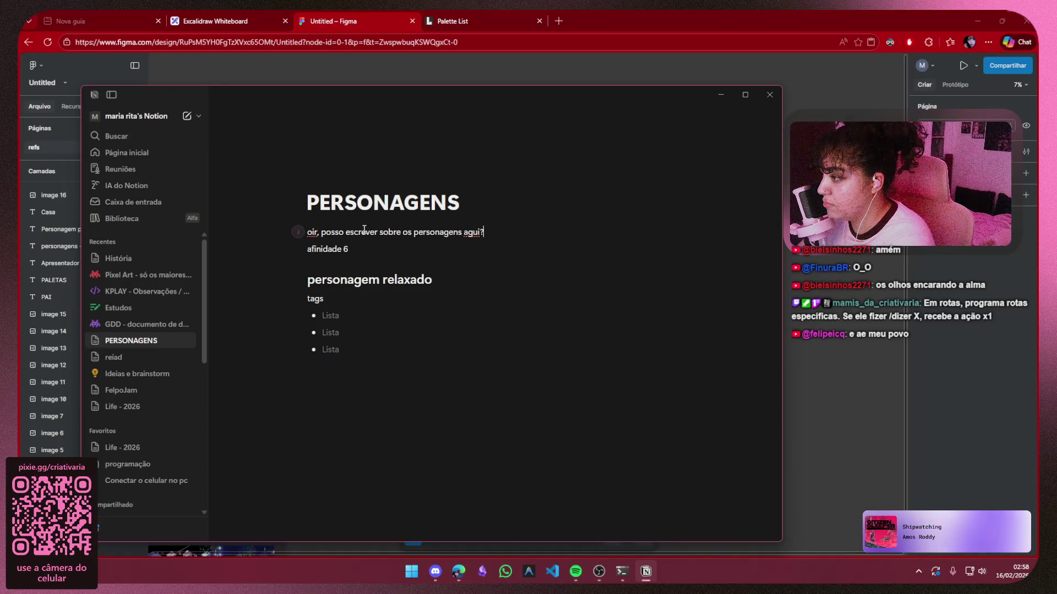
key(Return)
text(s)
key(Return)
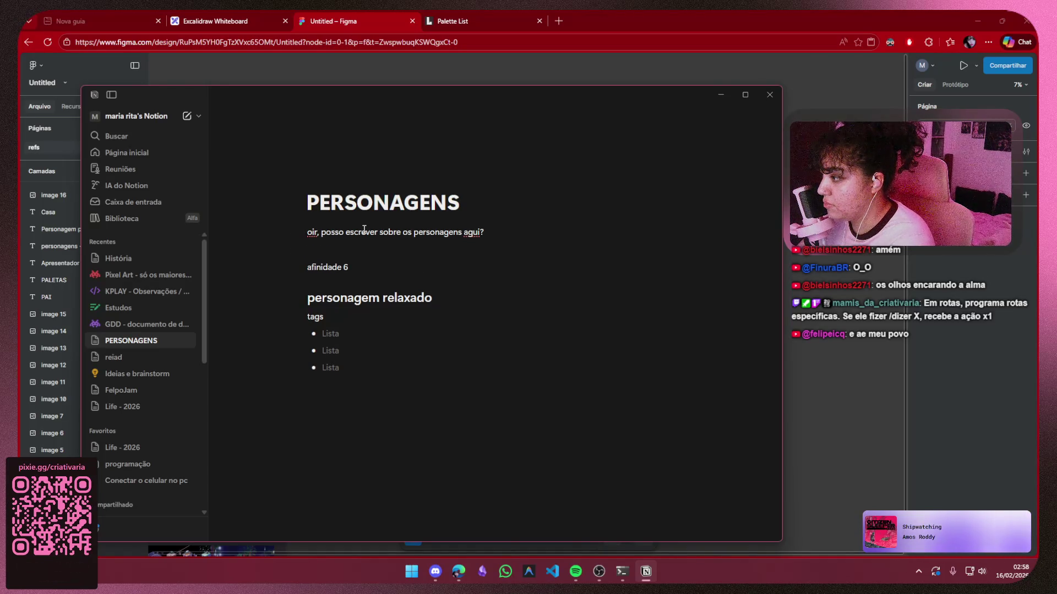
text(i? )
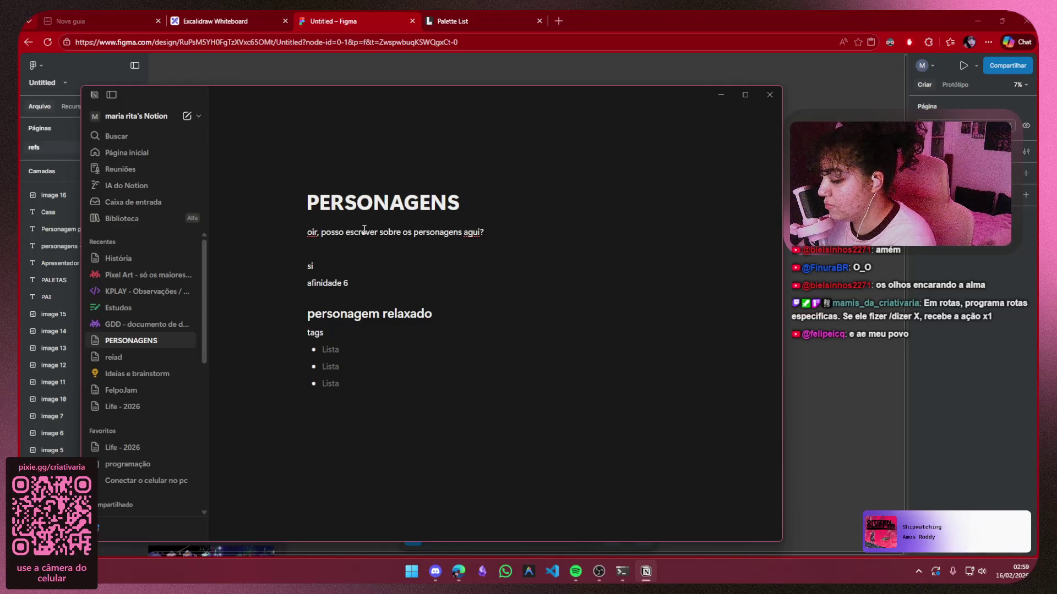
text(ok obregada)
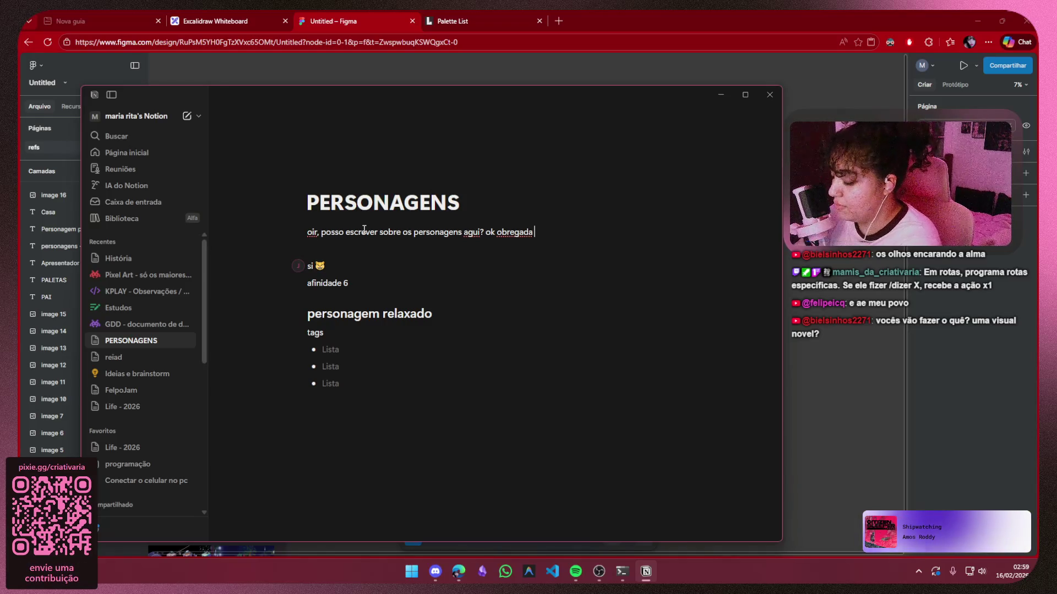
Delete the note, the character blocks and the empty list bullets under the title
key(ctrl+a)
key(BackSpace)
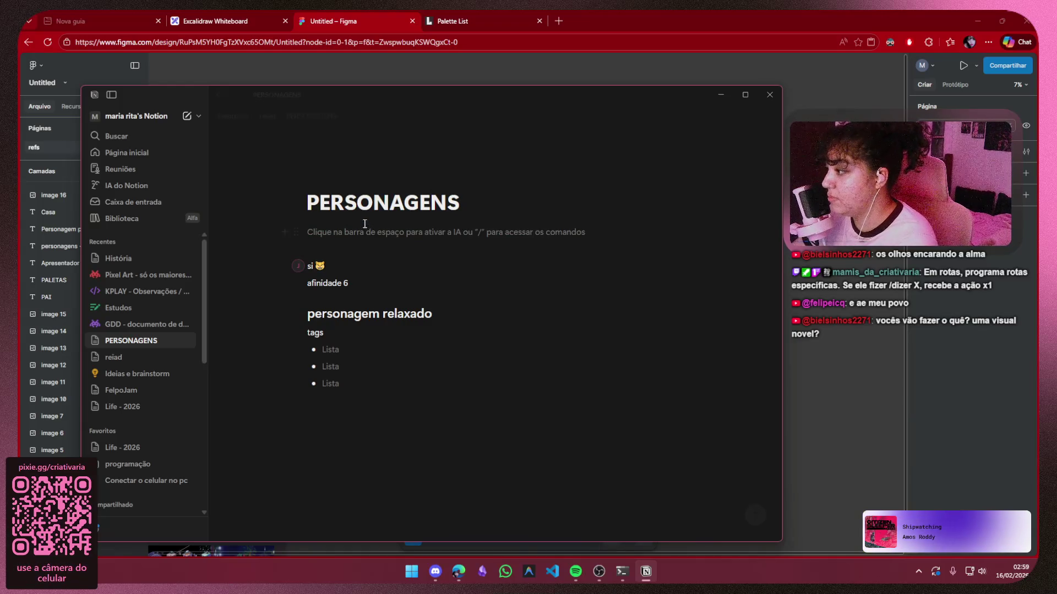
key(shift+Down)
key(shift+Down)
key(shift+Down)
key(BackSpace)
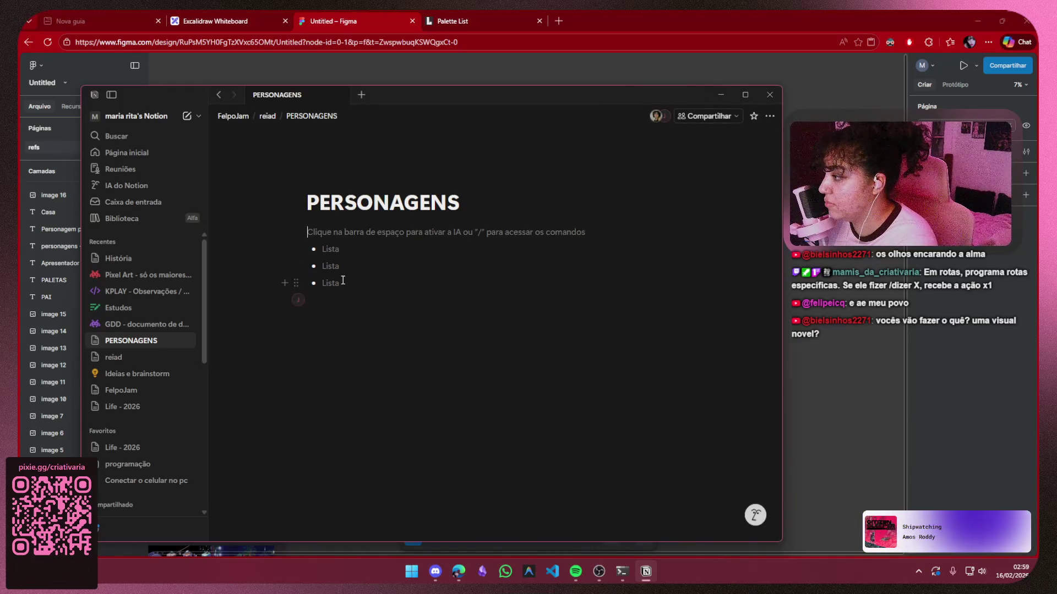
click(343, 283)
key(BackSpace)
key(BackSpace)
key(BackSpace)
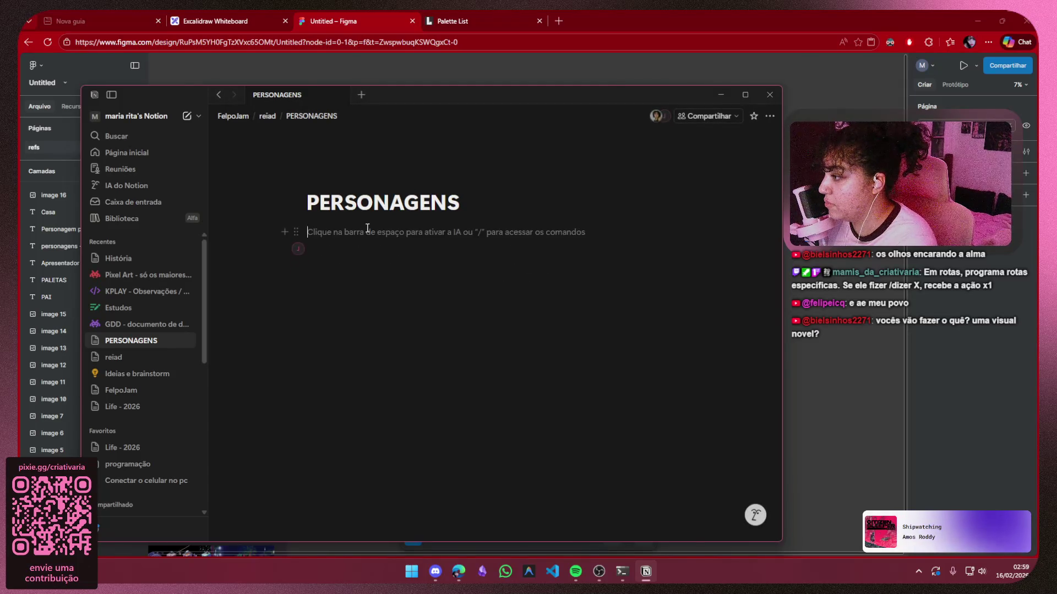
Move the PALETAS title and both palette images up and to the right on the Figma board
click(468, 70)
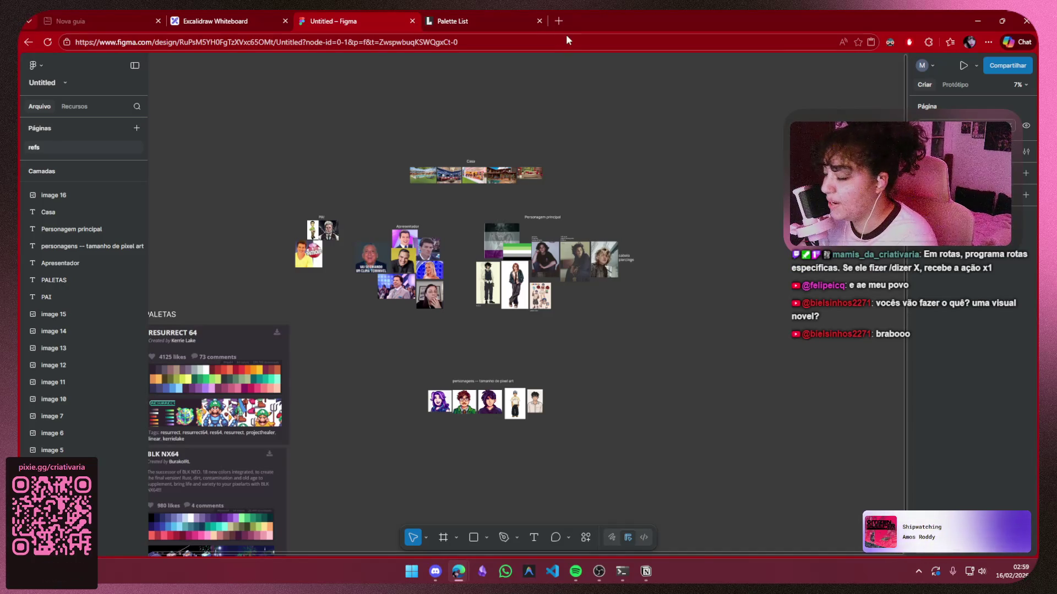
scroll(356, 316, down, 4)
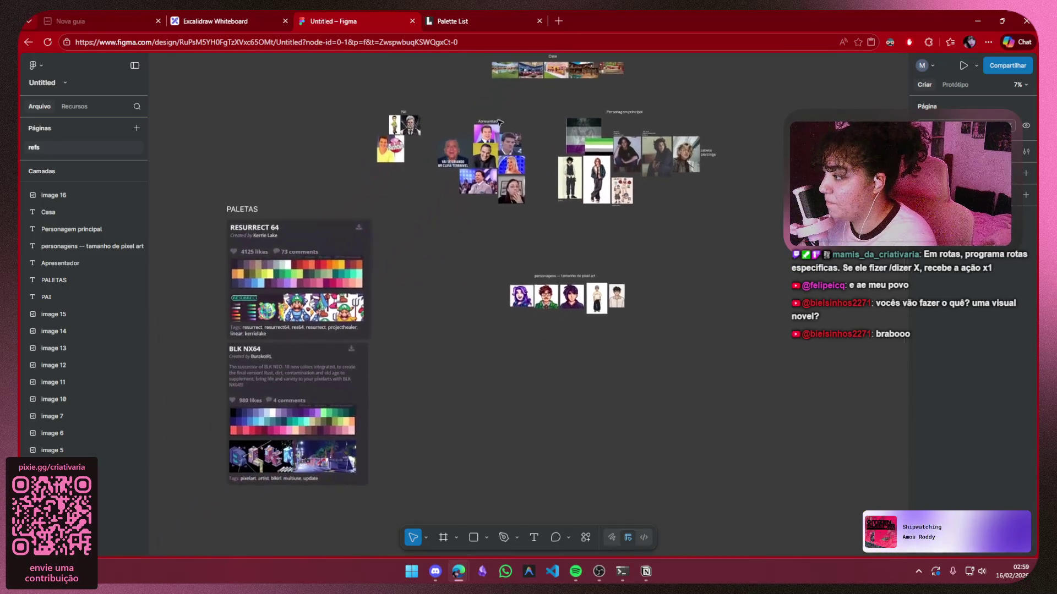
drag(380, 173, 205, 208)
drag(414, 476, 410, 479)
mouse_move(240, 354)
mouse_down()
mouse_move(321, 343)
mouse_move(315, 329)
mouse_up()
Type 'personas' into a new browser tab
click(477, 306)
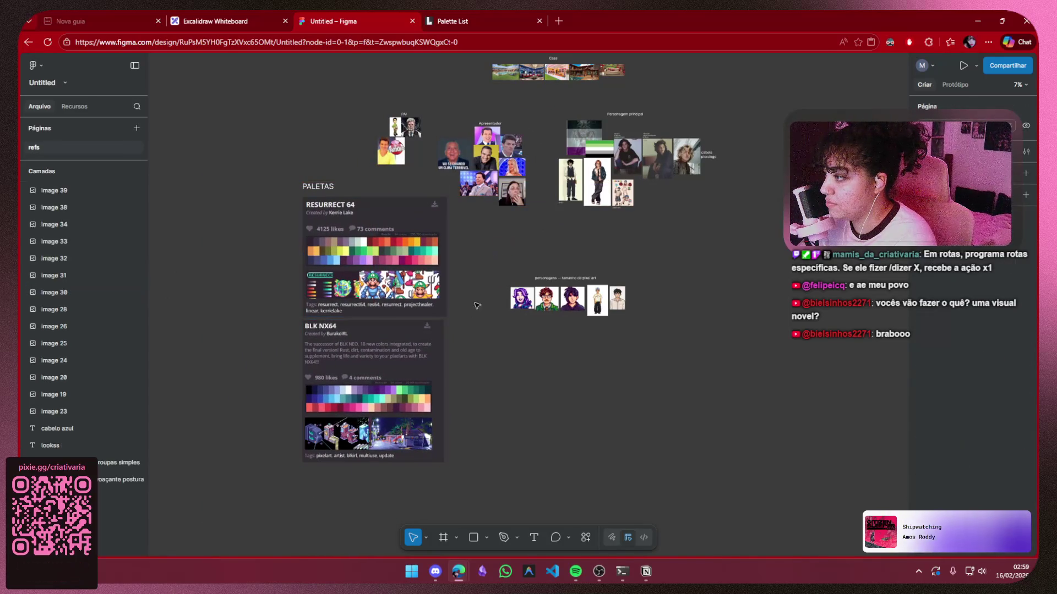
click(558, 22)
text(personas)
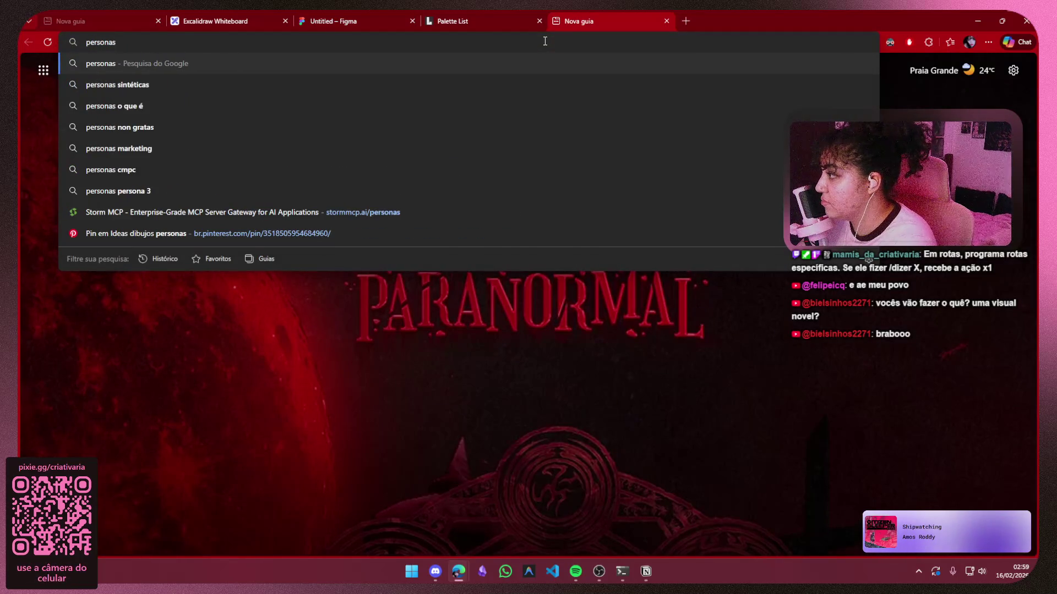
Search Google for 'personas', scroll the results, and go to the Lospec Palette List tab
key(Return)
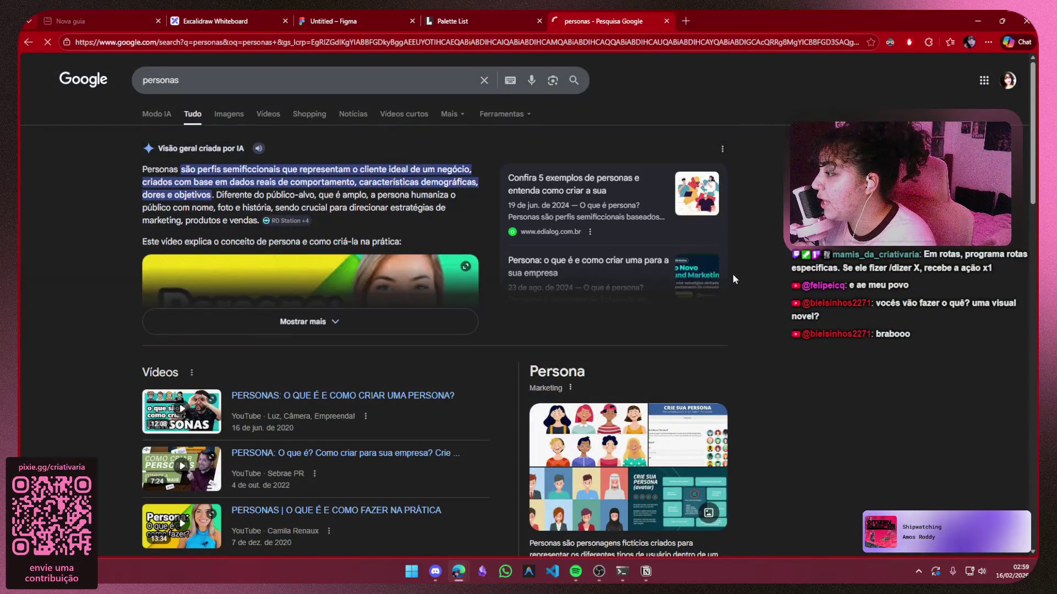
scroll(804, 253, down, 5)
scroll(817, 257, down, 5)
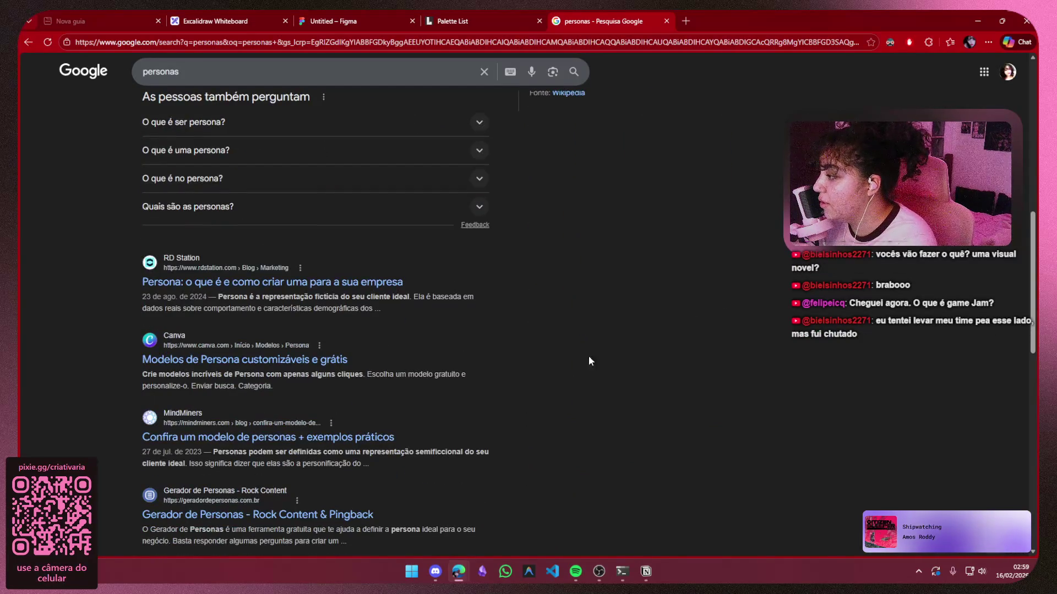
click(425, 17)
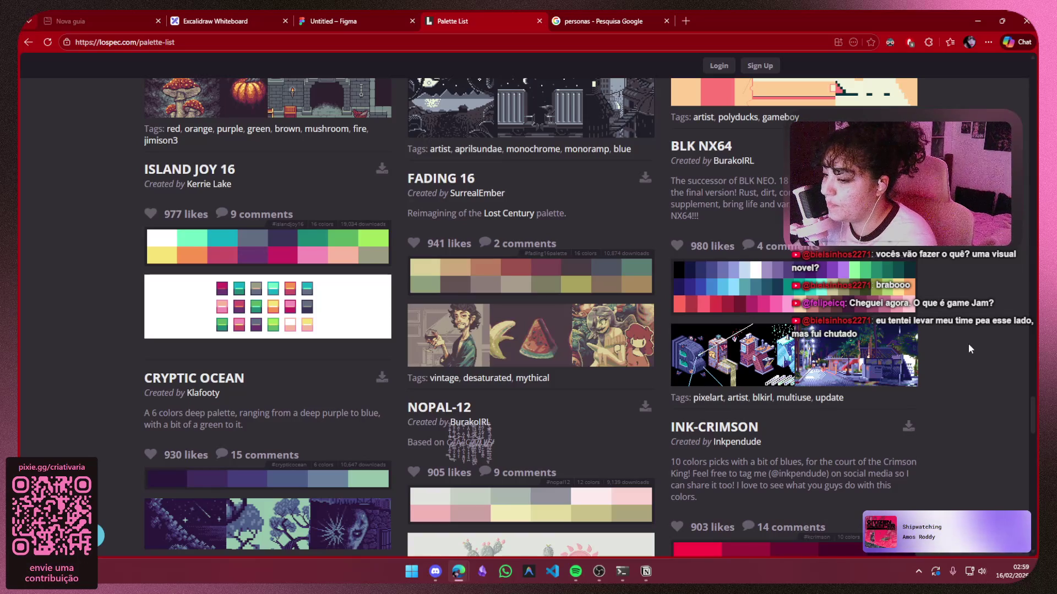
Back in Figma, marquee-select and deselect the Casa images, pan, then bring the Discord call forward
click(405, 15)
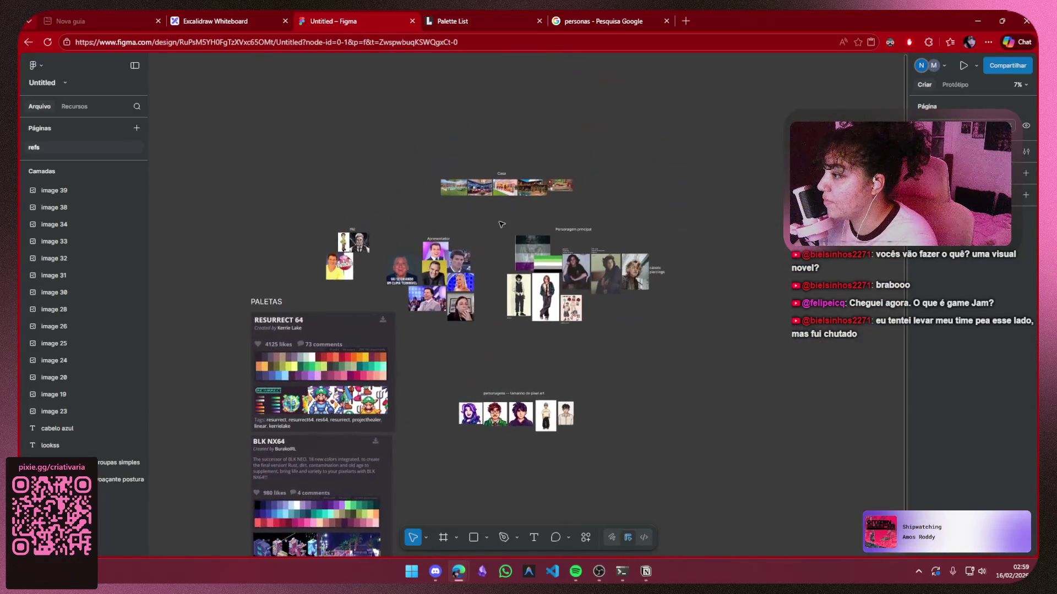
drag(538, 233, 432, 199)
click(656, 175)
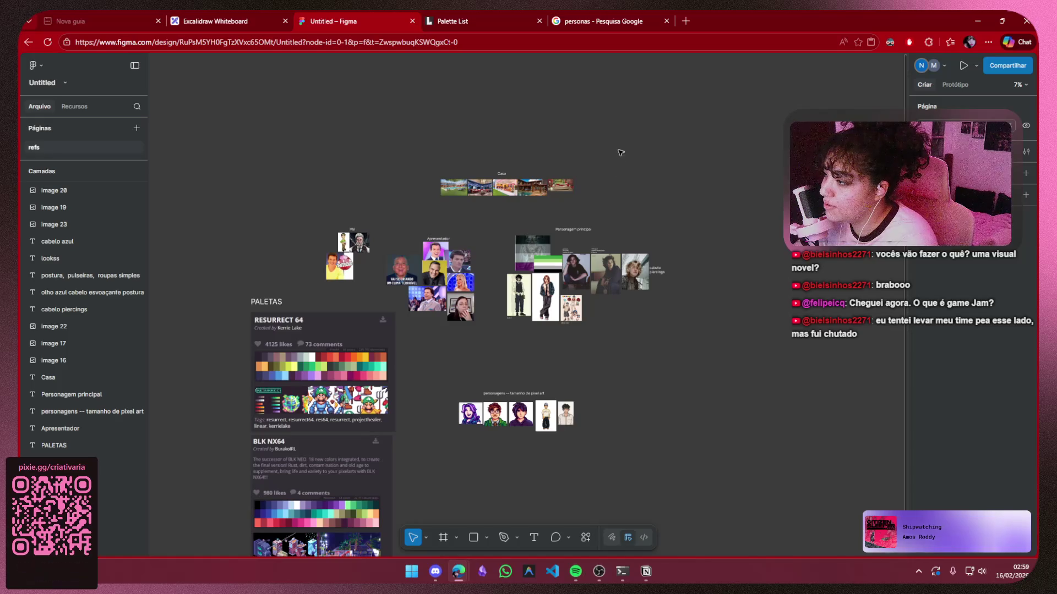
mouse_move(621, 152)
mouse_down()
mouse_move(543, 220)
mouse_move(427, 200)
mouse_up()
click(427, 200)
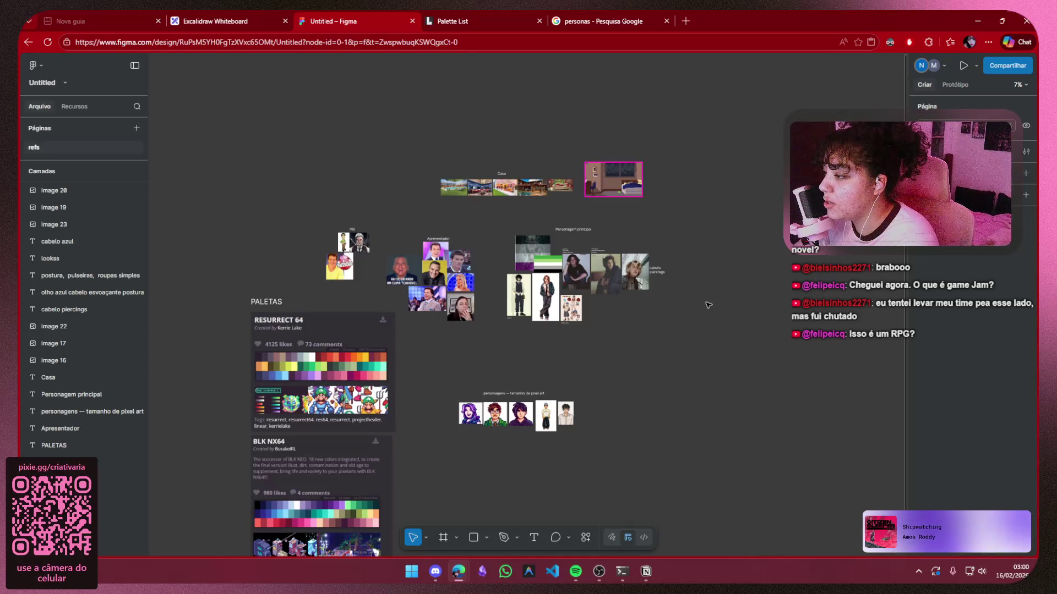
scroll(710, 228, down, 3)
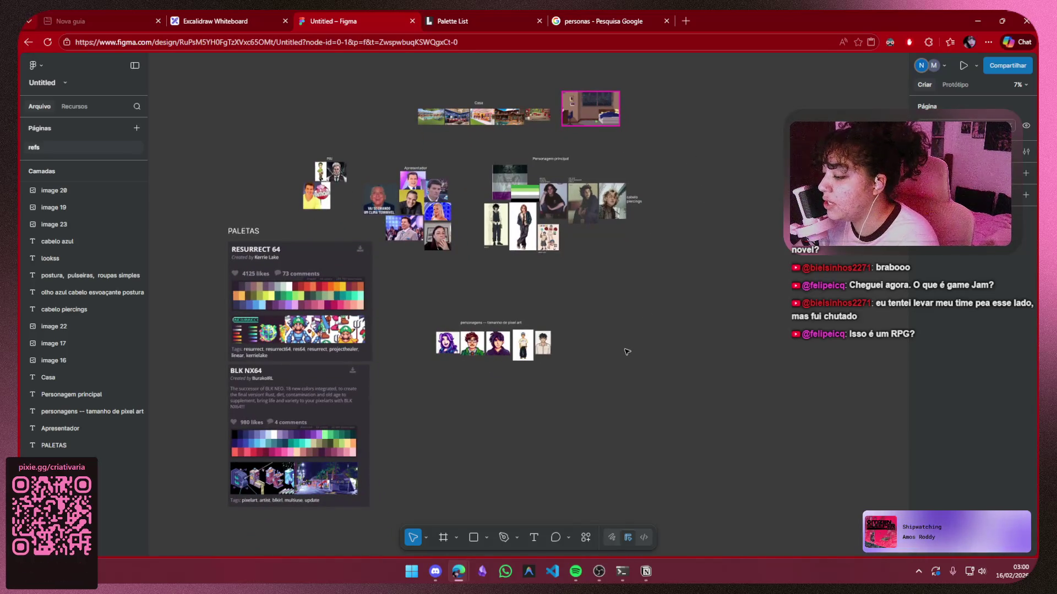
click(441, 577)
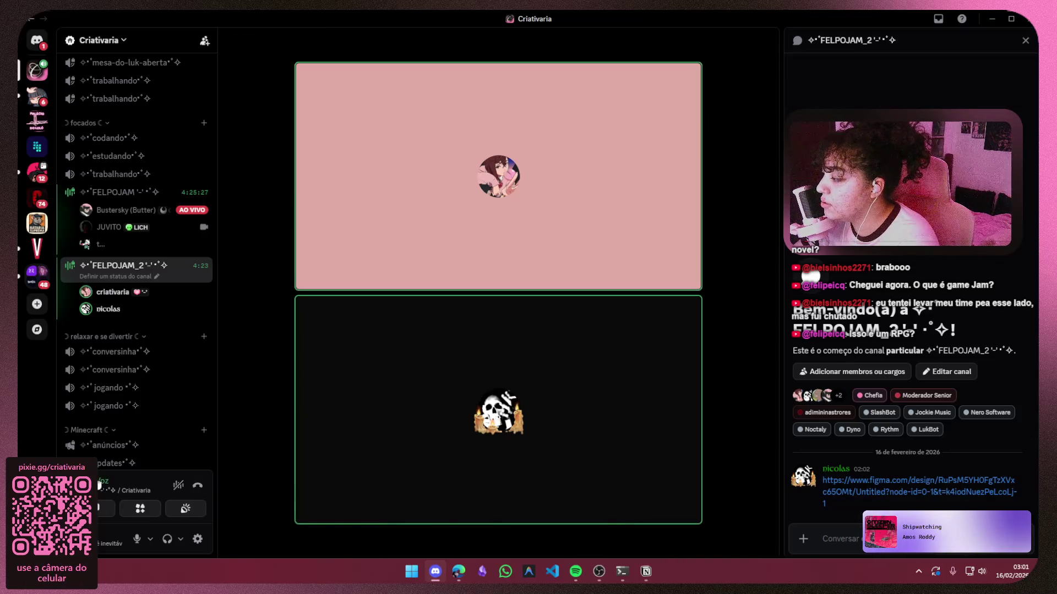
Check the call's Voice Details, close them, and minimize Discord to reveal the Figma board
click(99, 483)
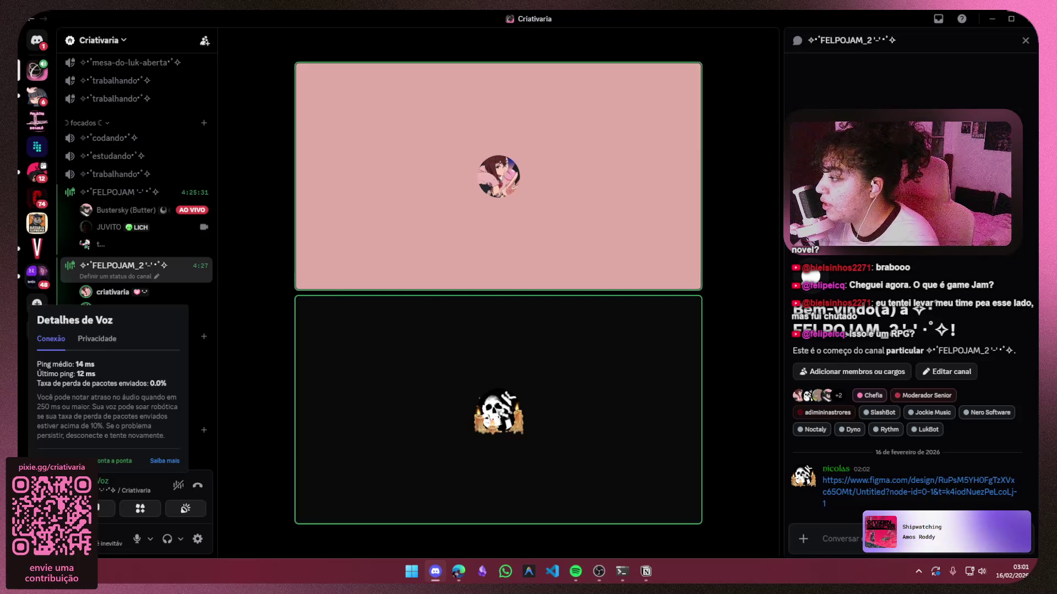
click(255, 401)
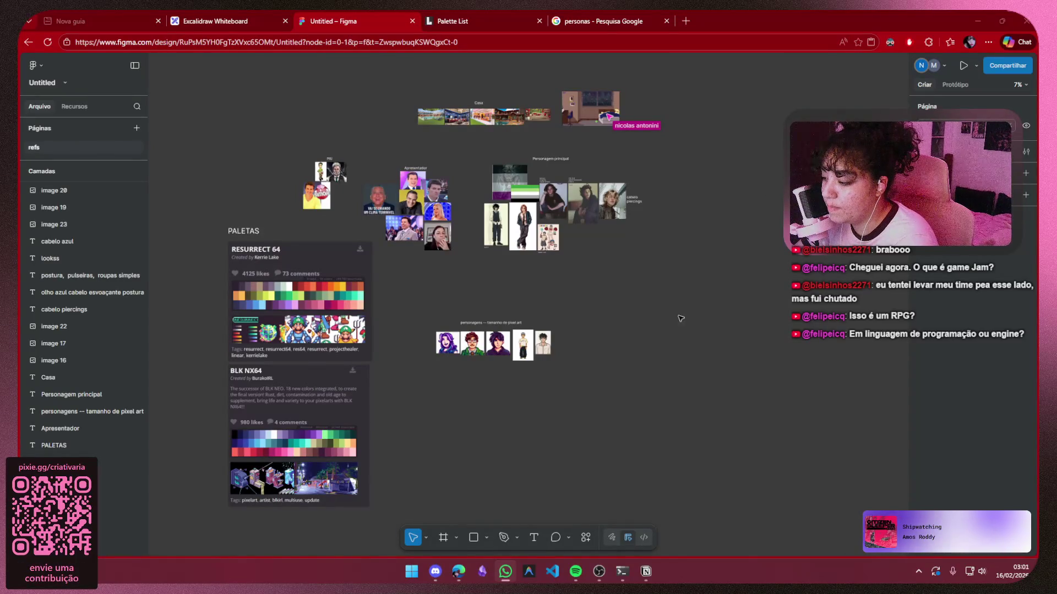
click(435, 571)
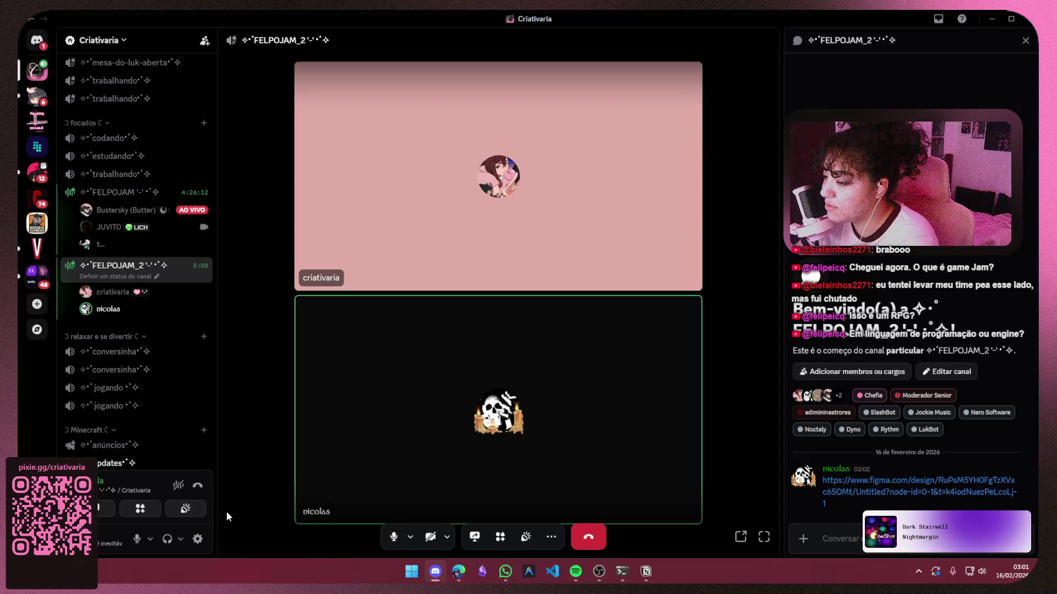
click(994, 21)
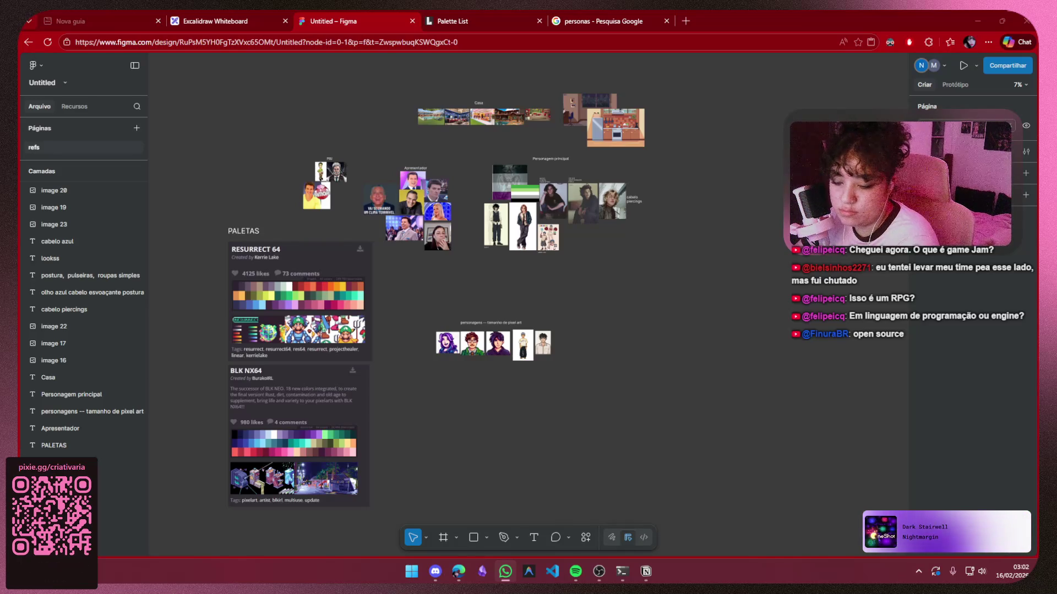
Zoom and pan across the Figma reference board, then bring the FELPOJAM_2 Discord call forward
scroll(566, 314, up, 2)
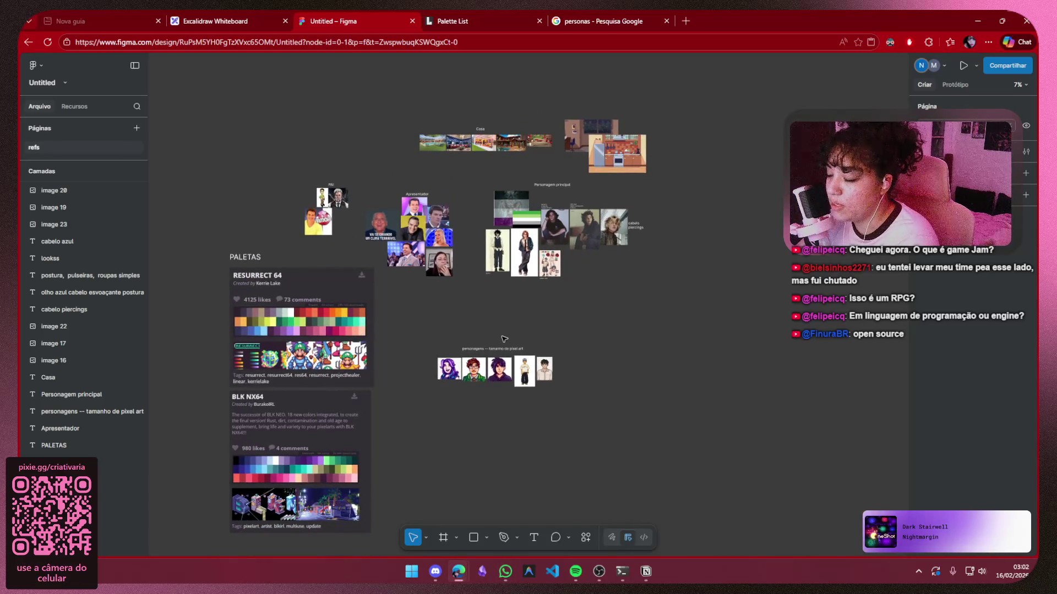
scroll(484, 308, up, 3)
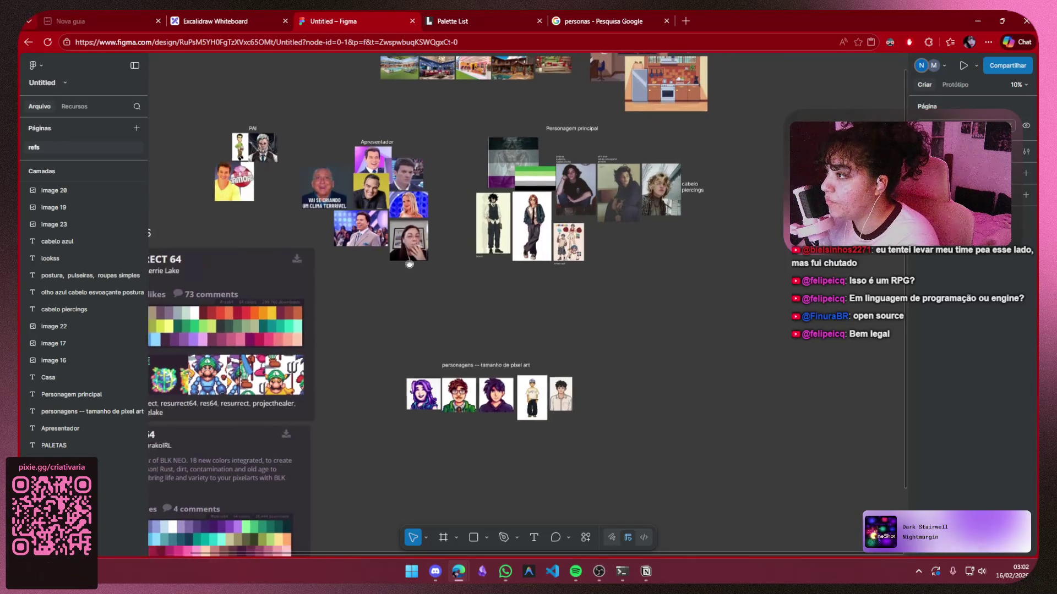
scroll(409, 264, right, 5)
scroll(409, 264, up, 2)
scroll(626, 347, up, 2)
scroll(625, 346, left, 2)
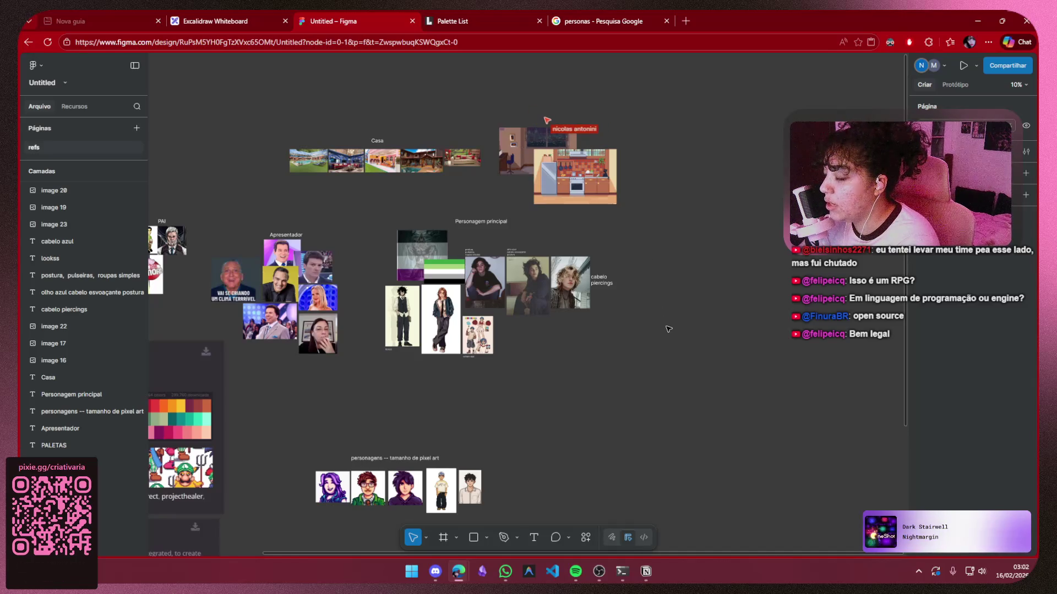
scroll(593, 459, up, 1)
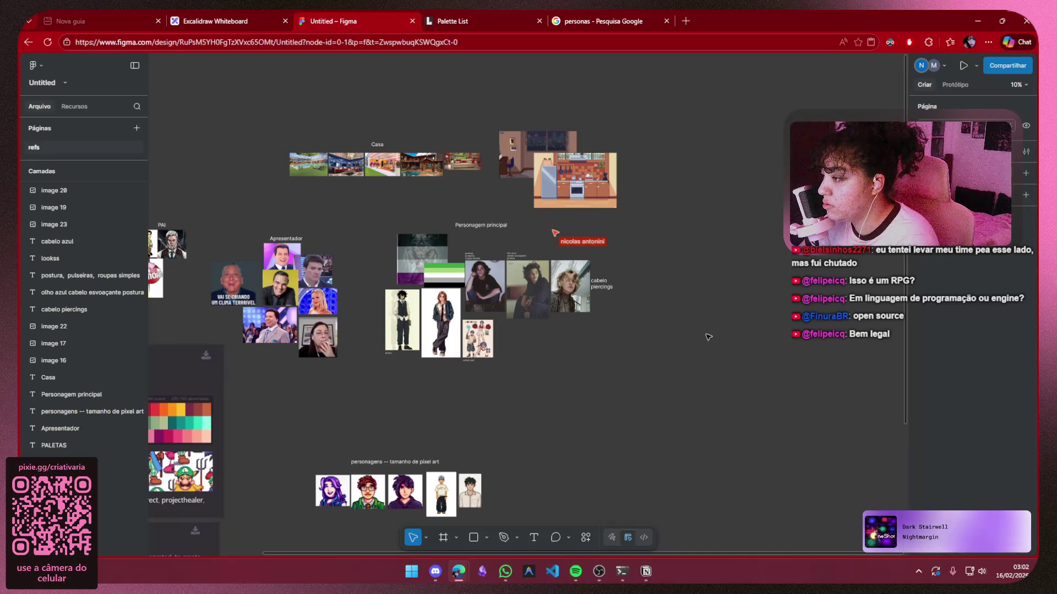
mouse_move(761, 320)
mouse_down()
mouse_move(726, 323)
mouse_move(802, 317)
mouse_up()
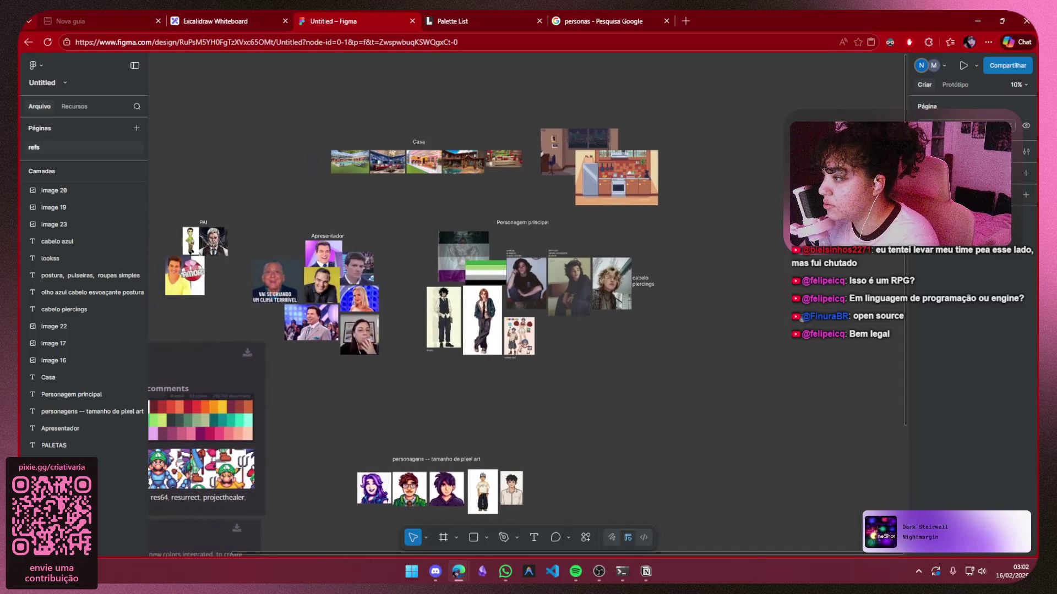
click(435, 572)
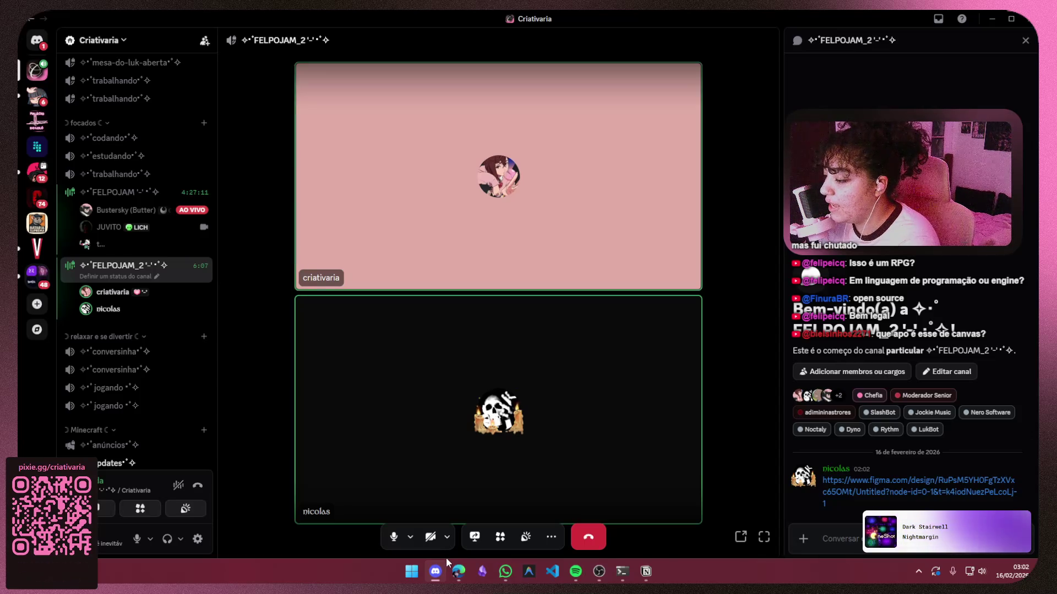
Switch from Discord back to the Figma tab in Edge with Alt+Tab
mouse_move(447, 558)
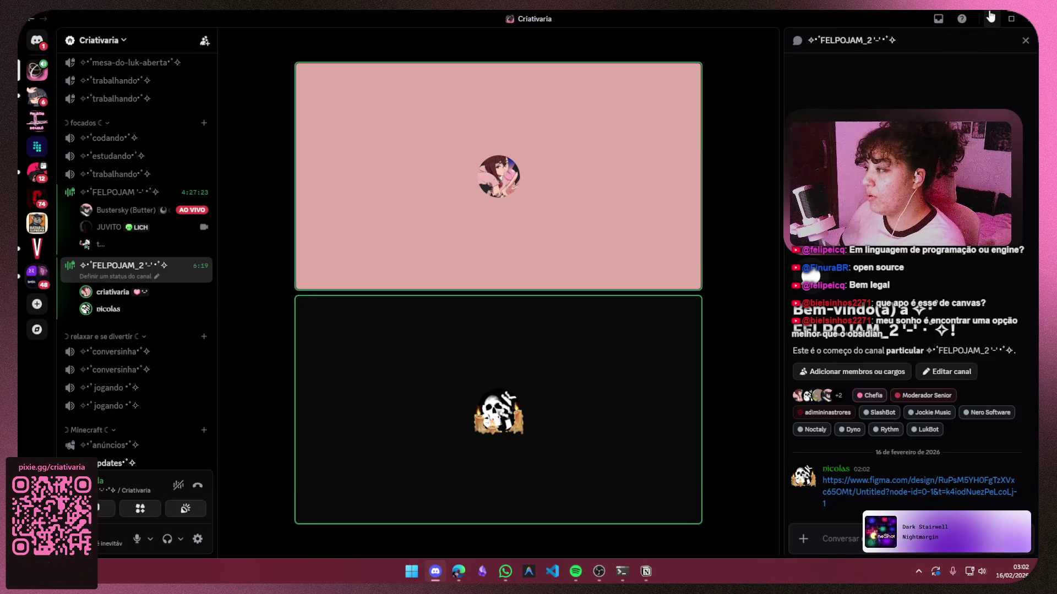
key(alt+Tab)
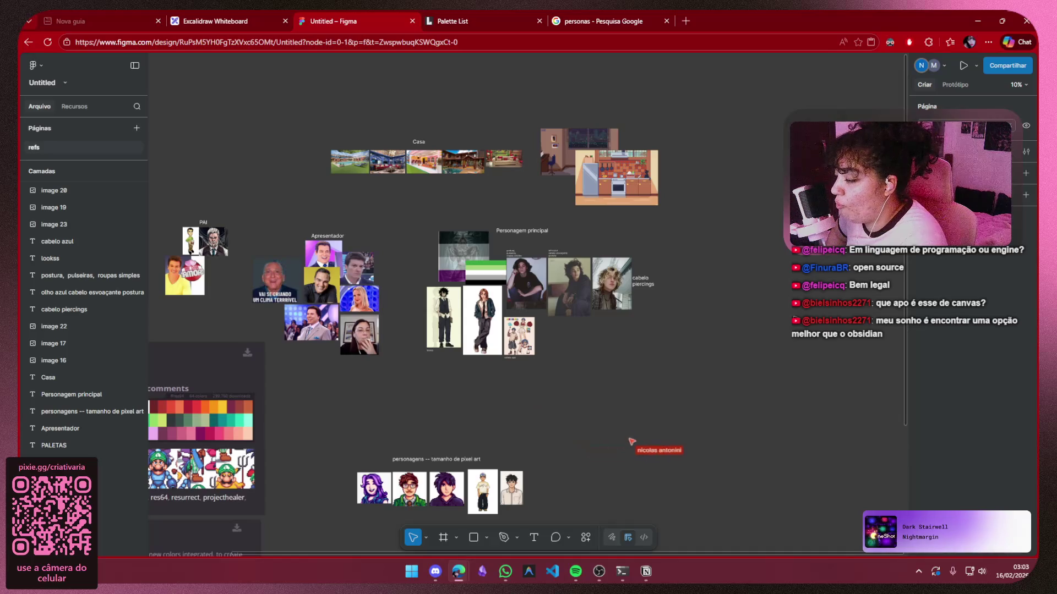
Move the 'personagens -- tamanho de pixel art' group up, closer to the other reference boards
mouse_move(664, 340)
mouse_down()
mouse_move(734, 297)
mouse_move(766, 242)
mouse_move(709, 409)
mouse_move(689, 321)
mouse_up()
drag(594, 388, 349, 534)
mouse_move(507, 468)
mouse_down()
mouse_move(511, 413)
mouse_move(477, 426)
mouse_up()
mouse_move(546, 385)
mouse_down()
mouse_move(514, 460)
mouse_move(344, 480)
mouse_up()
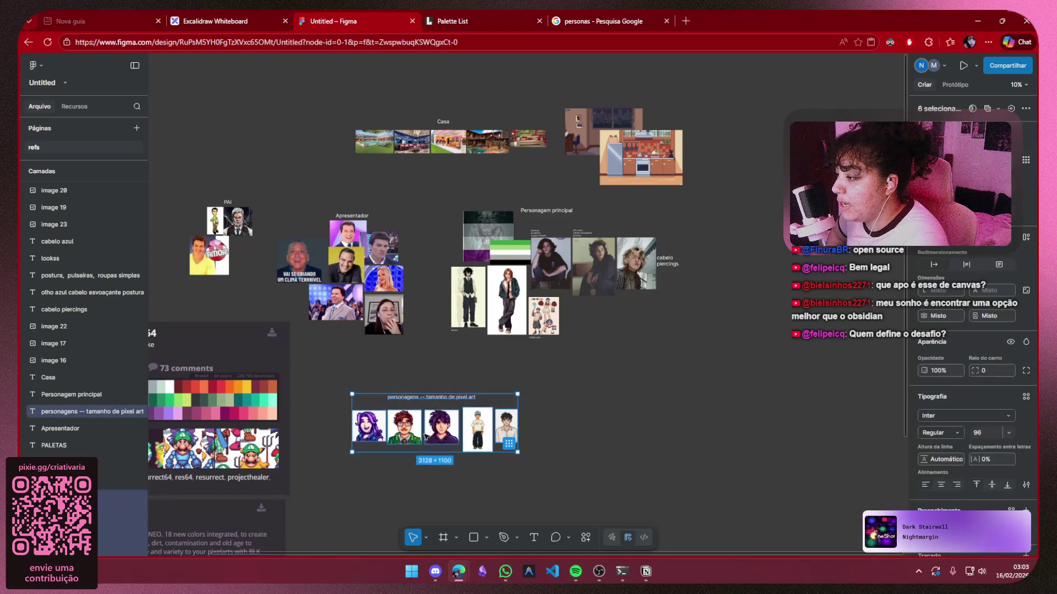
drag(426, 436, 433, 459)
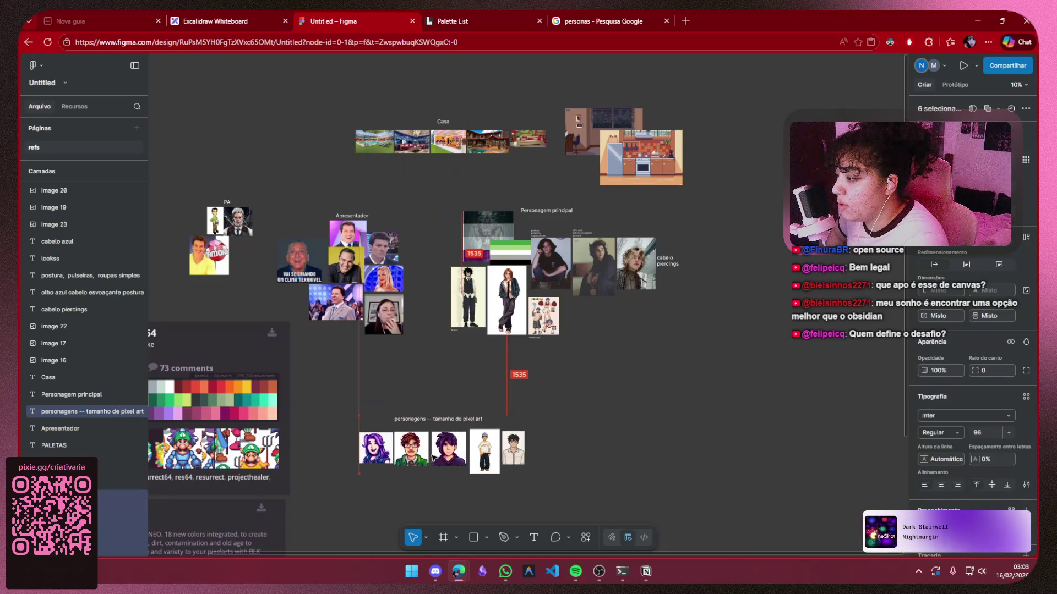
click(591, 413)
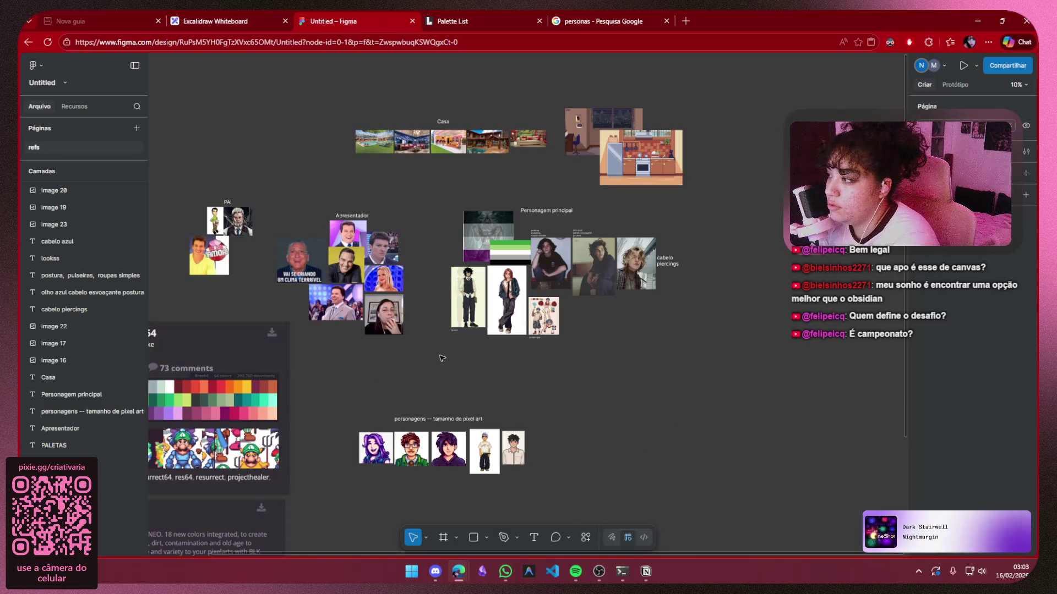
Recentre the canvas on the reference images and bring Notion's PERSONAGENS page to the front
mouse_move(433, 364)
mouse_down()
mouse_move(500, 340)
mouse_move(481, 312)
mouse_move(469, 364)
mouse_up()
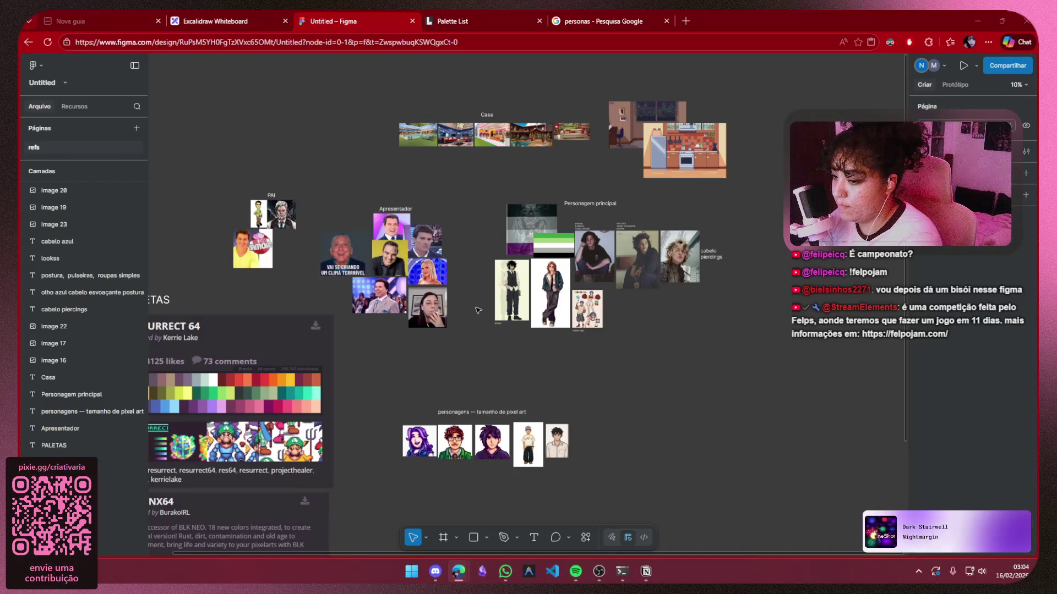
scroll(527, 309, up, 2)
scroll(527, 309, right, 5)
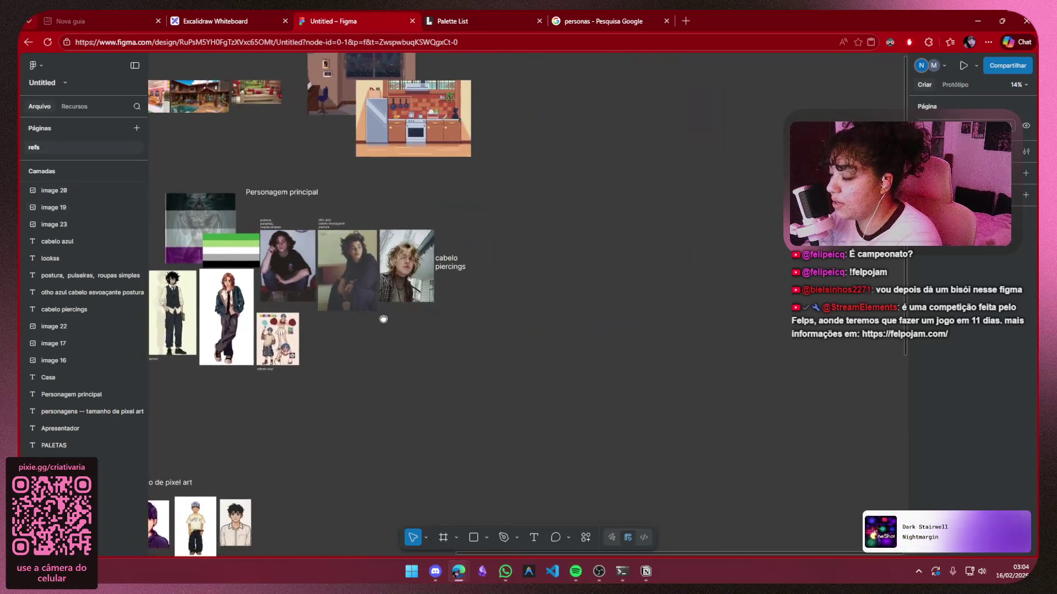
click(648, 572)
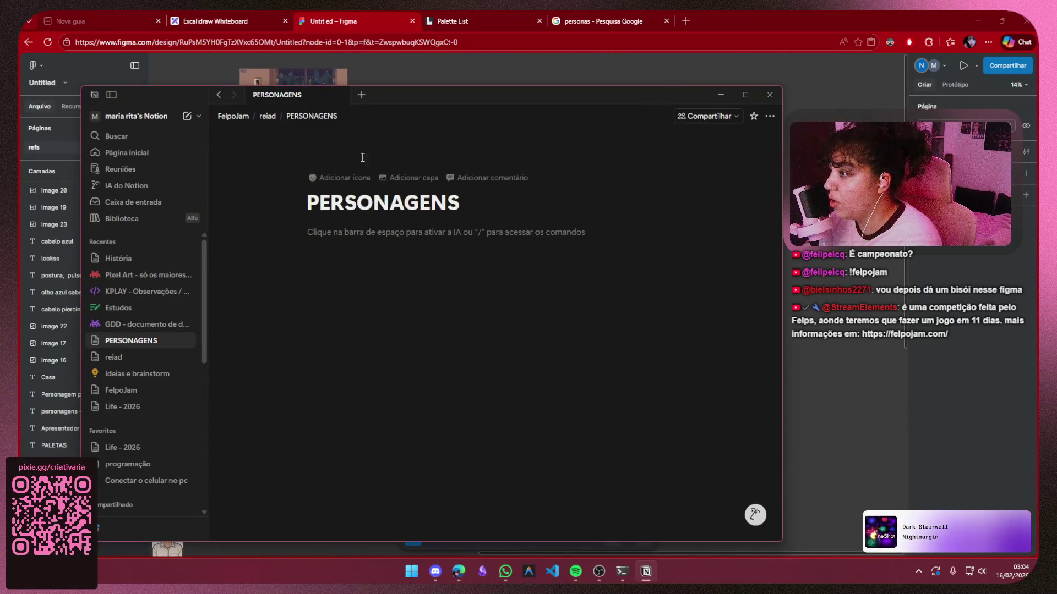
Browse from FelpoJam into the reiad page and its PERSONAGENS subpage, ending back on reiad
click(233, 117)
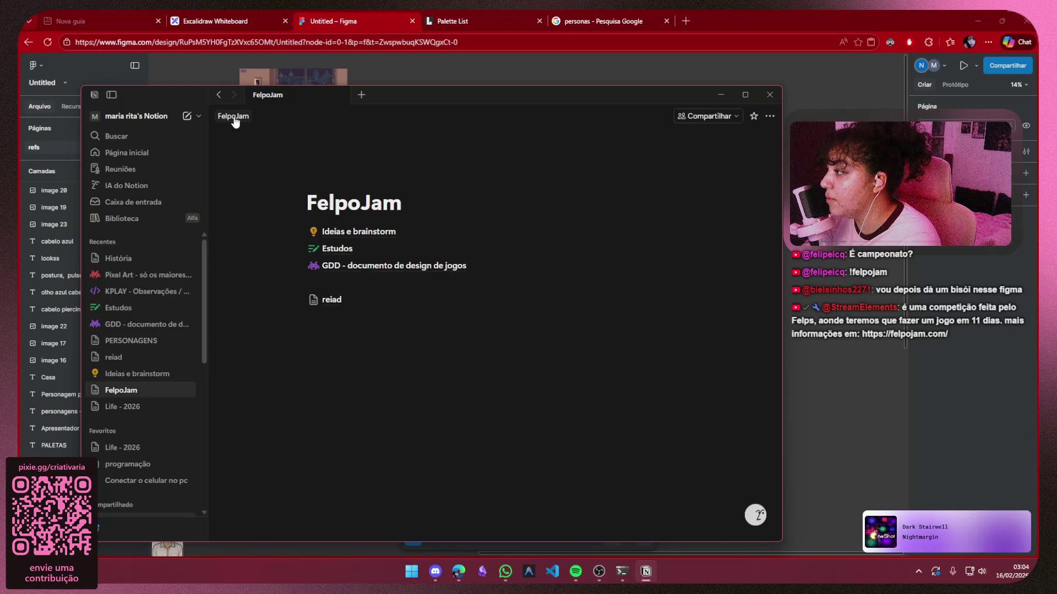
click(335, 300)
click(374, 300)
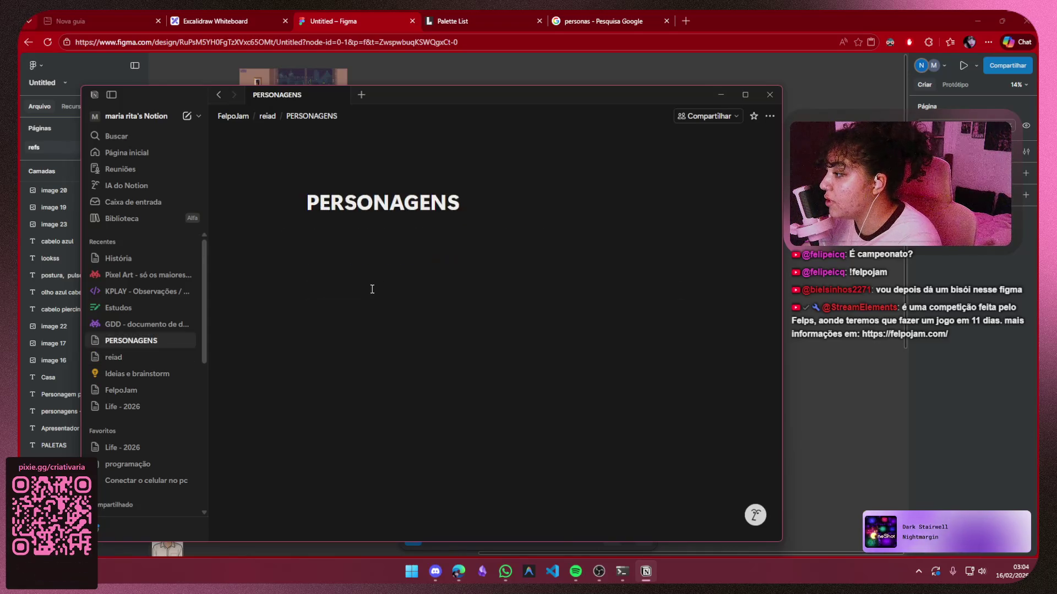
click(268, 116)
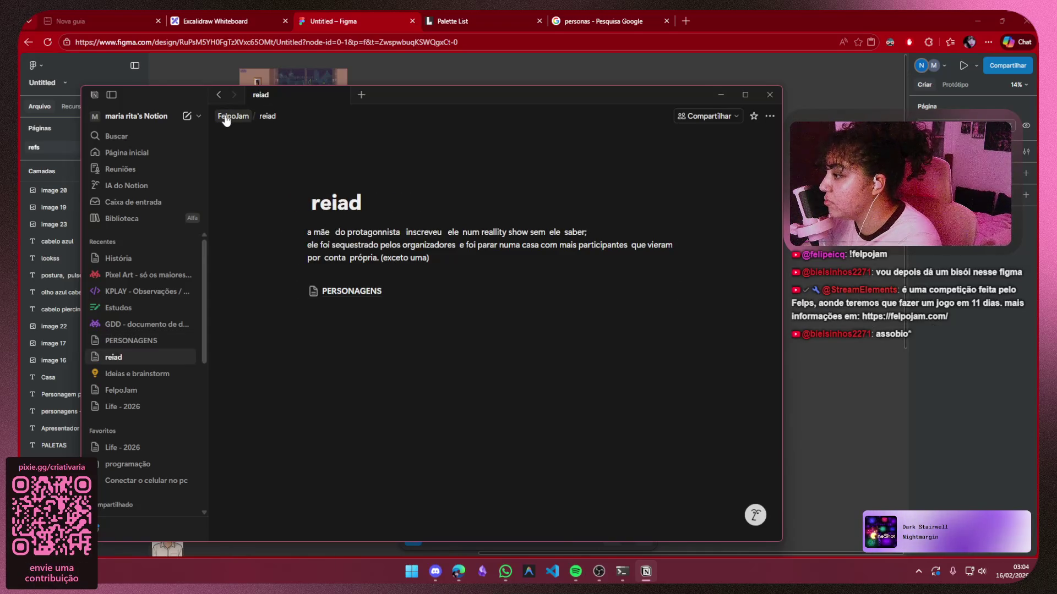
click(226, 117)
click(332, 300)
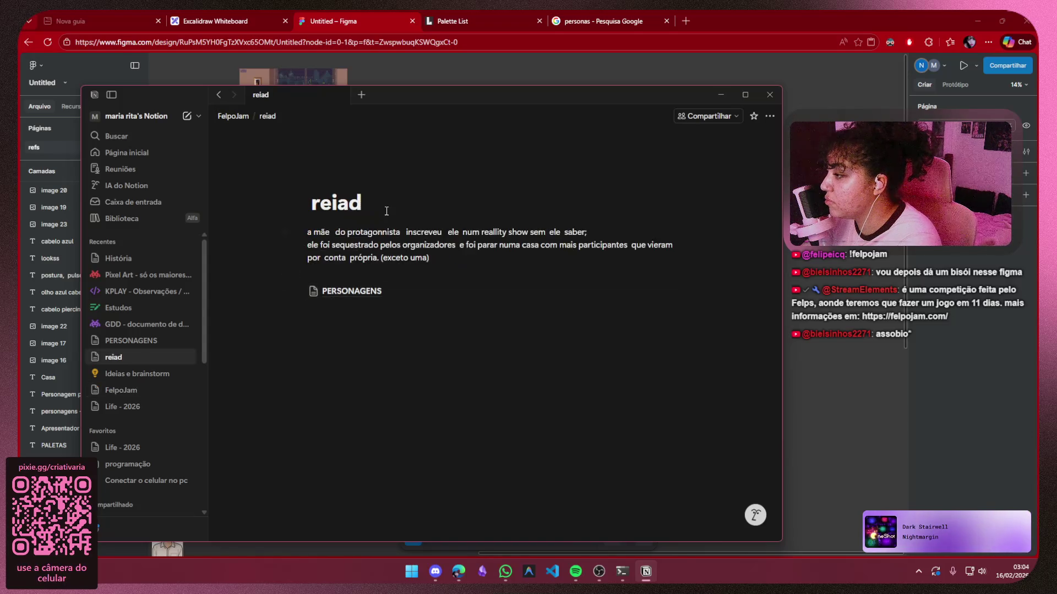
Rename the reiad page to 'historia principal'
double_click(307, 201)
key(BackSpace)
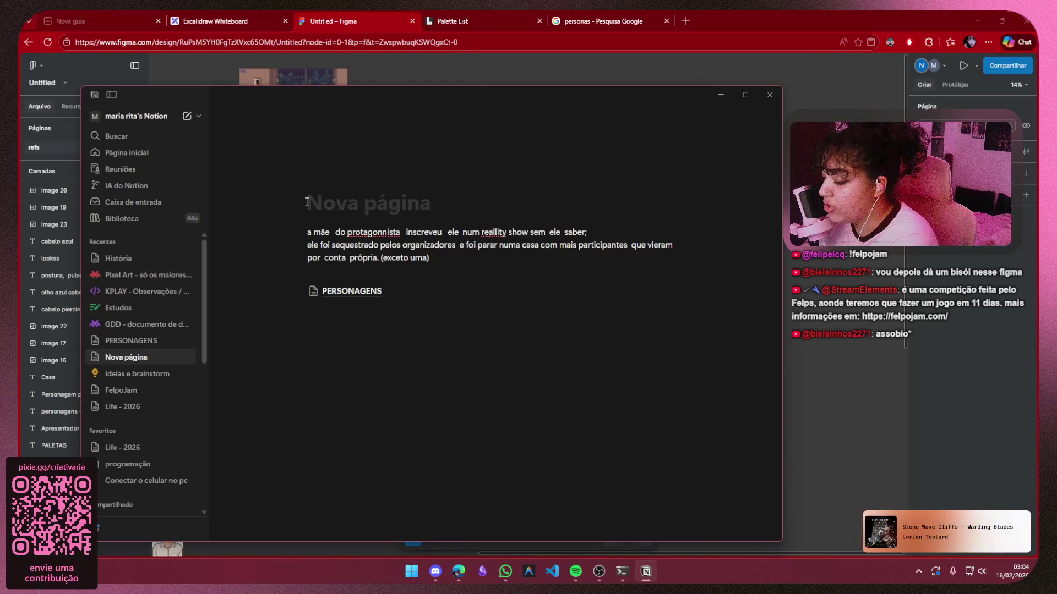
text(histor)
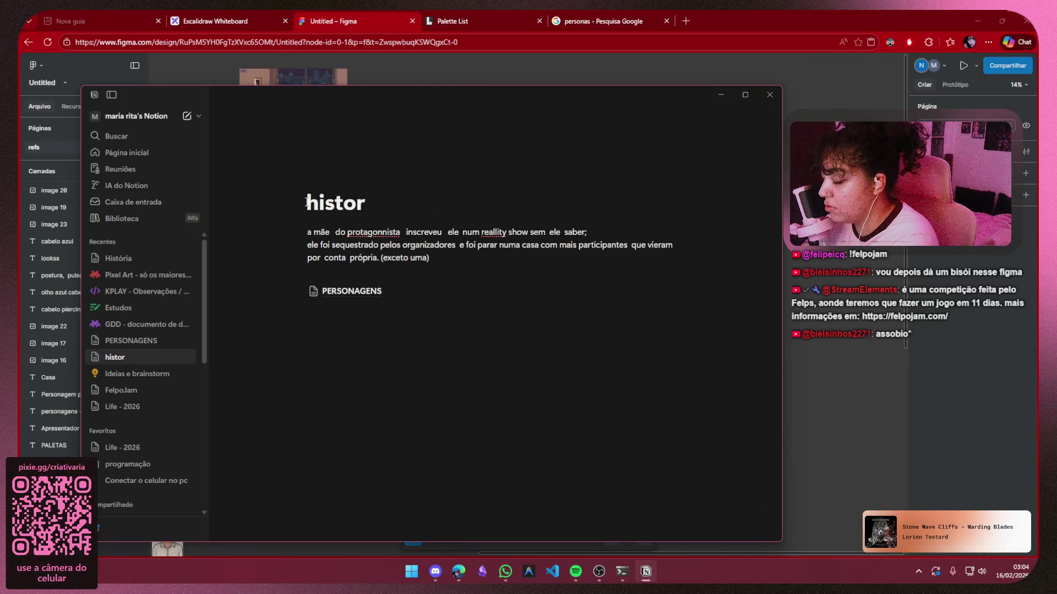
text(a prion)
key(BackSpace)
key(BackSpace)
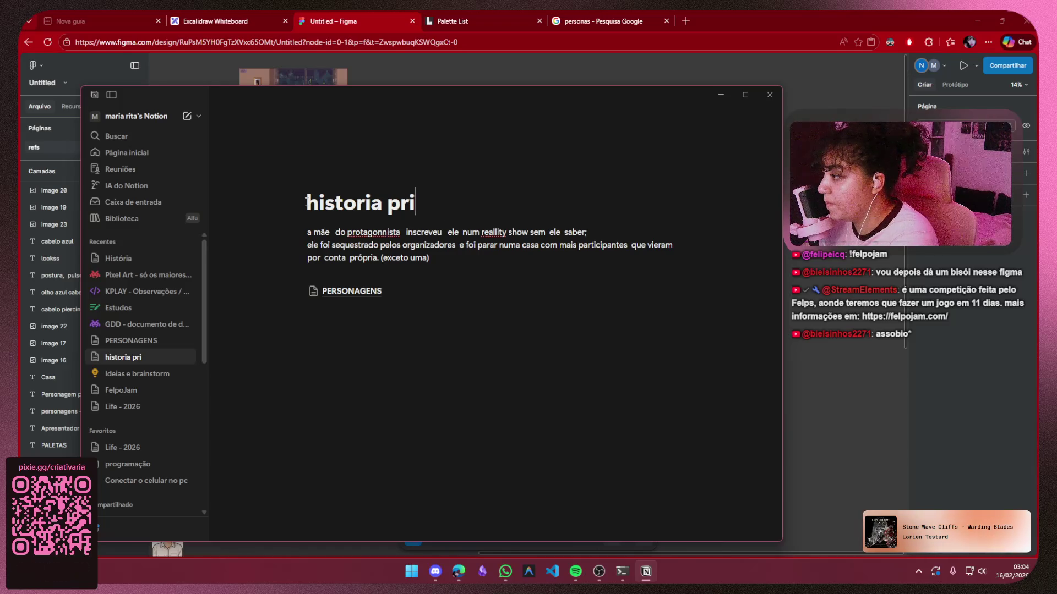
text(ncia)
key(BackSpace)
key(BackSpace)
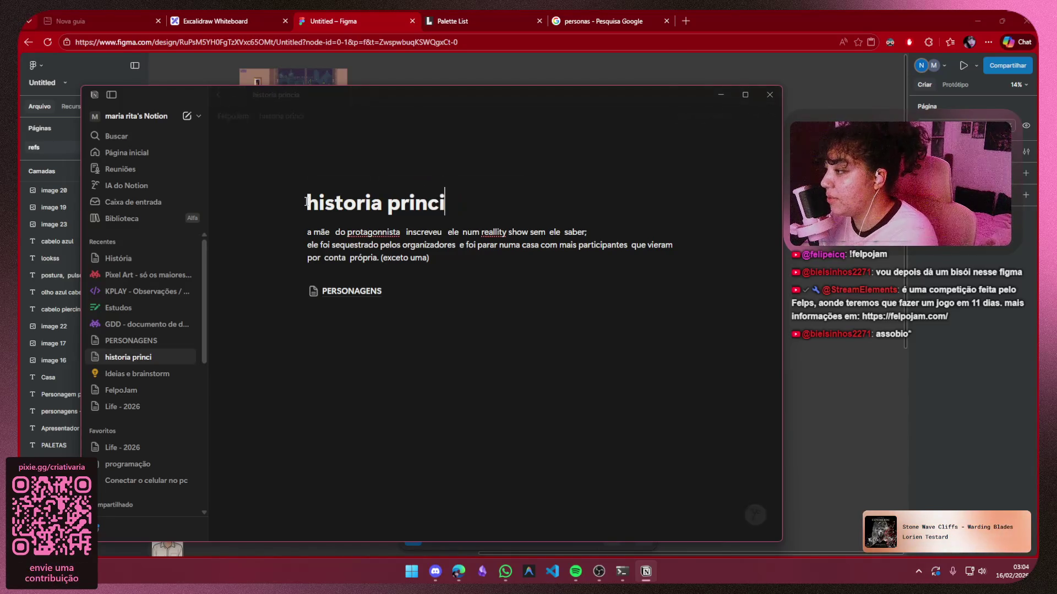
text(al)
click(358, 274)
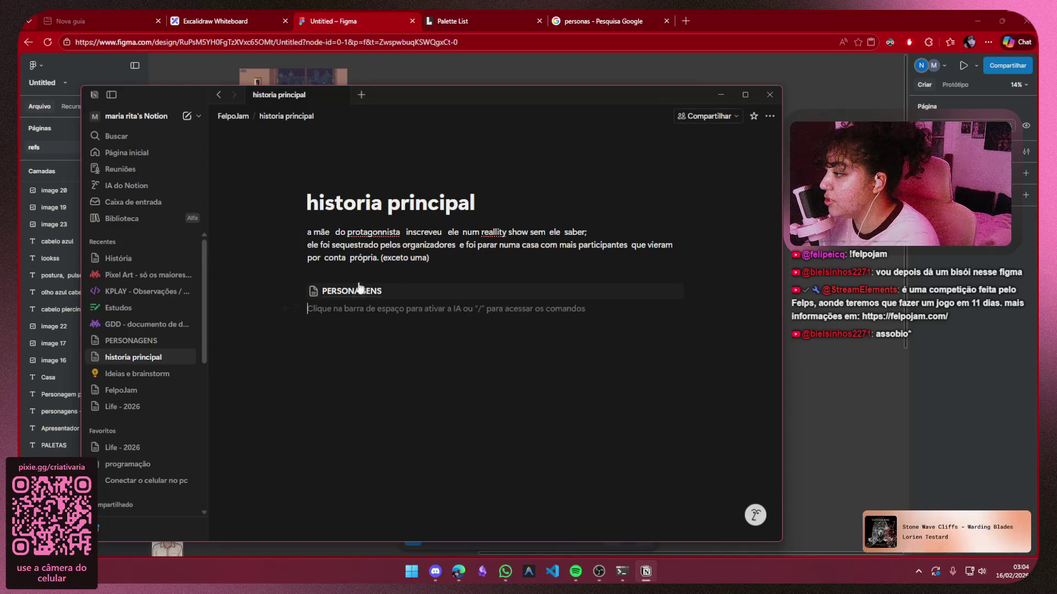
Retitle the PERSONAGENS subpage as lowercase 'personagens', then briefly check the Discord call
click(360, 291)
drag(484, 199, 281, 200)
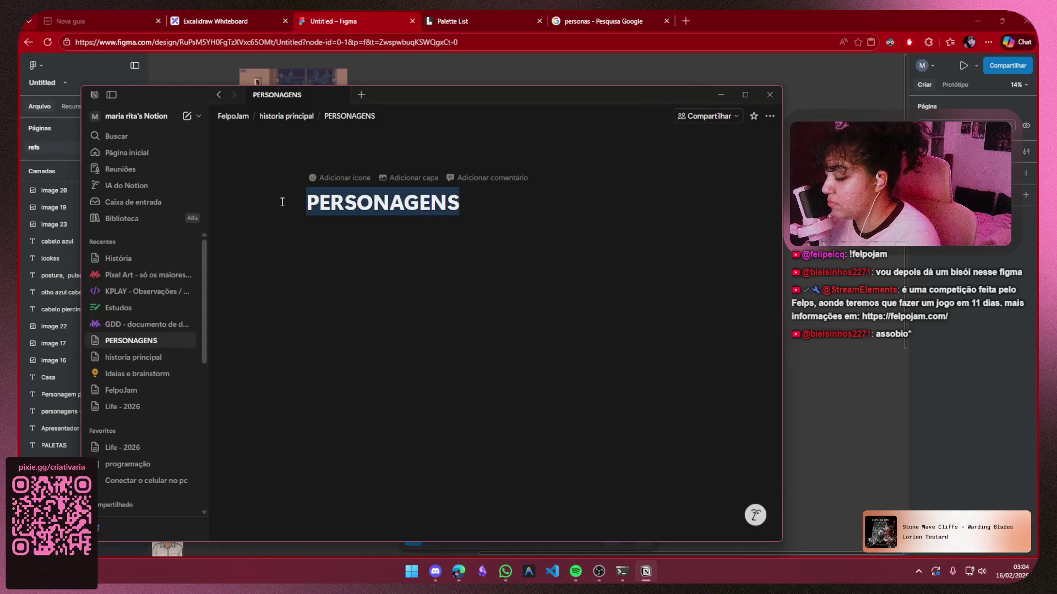
key(BackSpace)
text(per)
text(soga)
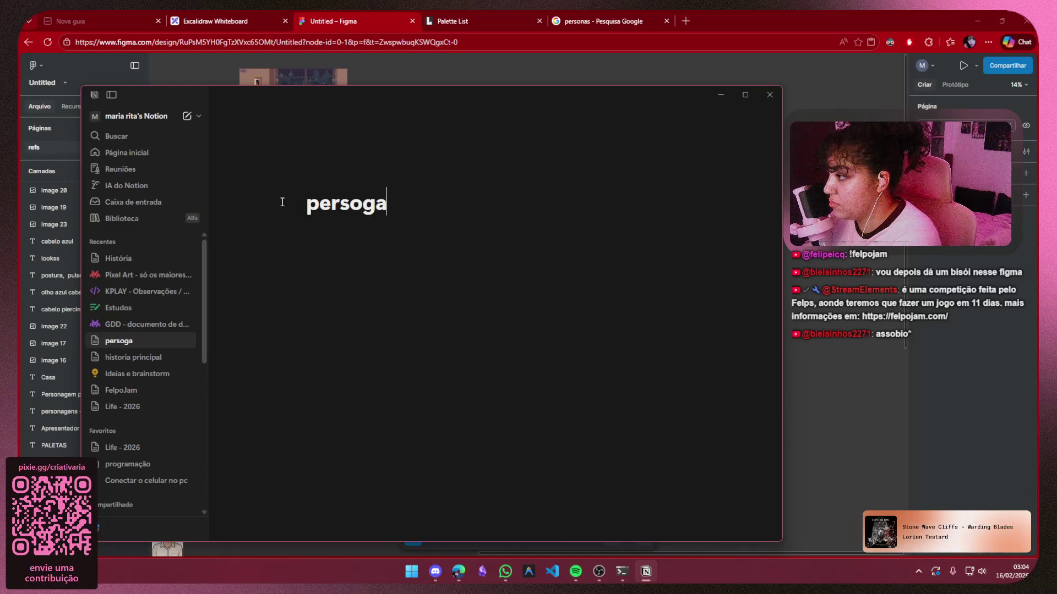
key(BackSpace)
key(BackSpace)
text(nagens)
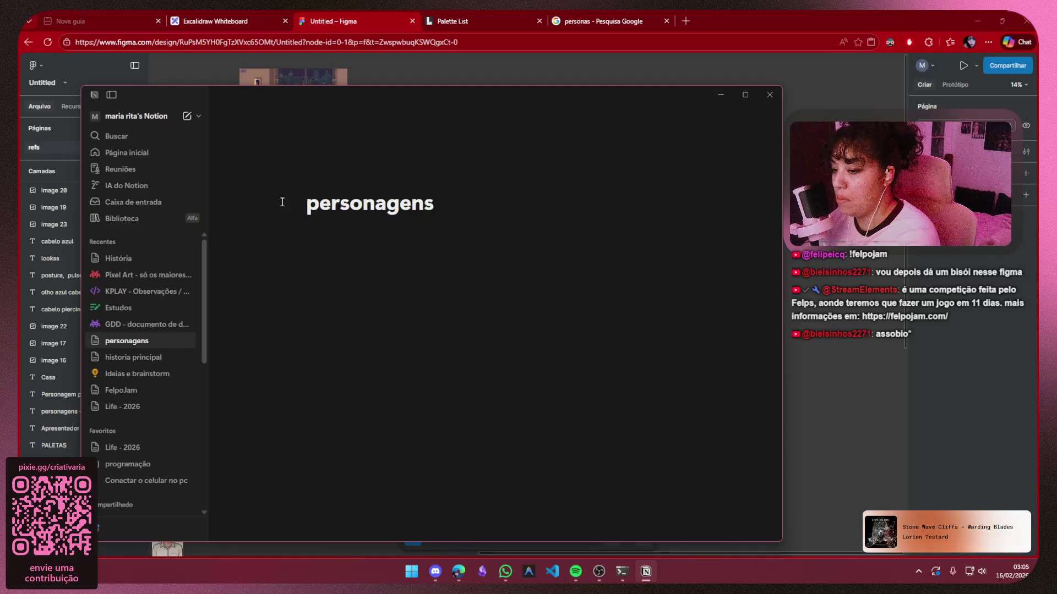
key(Return)
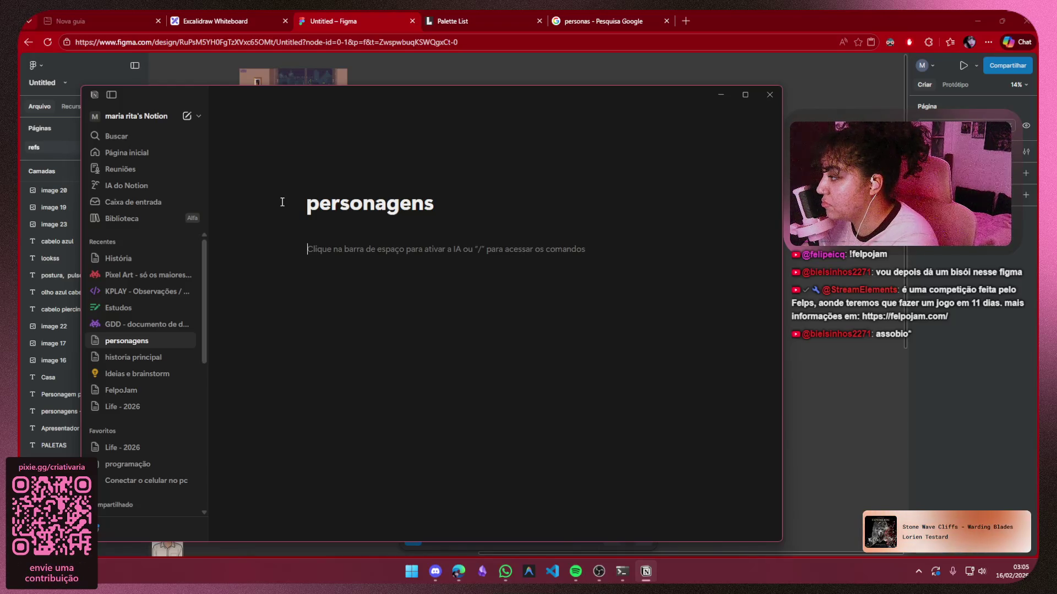
key(BackSpace)
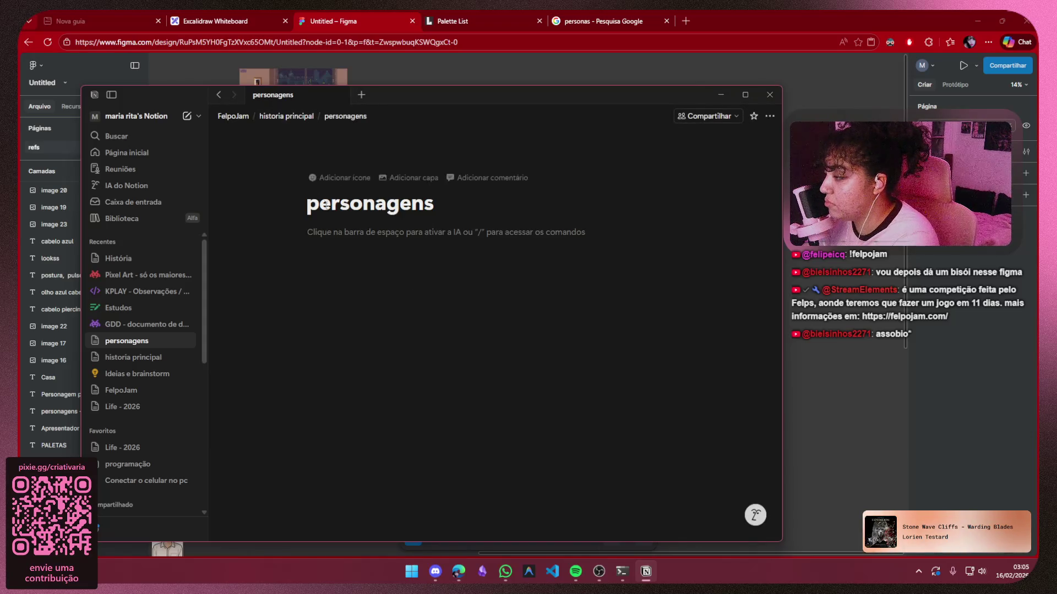
click(434, 580)
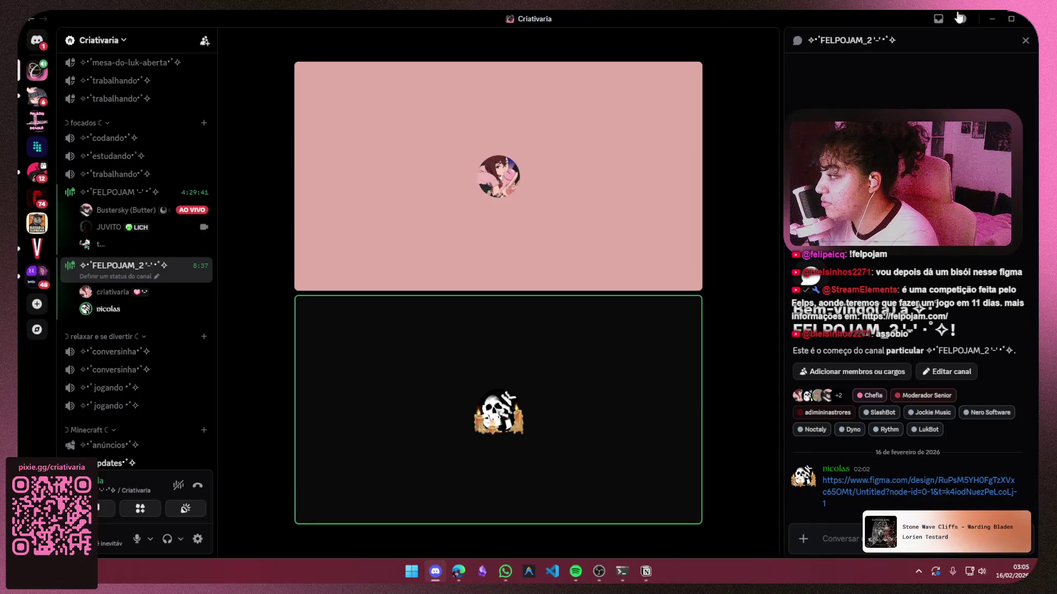
click(992, 18)
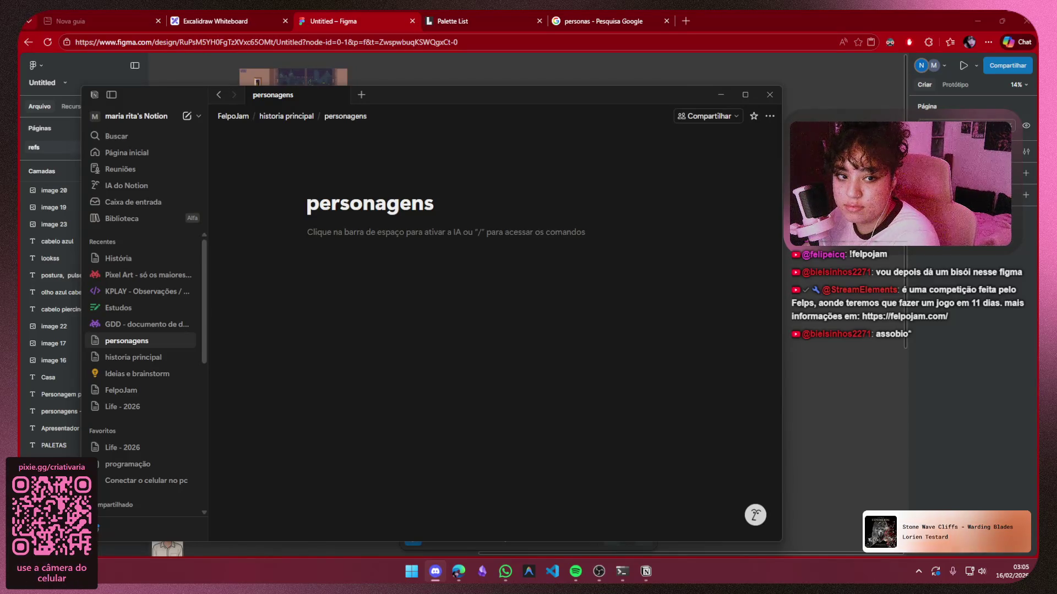
Try a test bullet 'oiiiiiii' on personagens, then go up through breadcrumbs to FelpoJam
click(533, 148)
text(-)
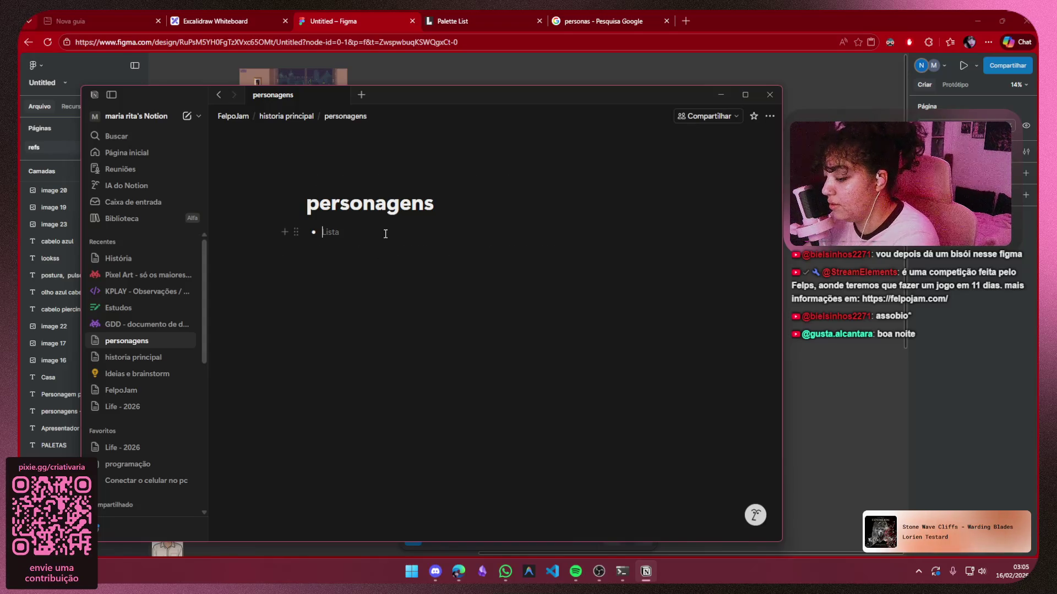
text(oiiiiiii)
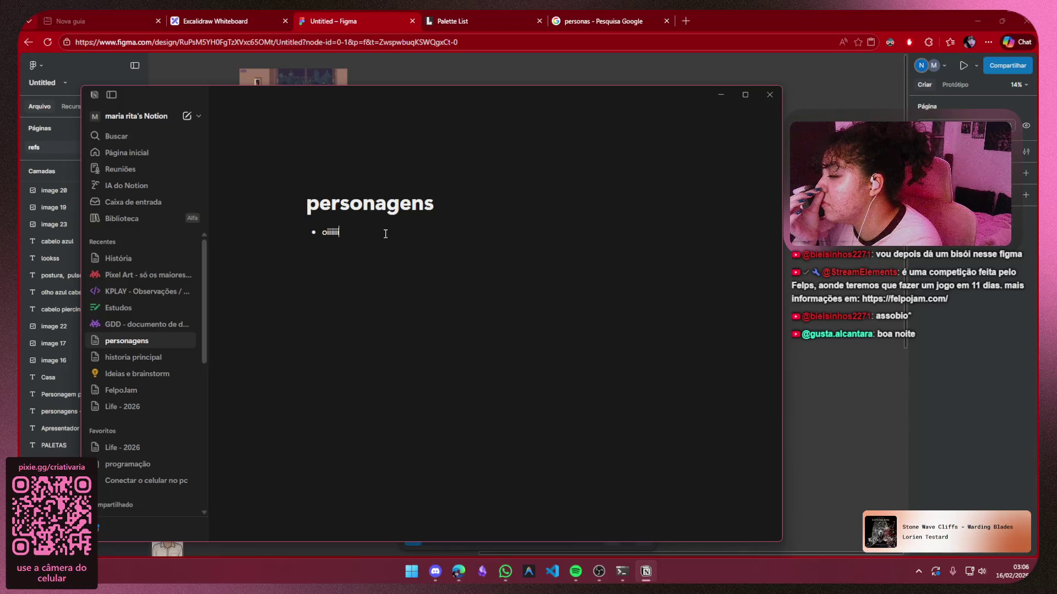
key(BackSpace)
key(BackSpace)
key(BackSpace)
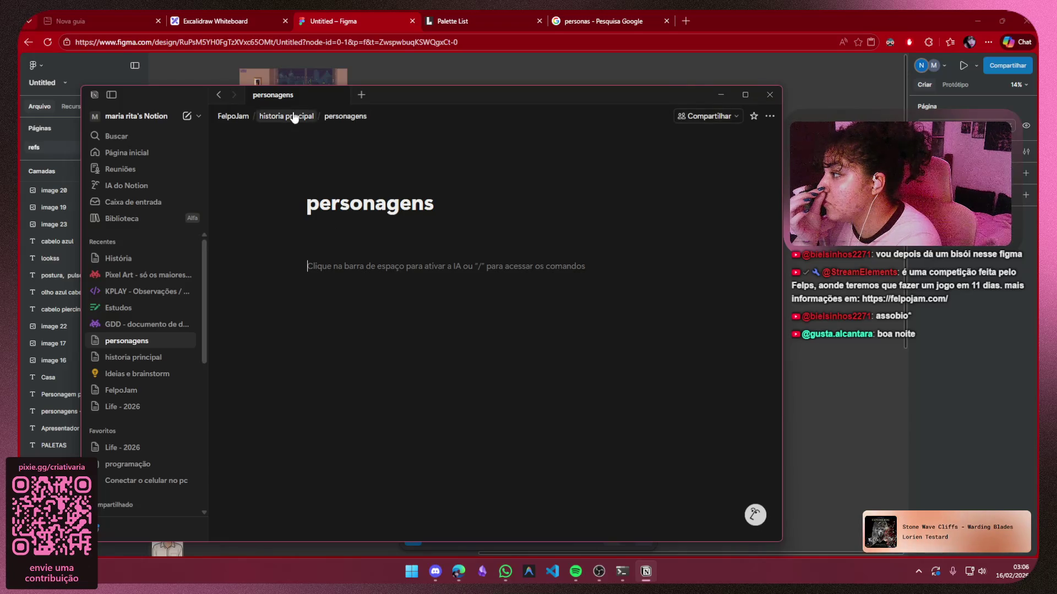
click(294, 117)
click(234, 116)
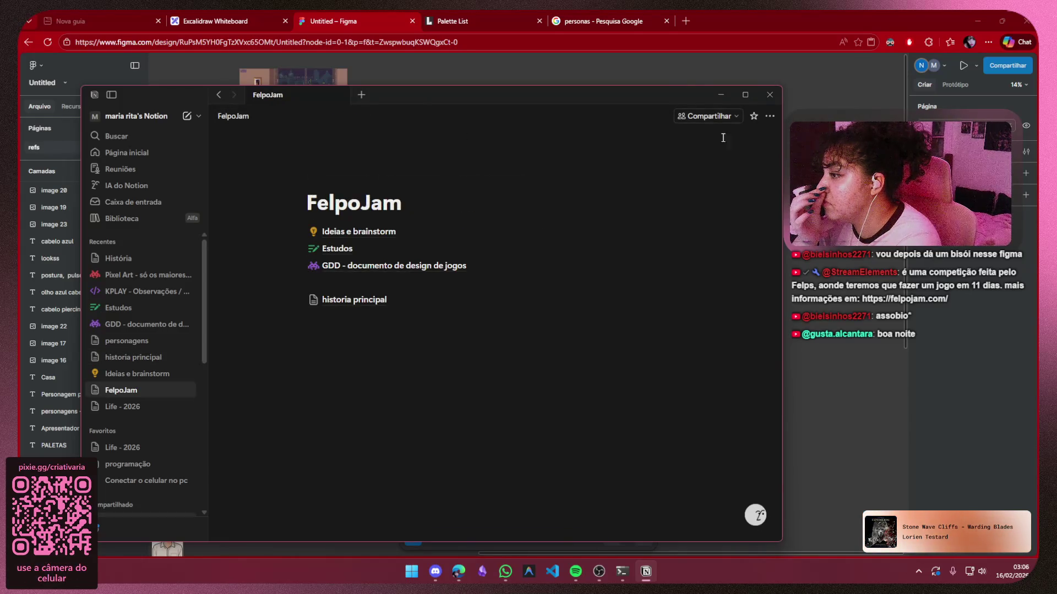
Change FelpoJam's view-only collaborator from Pode visualizar to Acesso completo
click(723, 115)
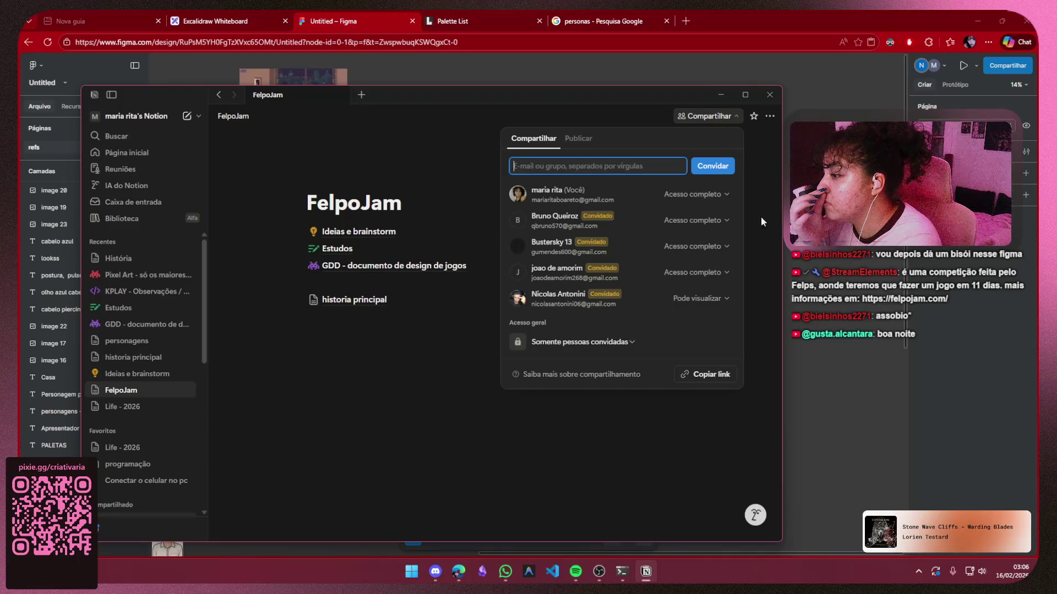
click(726, 301)
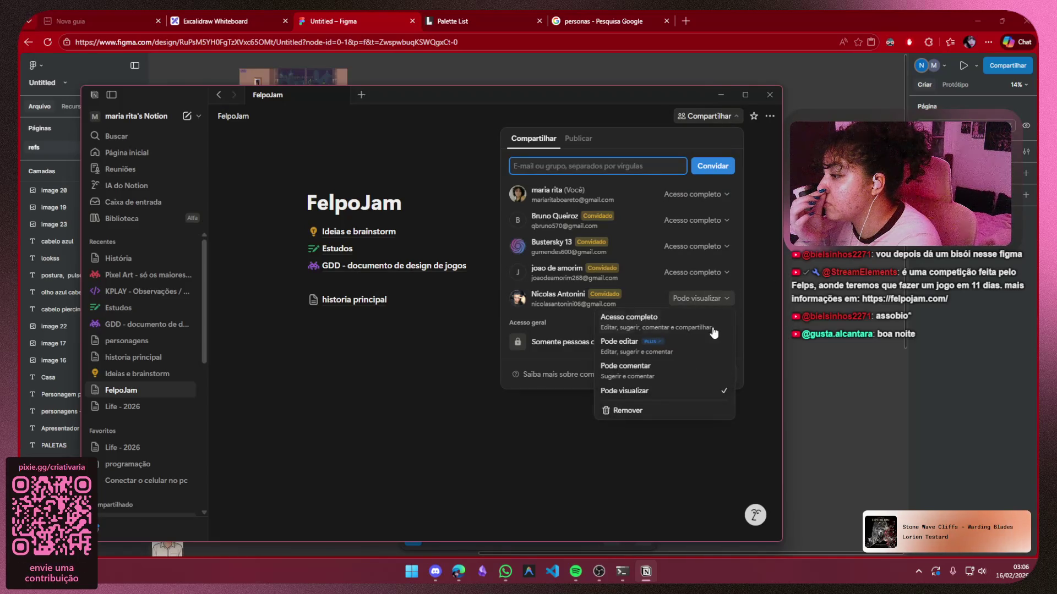
click(684, 326)
click(306, 300)
Open personagens under historia principal and type 'oiiiii' on its first line
click(353, 299)
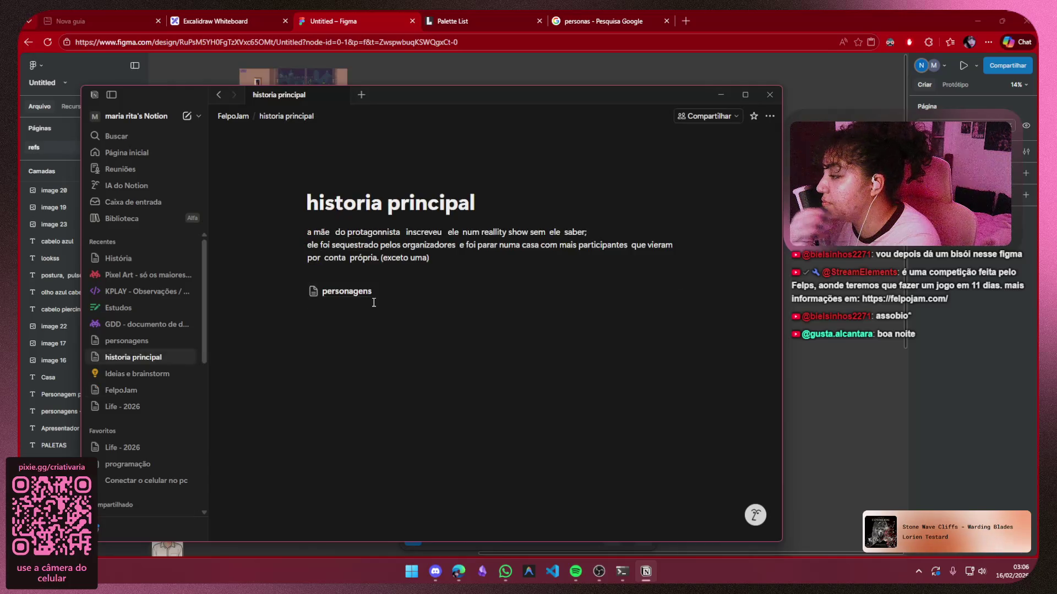
click(372, 299)
click(377, 262)
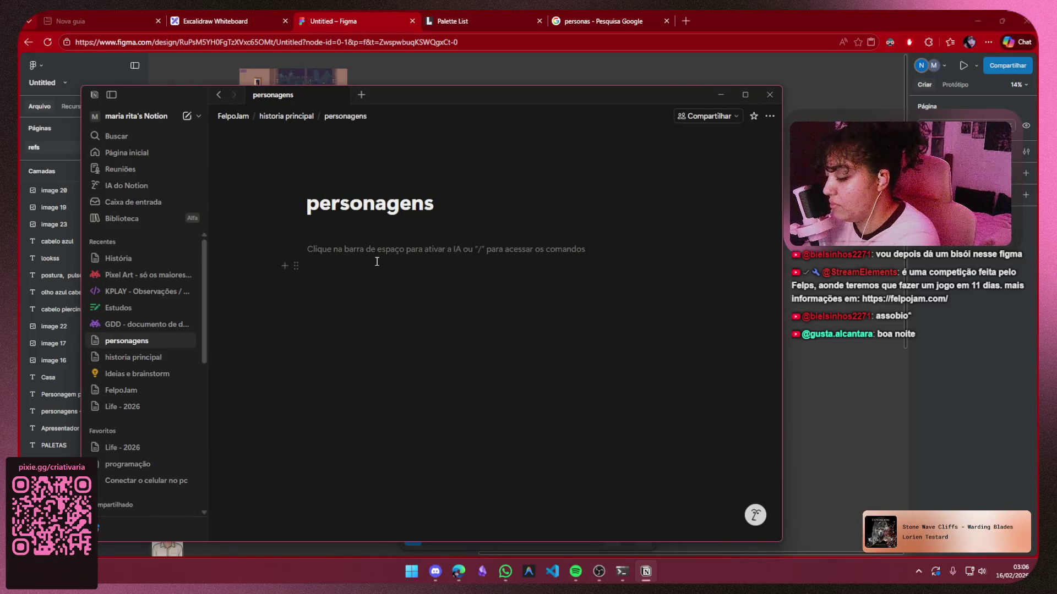
text(oiiiii)
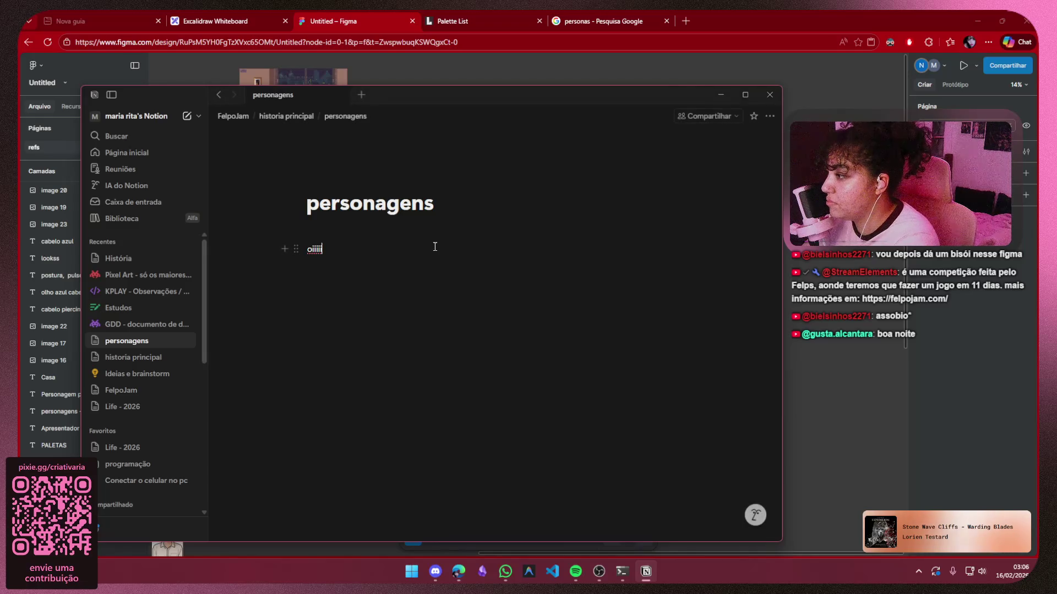
Review the invited members in personagens' share popup, then switch to the browser
click(708, 117)
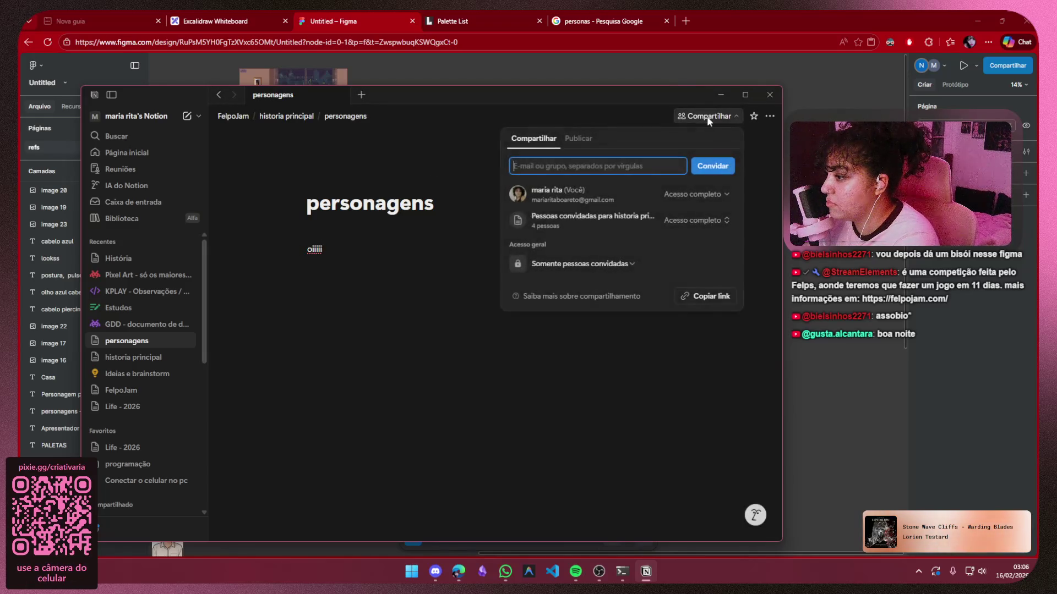
click(709, 221)
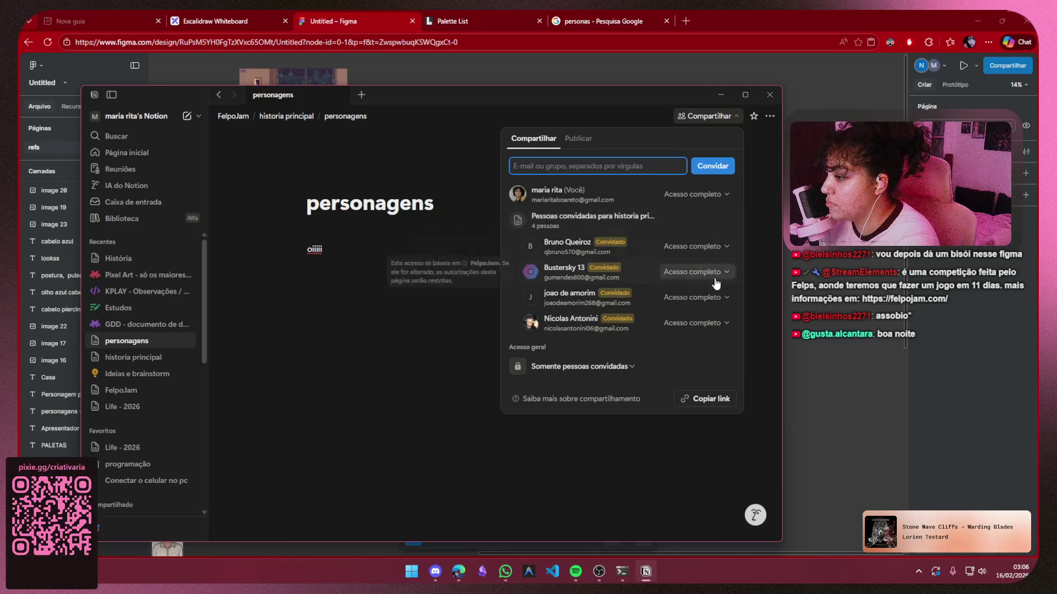
click(383, 317)
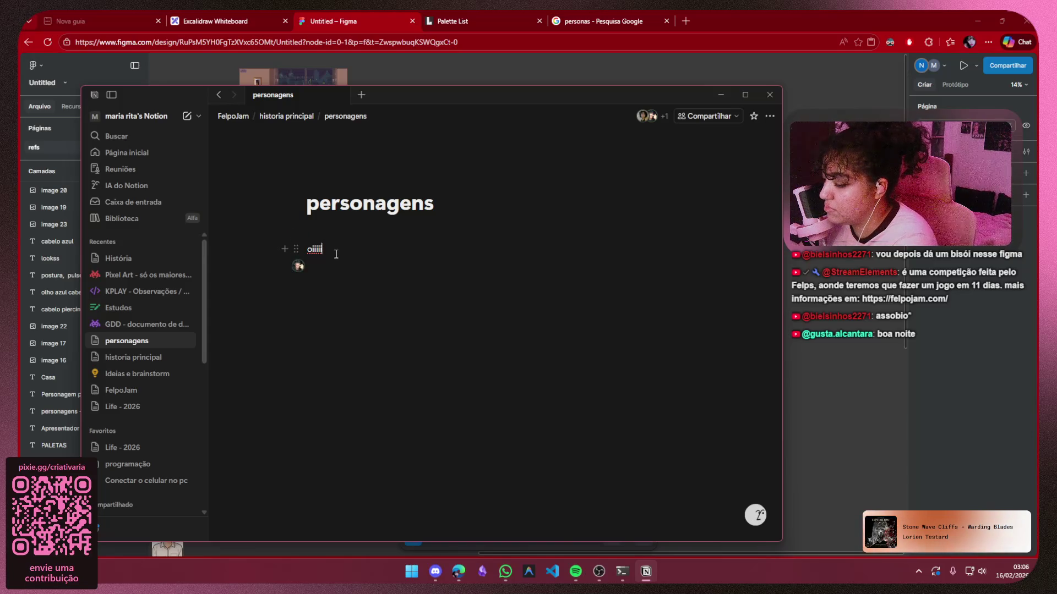
key(Return)
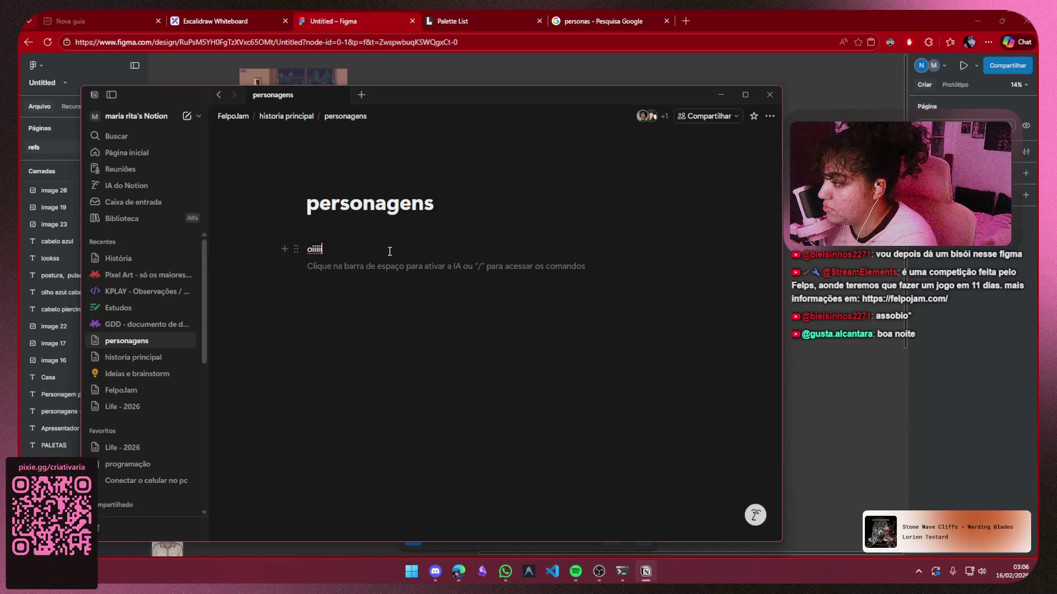
key(BackSpace)
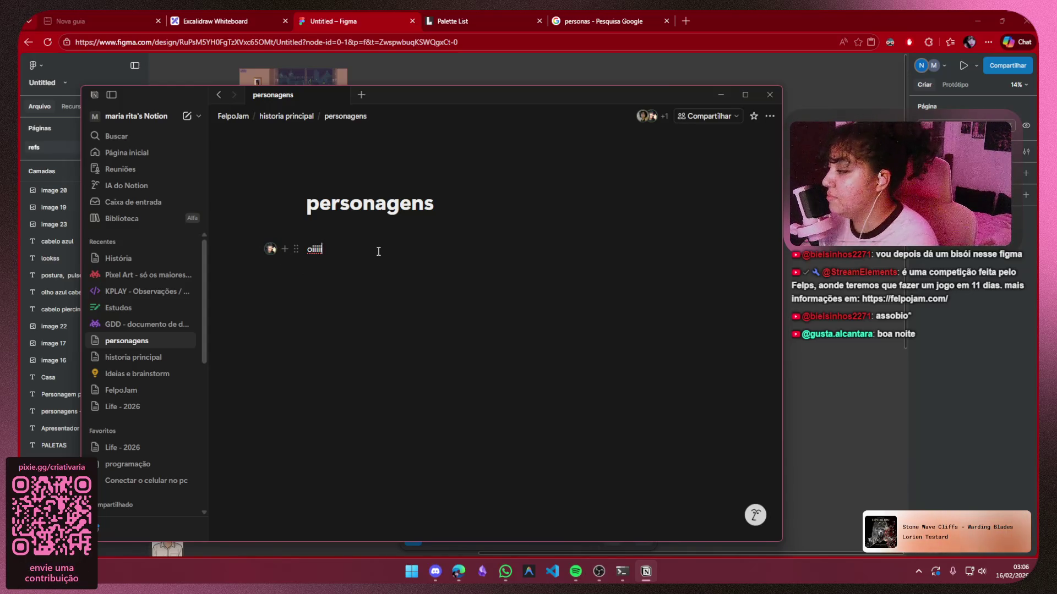
key(alt+Tab)
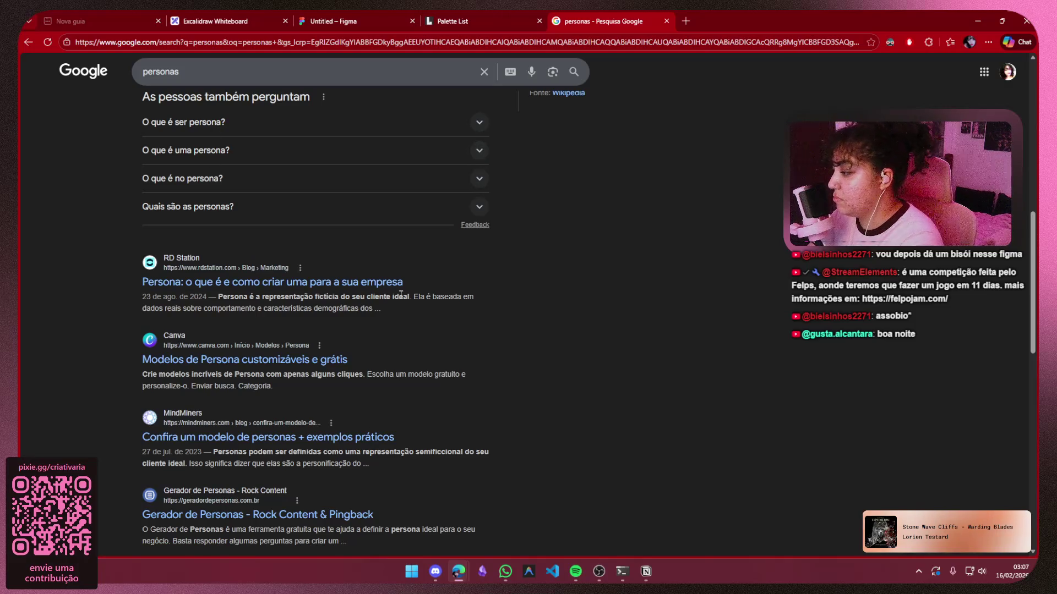
Search Google for 'arquetipos' and preview the cappicompany twelve-archetype chart image
scroll(475, 252, up, 10)
drag(205, 82, 108, 82)
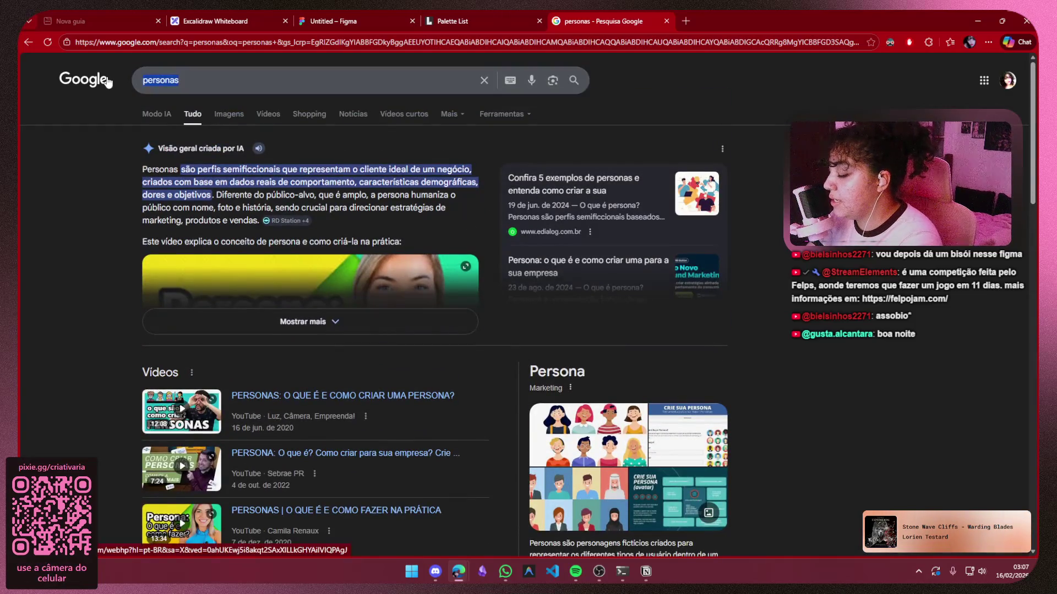
text(arquetipo)
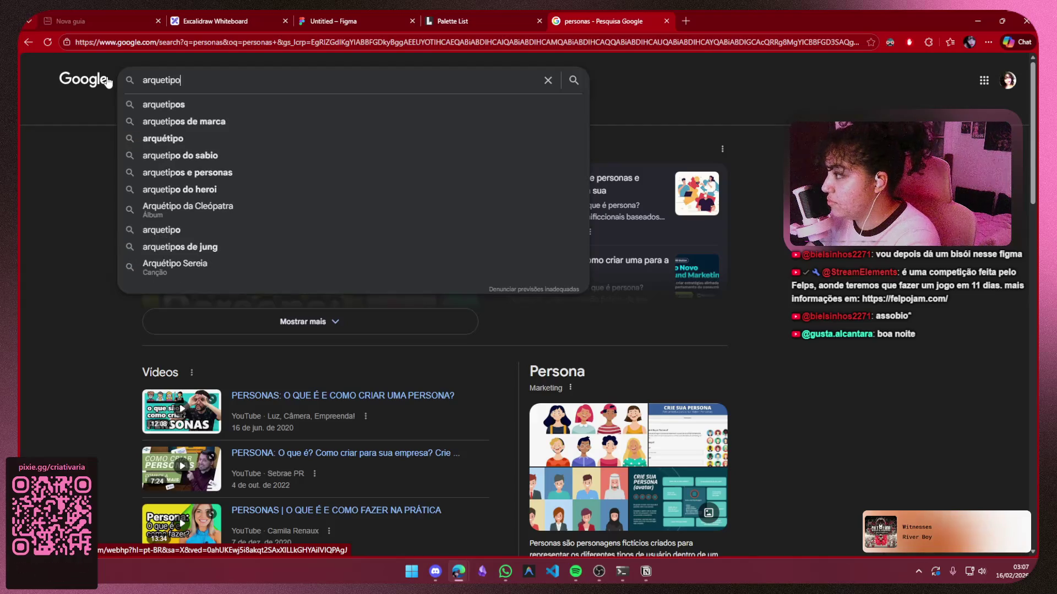
text(s)
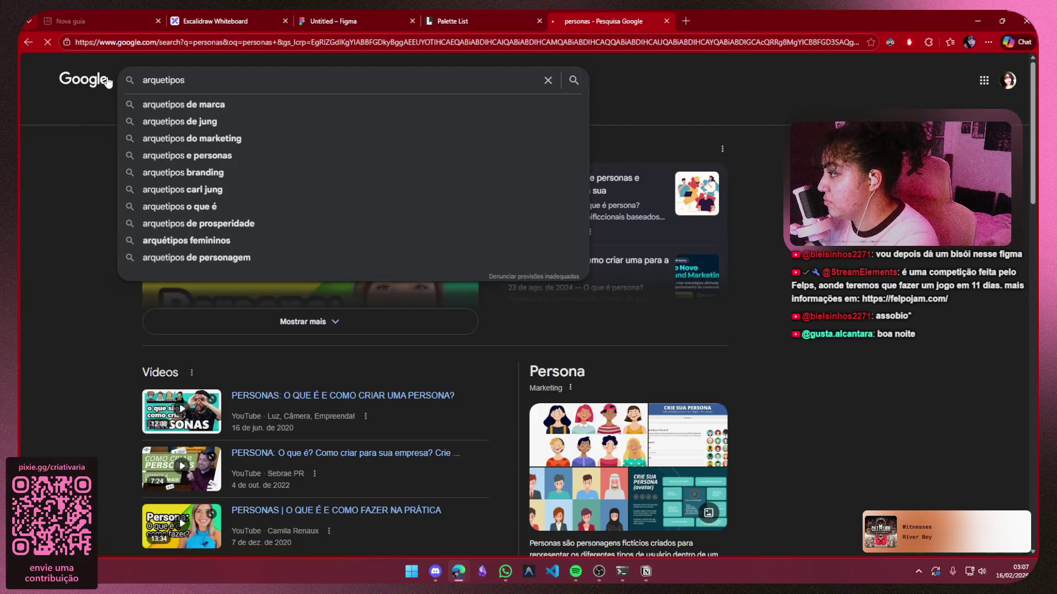
key(Return)
scroll(603, 279, down, 3)
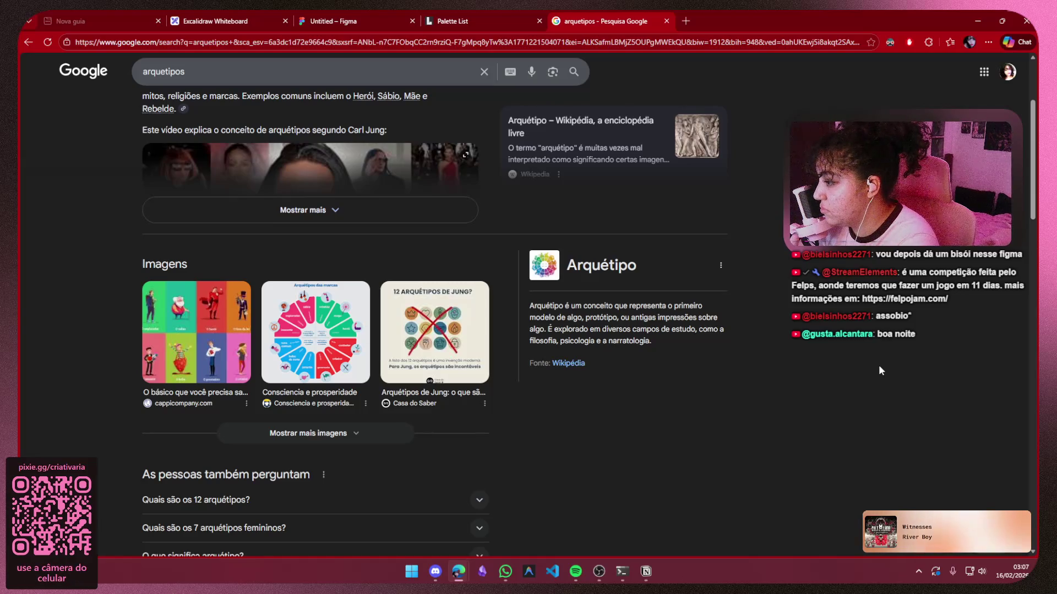
click(188, 343)
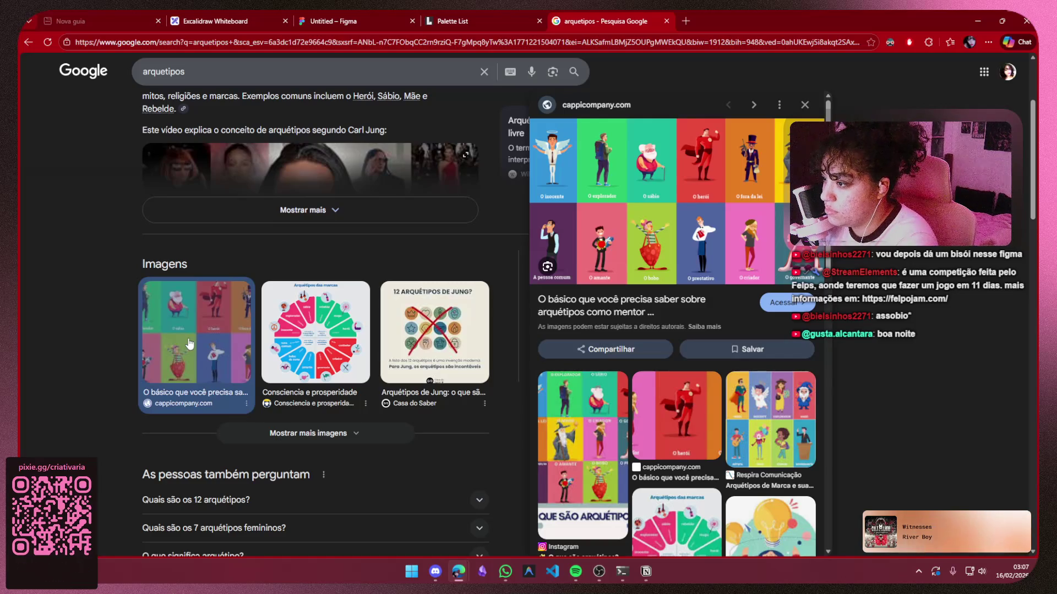
scroll(188, 341, down, 4)
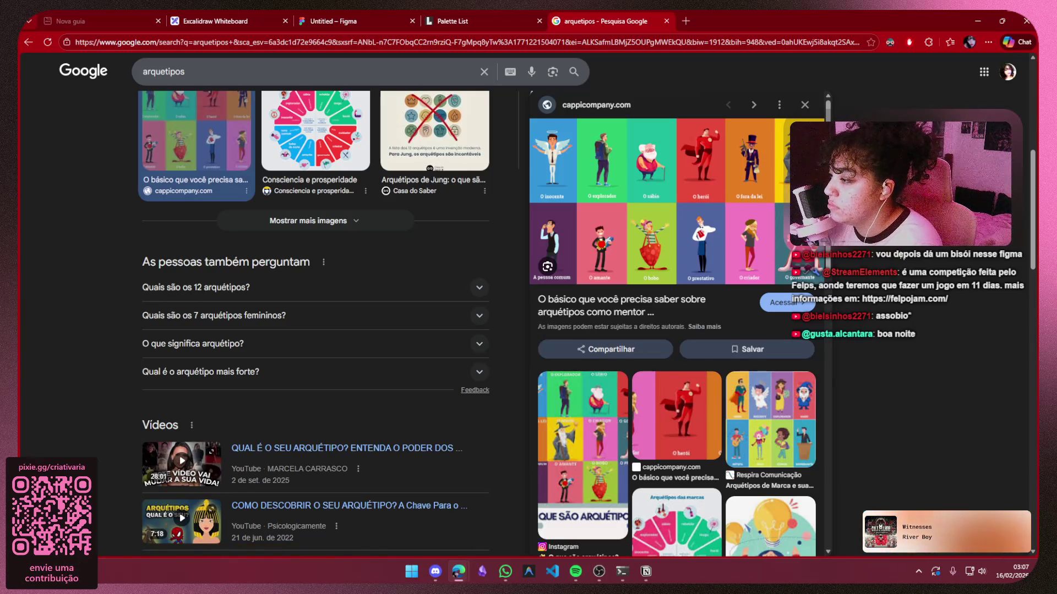
Expand 'Quais são os 12 arquétipos?' and scroll through the answer
click(211, 292)
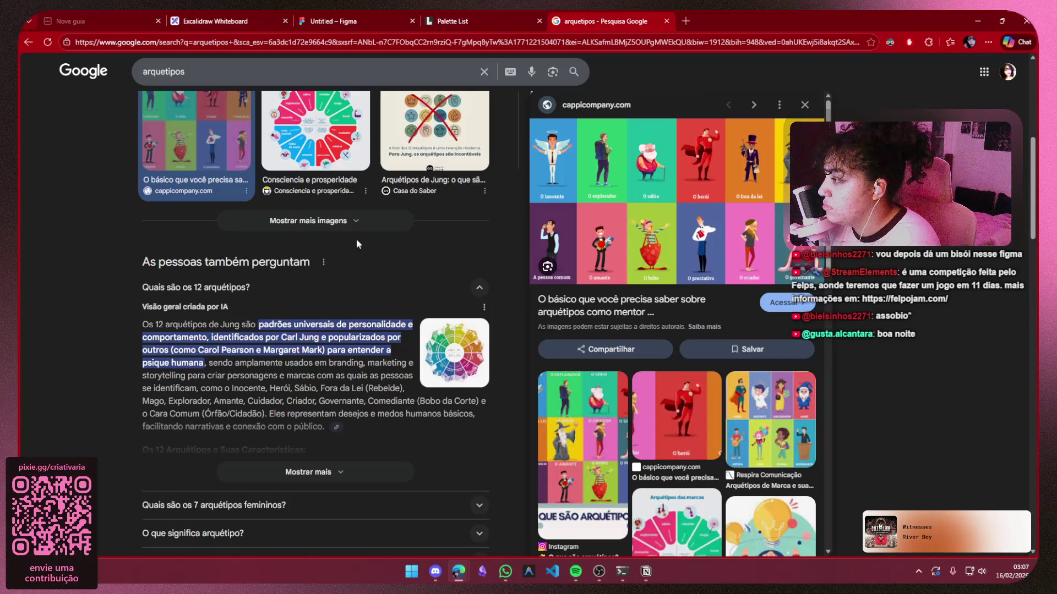
scroll(357, 242, down, 14)
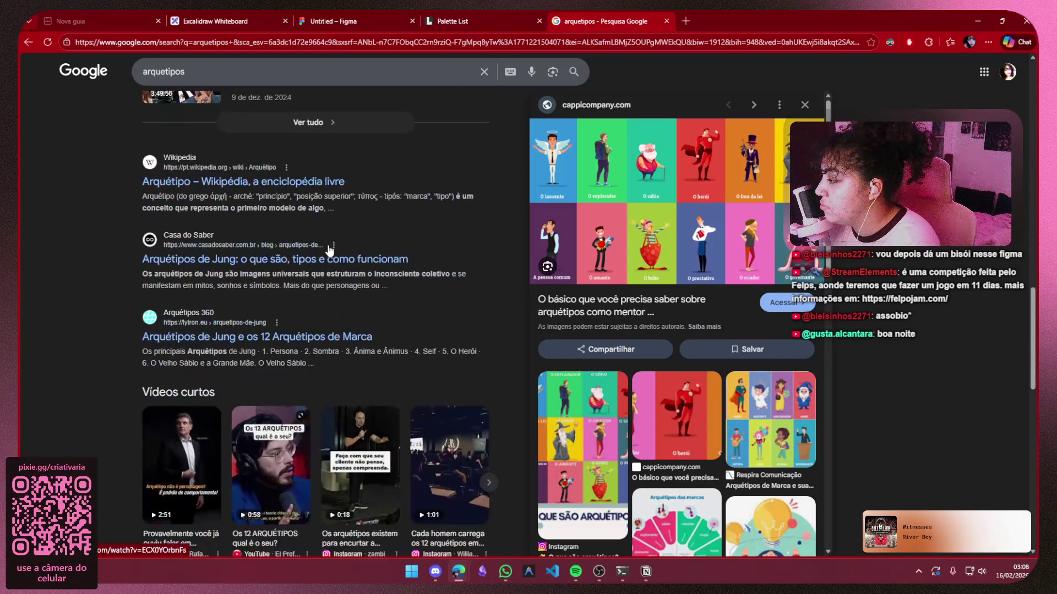
scroll(330, 250, down, 12)
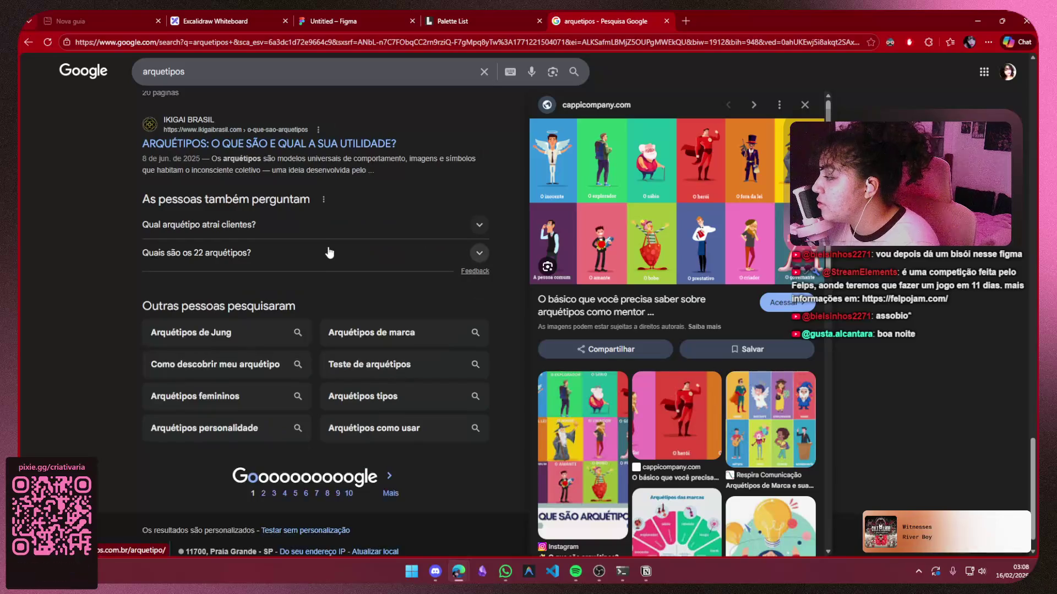
scroll(329, 252, up, 3)
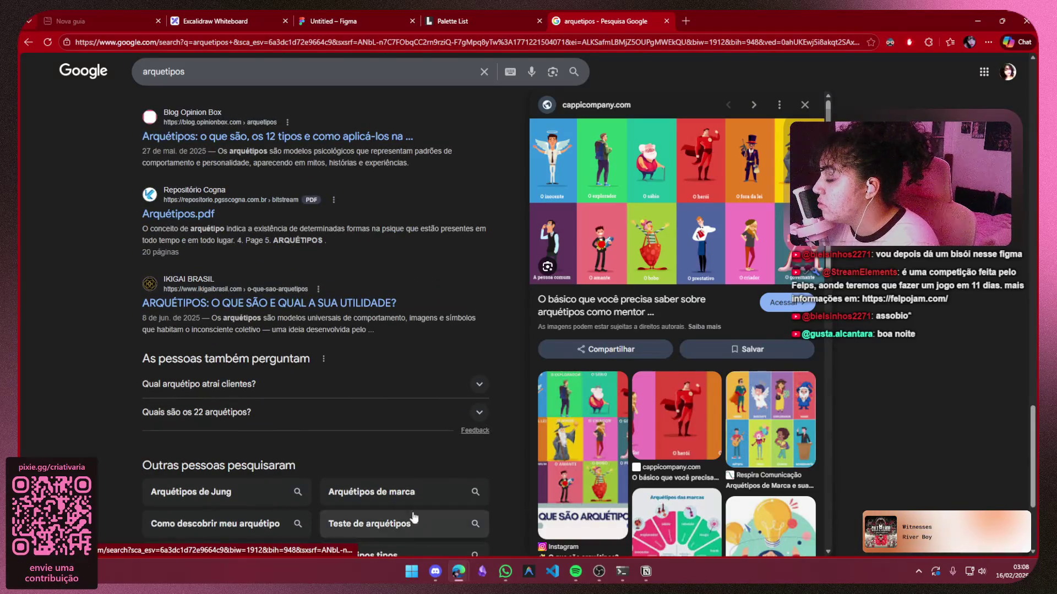
scroll(414, 517, down, 4)
scroll(456, 418, up, 5)
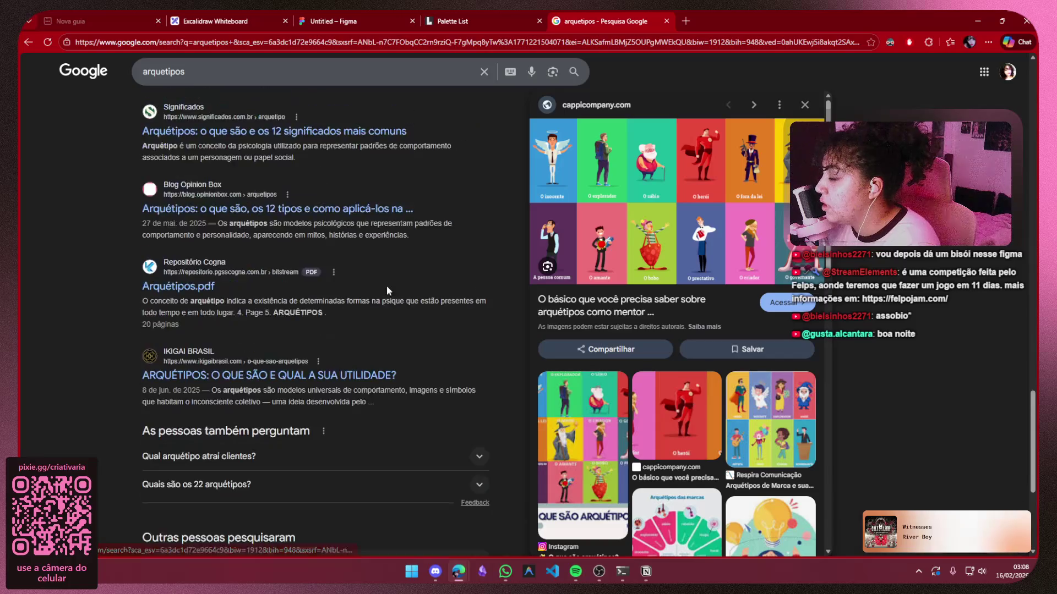
scroll(385, 275, up, 20)
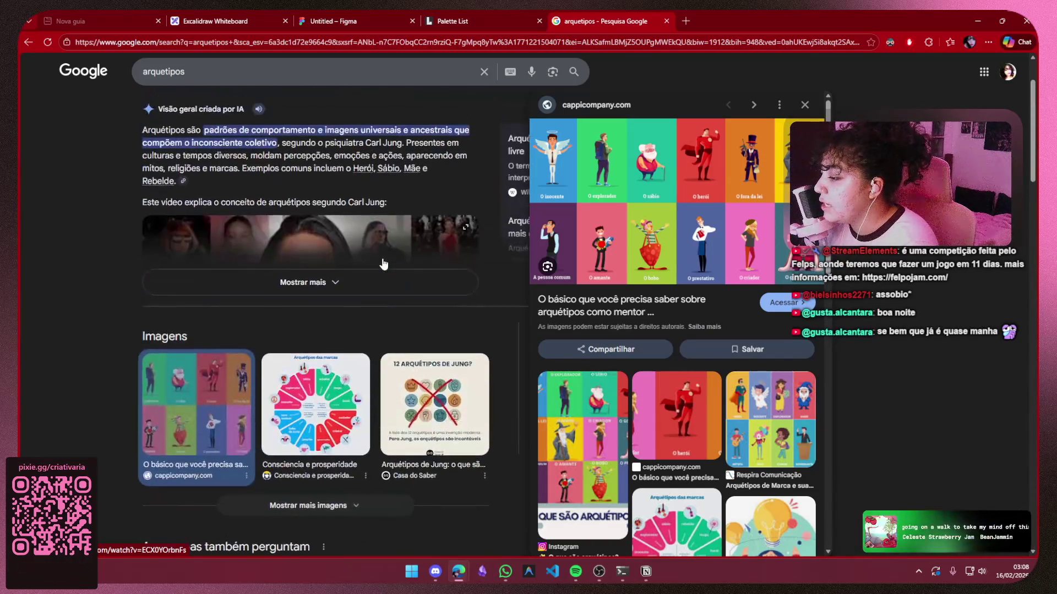
scroll(384, 264, up, 3)
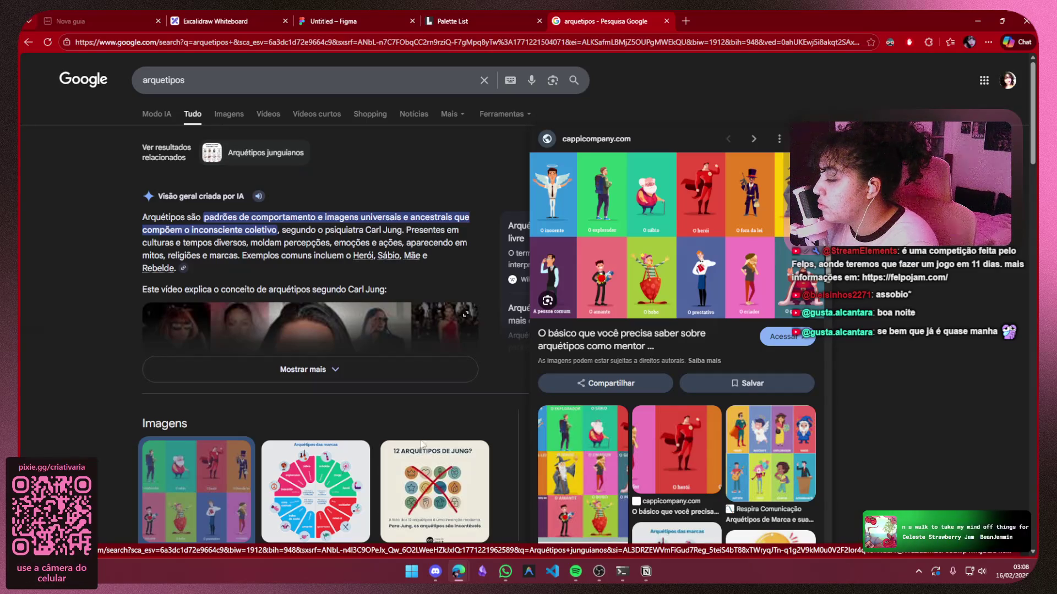
Expand the AI overview with Mostrar mais and select its archetype list from Inocente to Criador
click(414, 379)
scroll(327, 340, down, 4)
scroll(327, 340, down, 1)
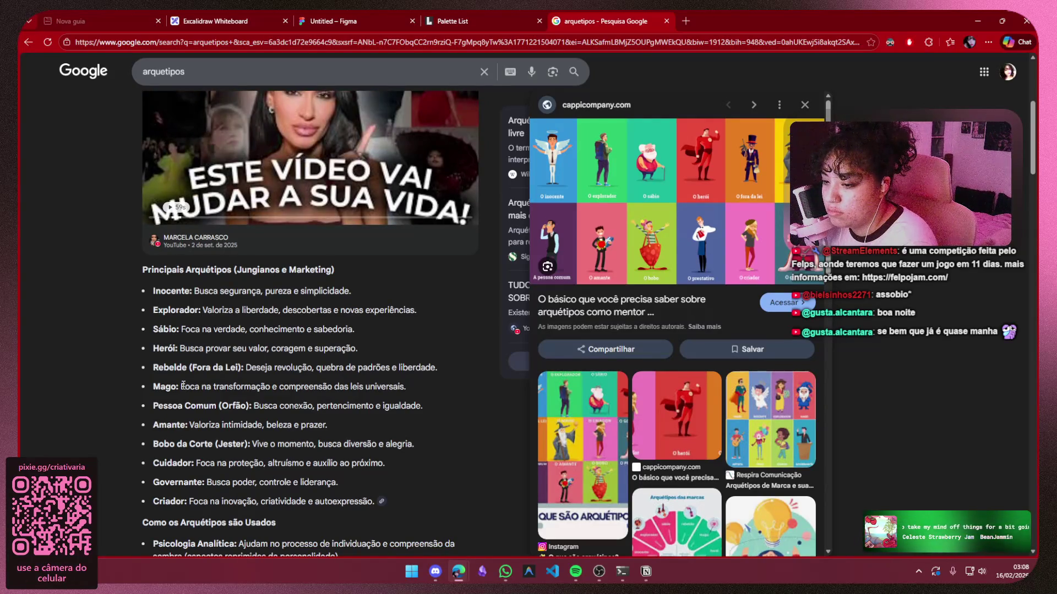
scroll(183, 385, down, 3)
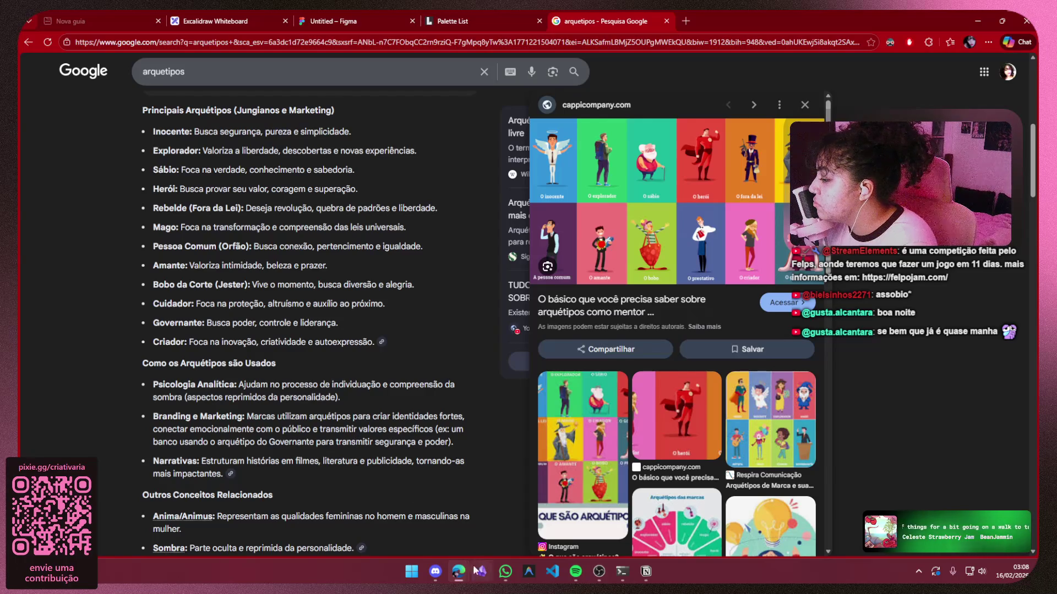
mouse_move(435, 572)
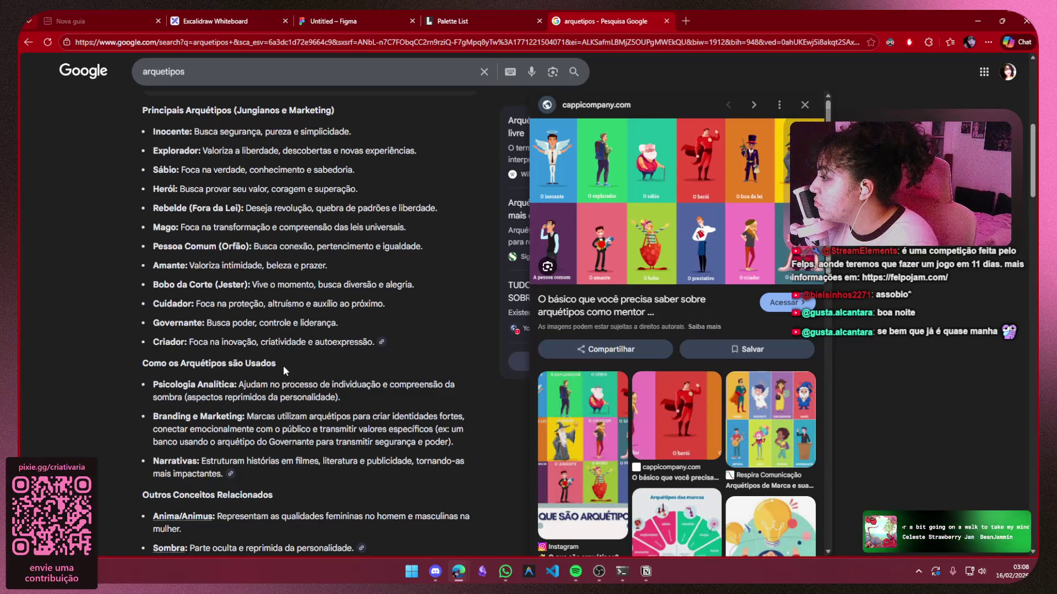
scroll(283, 365, up, 1)
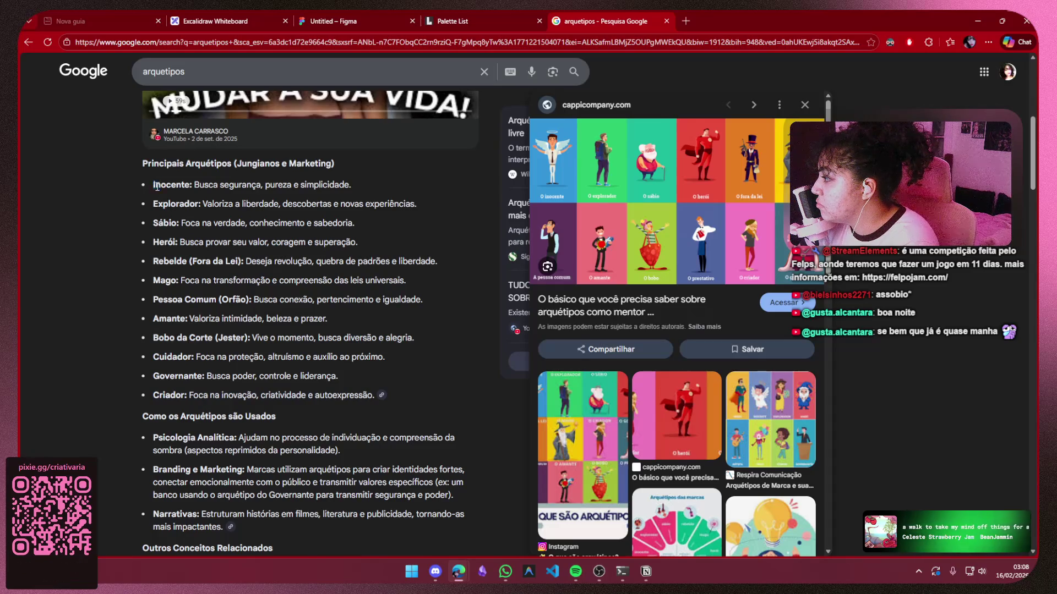
mouse_move(149, 185)
mouse_down()
mouse_move(353, 330)
mouse_move(369, 416)
mouse_move(372, 400)
mouse_up()
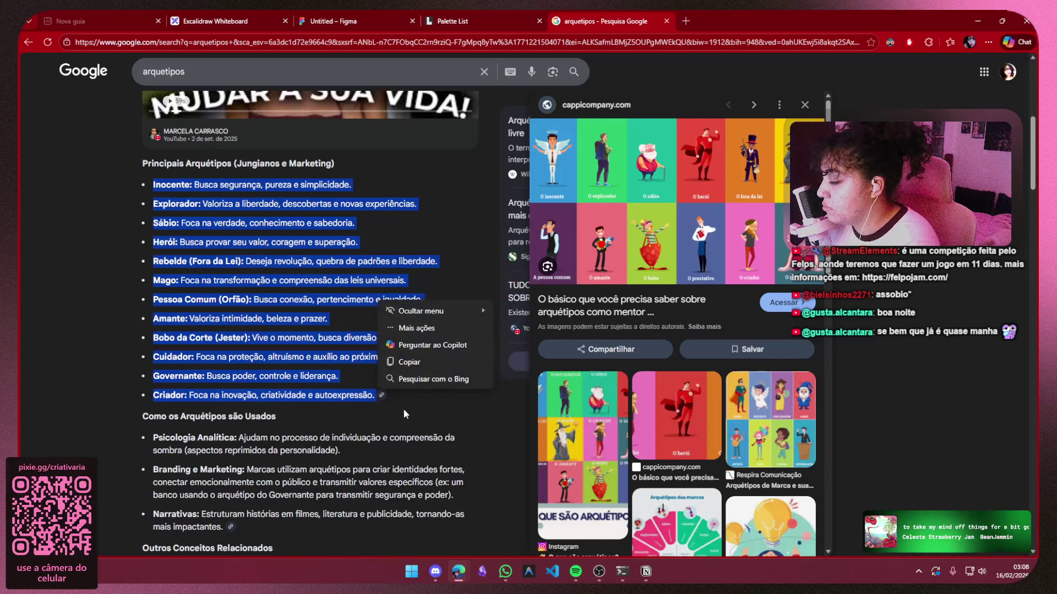
click(443, 575)
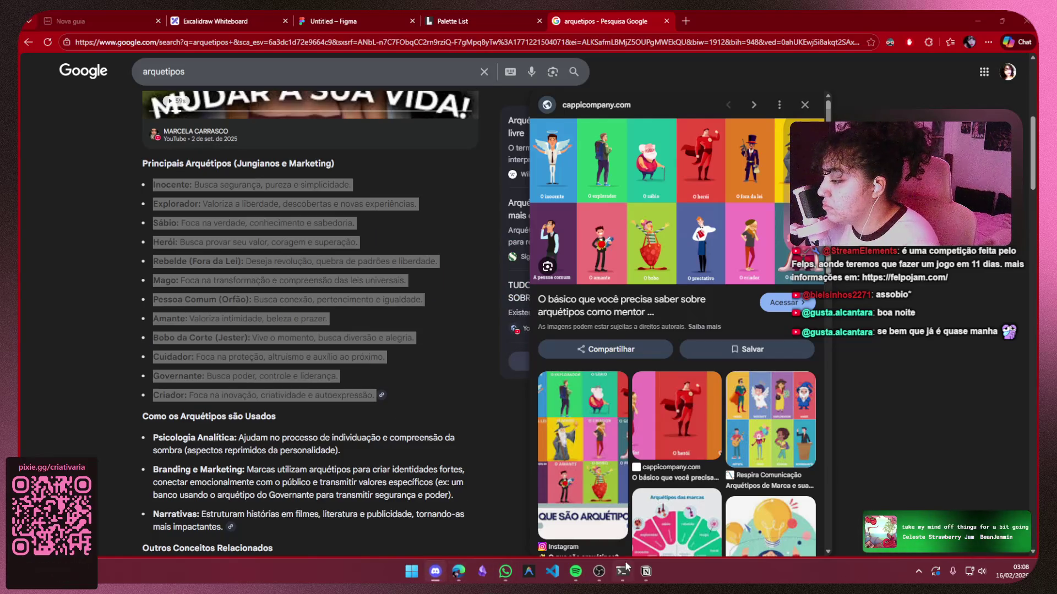
Delete the 'Nome:' test line from the personagens page
click(646, 572)
double_click(314, 248)
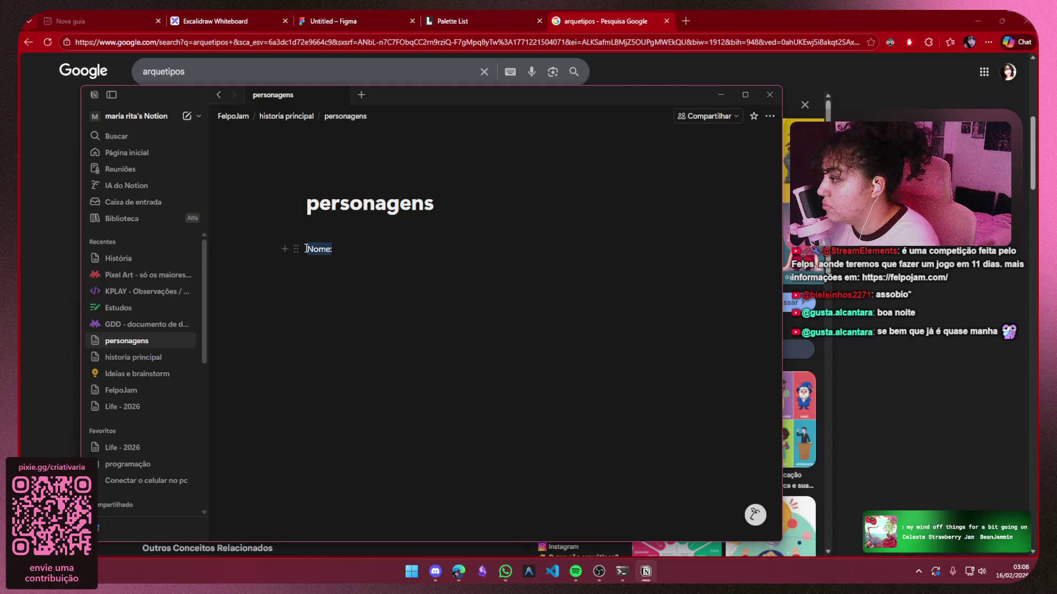
click(363, 272)
double_click(310, 249)
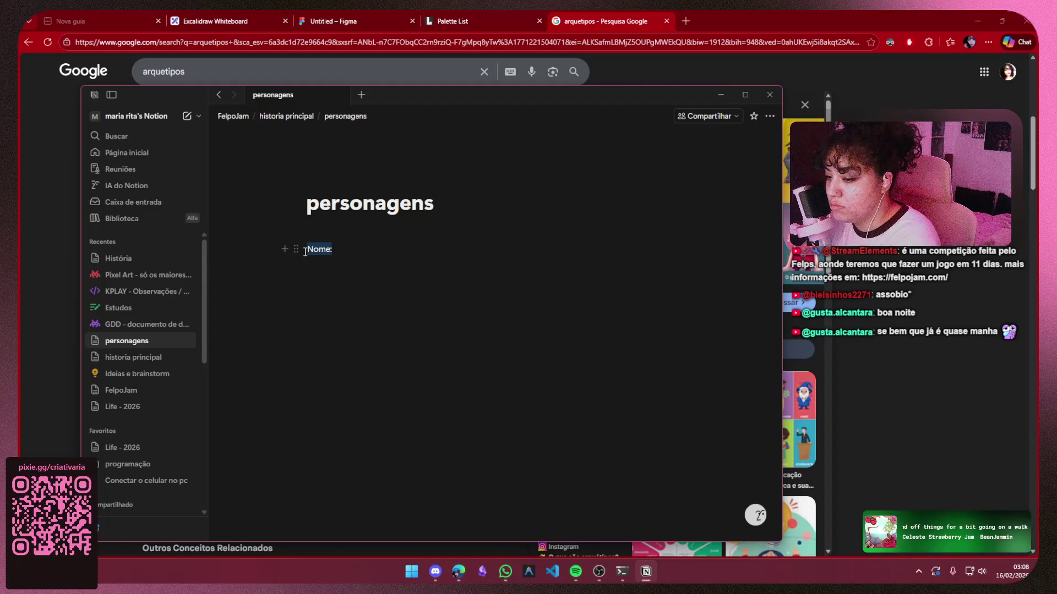
key(BackSpace)
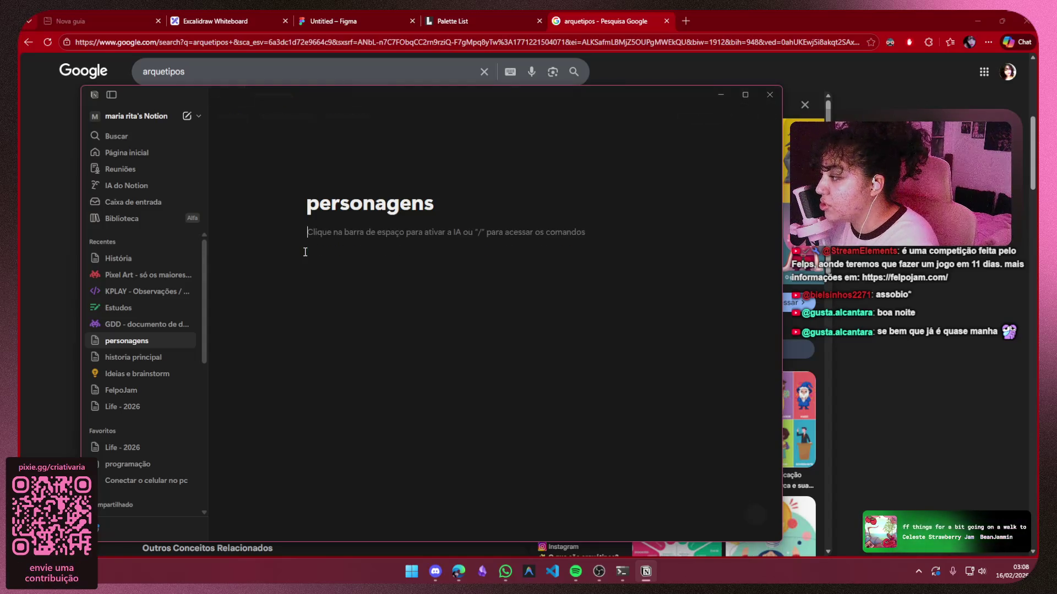
Enter 'nome', 'personalidade' and 'aparência' on separate lines, fixing the accent in aparência
text(nome)
text(pers)
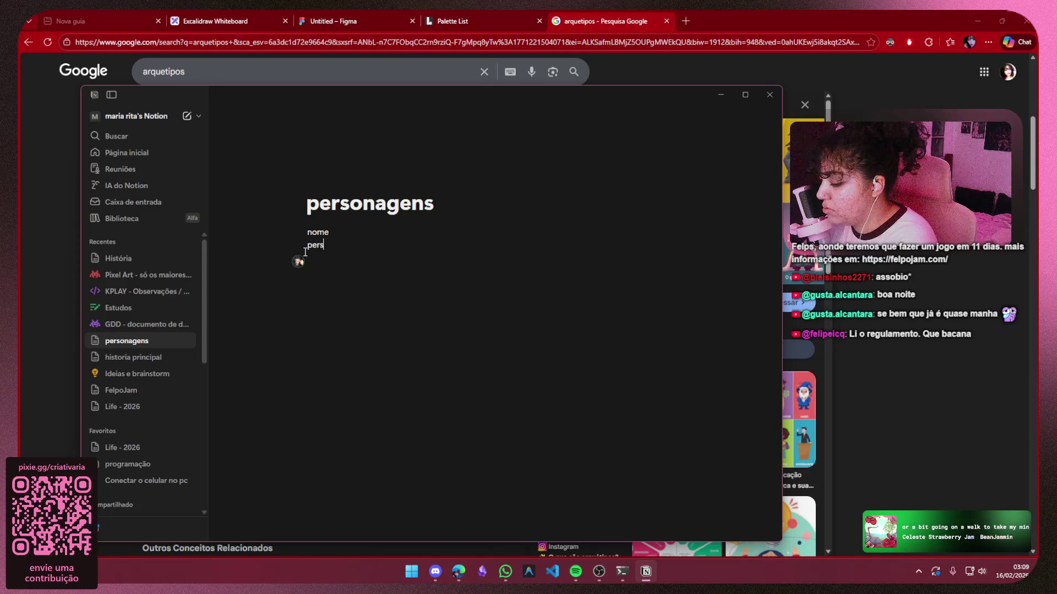
text(onalidade)
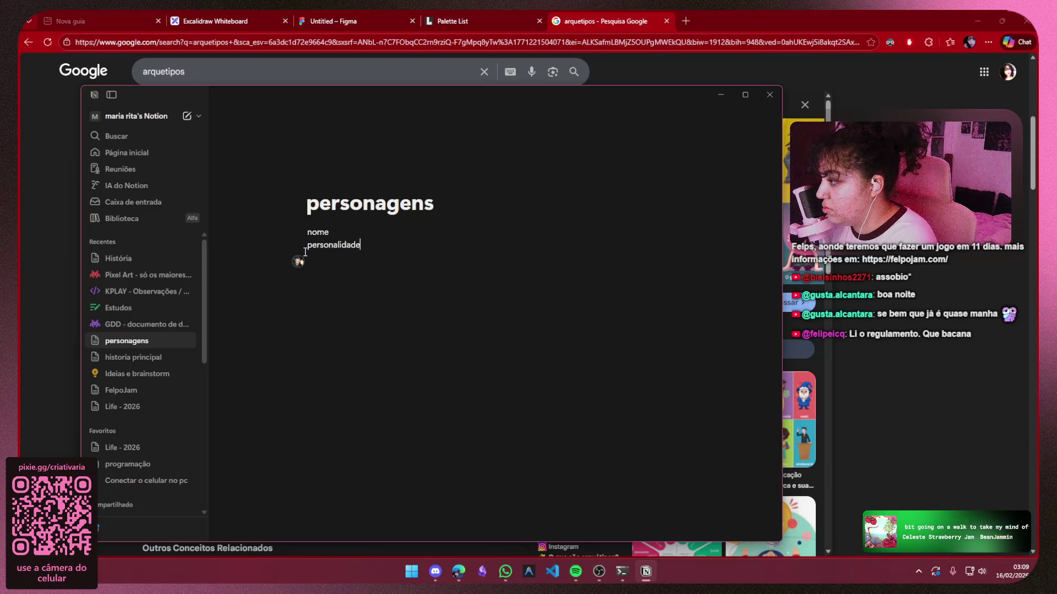
key(Return)
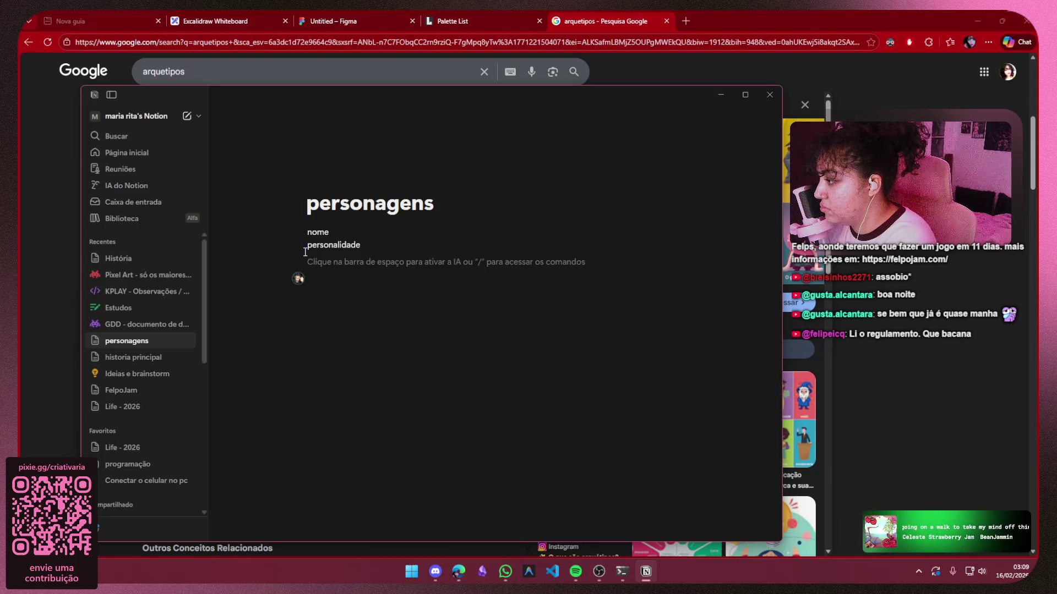
text(apare)
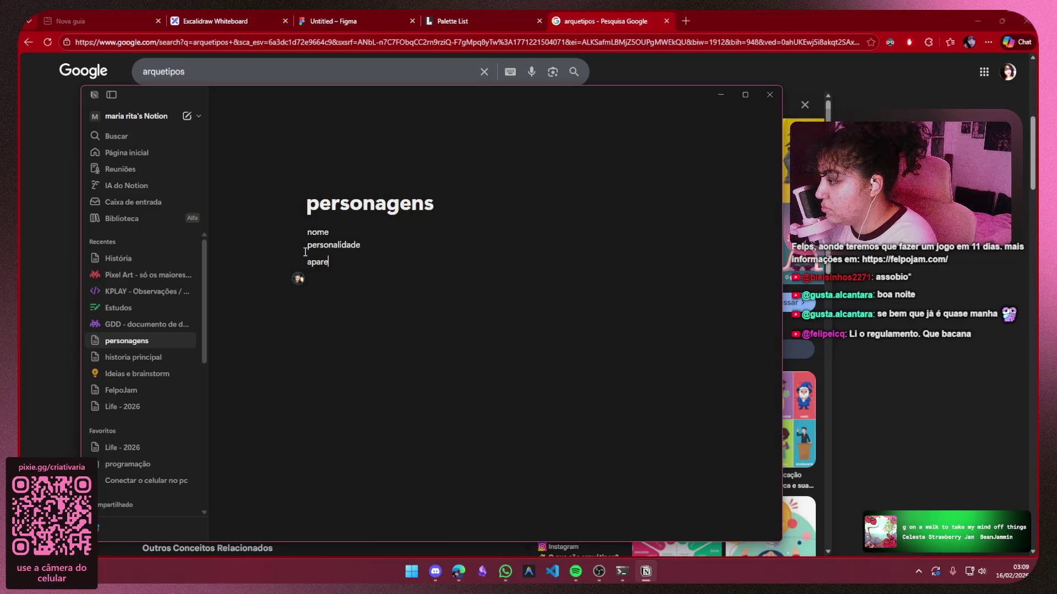
text(ncia)
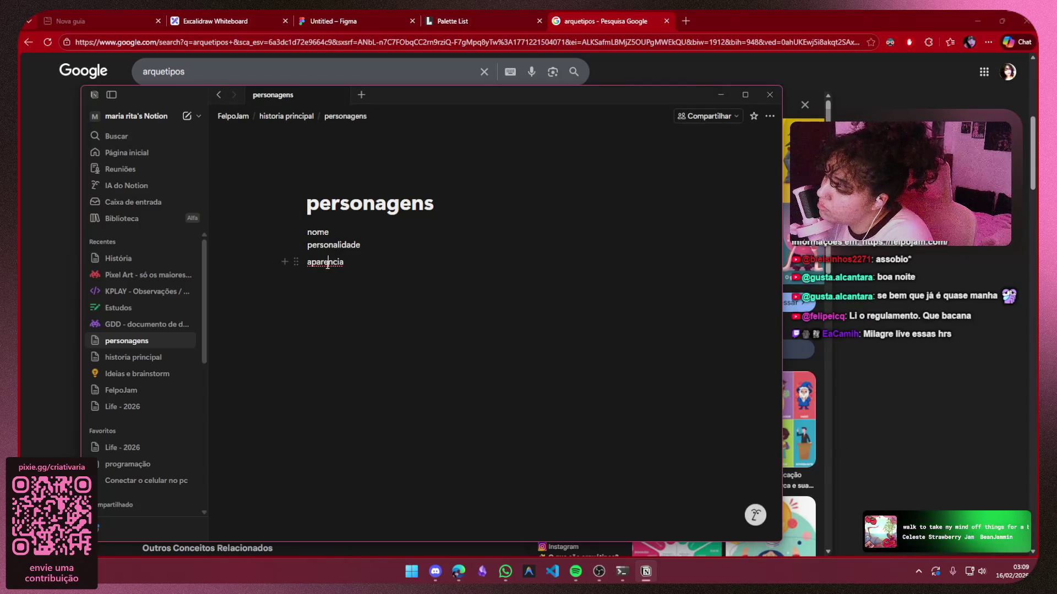
key(Left)
key(Left)
key(Left)
key(BackSpace)
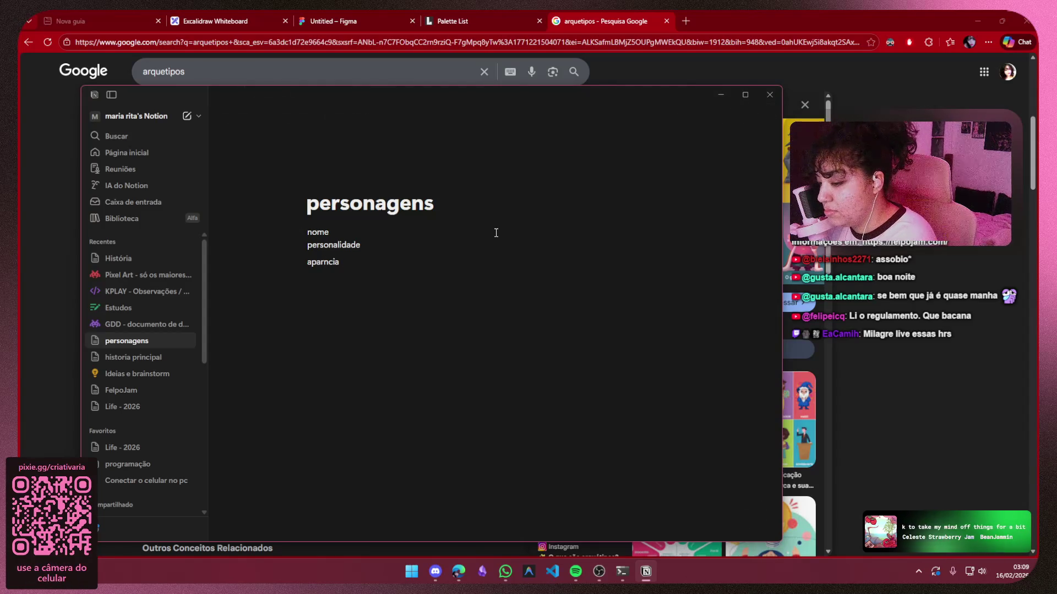
text(ê)
click(422, 259)
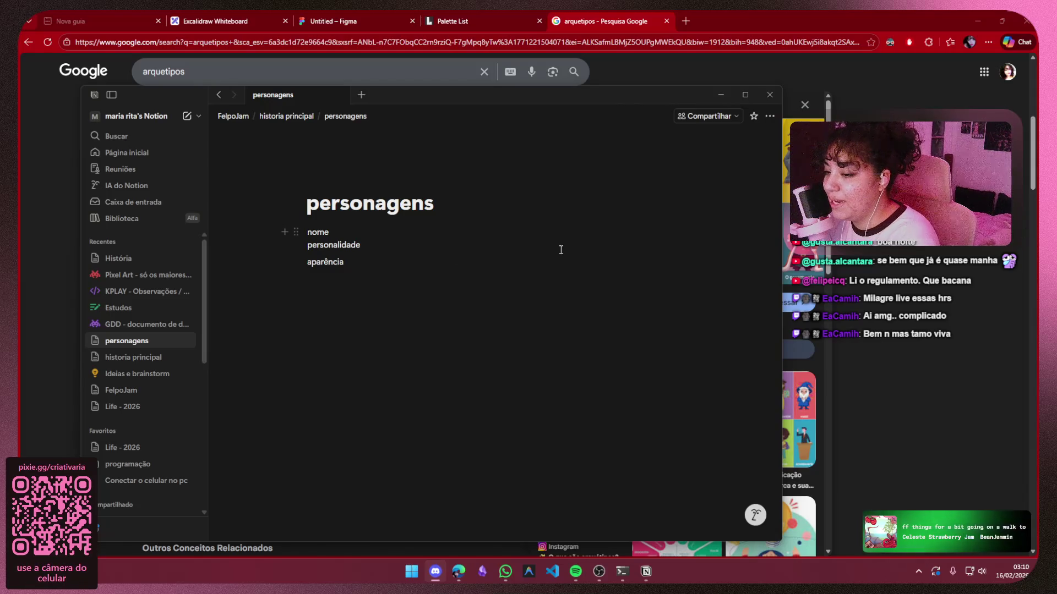
Insert a '---' divider on a new line below aparência
click(348, 263)
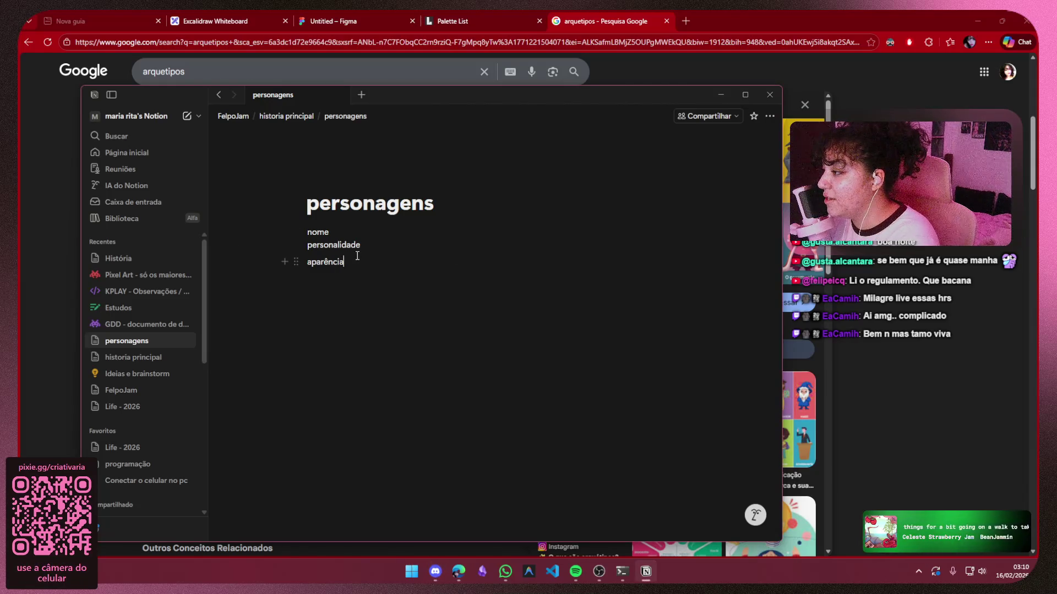
click(310, 263)
key(BackSpace)
key(Return)
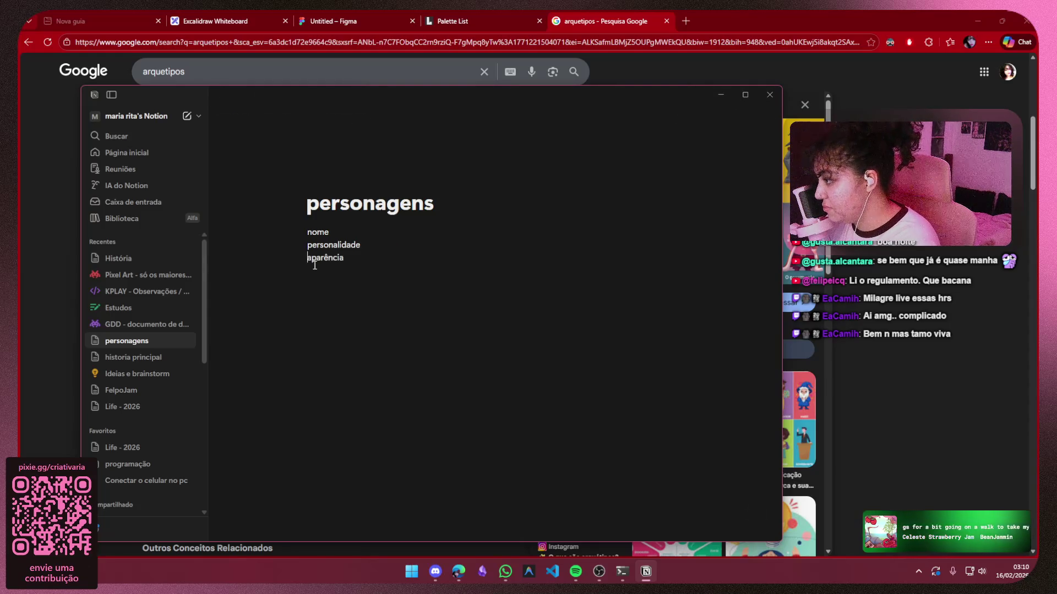
click(368, 266)
key(Return)
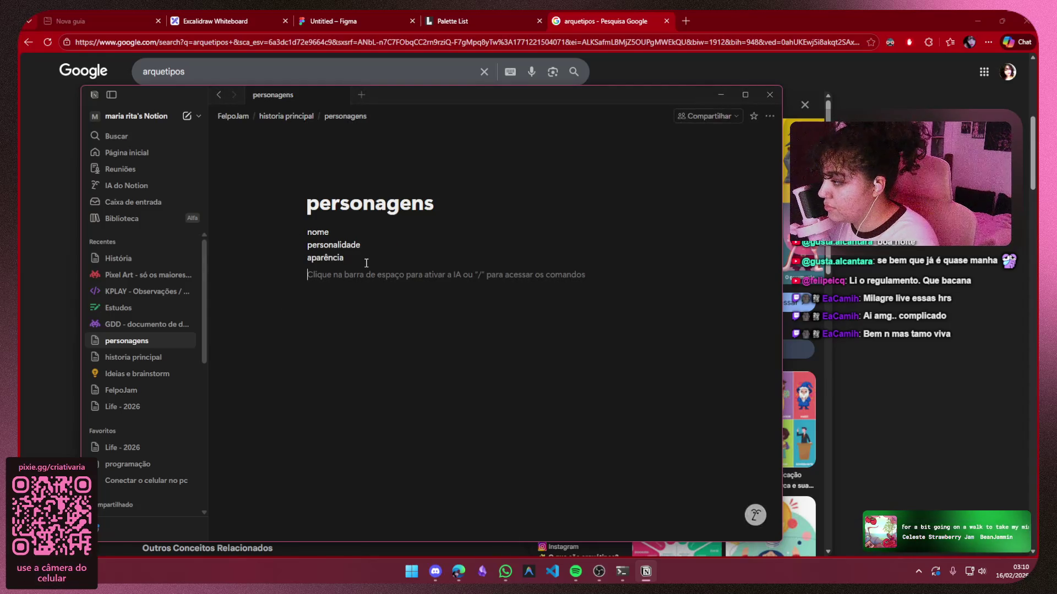
text(---)
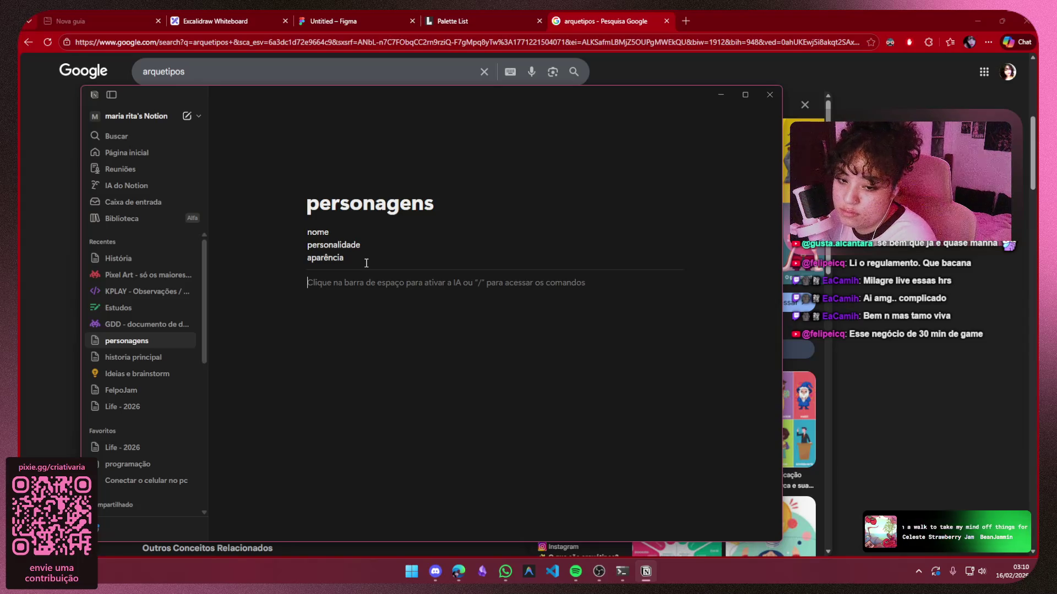
Tidy the nome, personalidade and aparência lines and move to the empty line under the divider
click(308, 245)
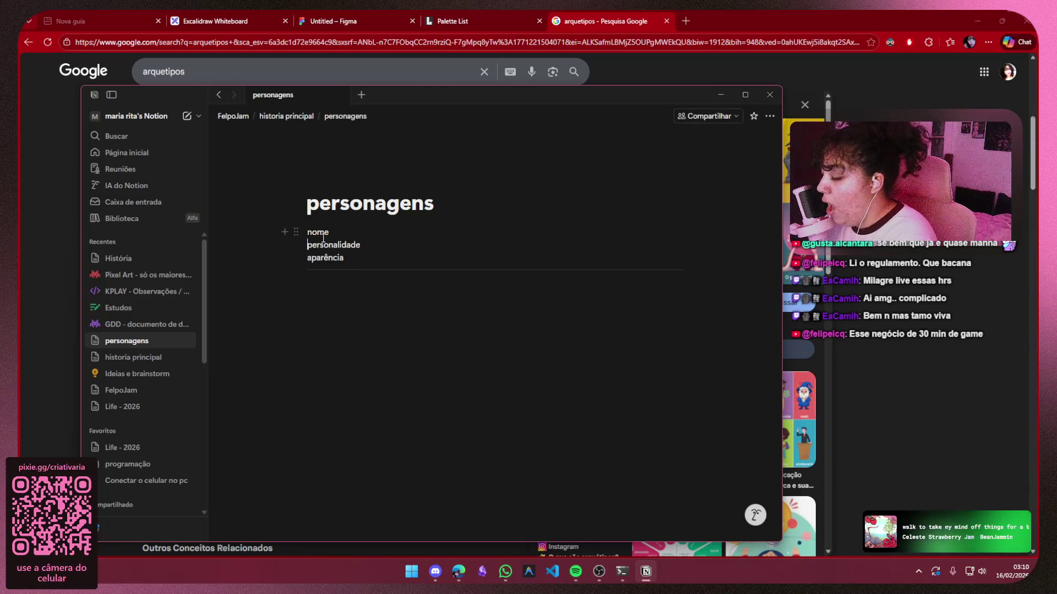
key(BackSpace)
key(Return)
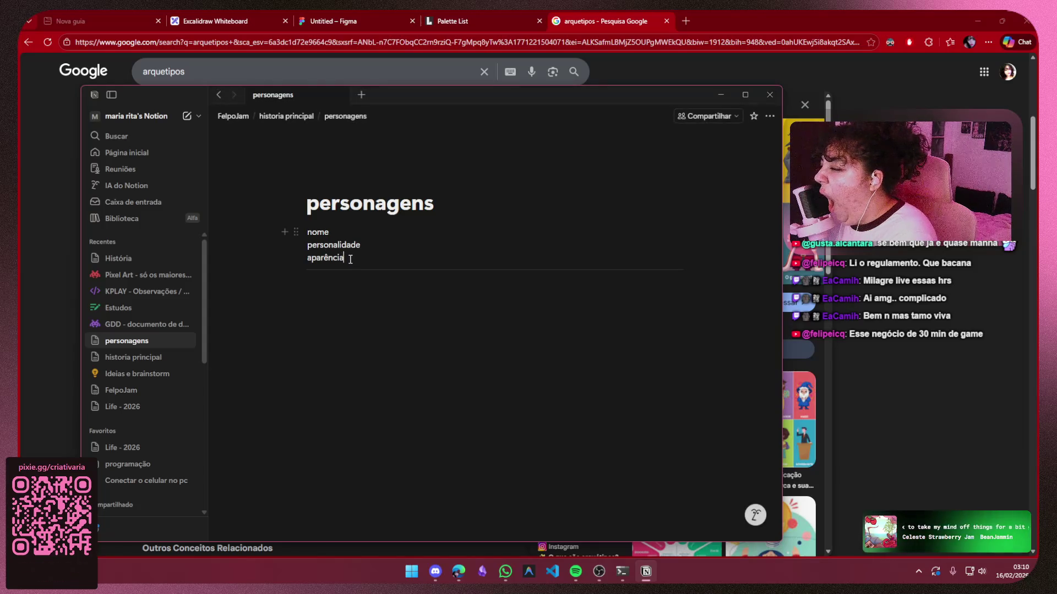
click(338, 281)
key(Up)
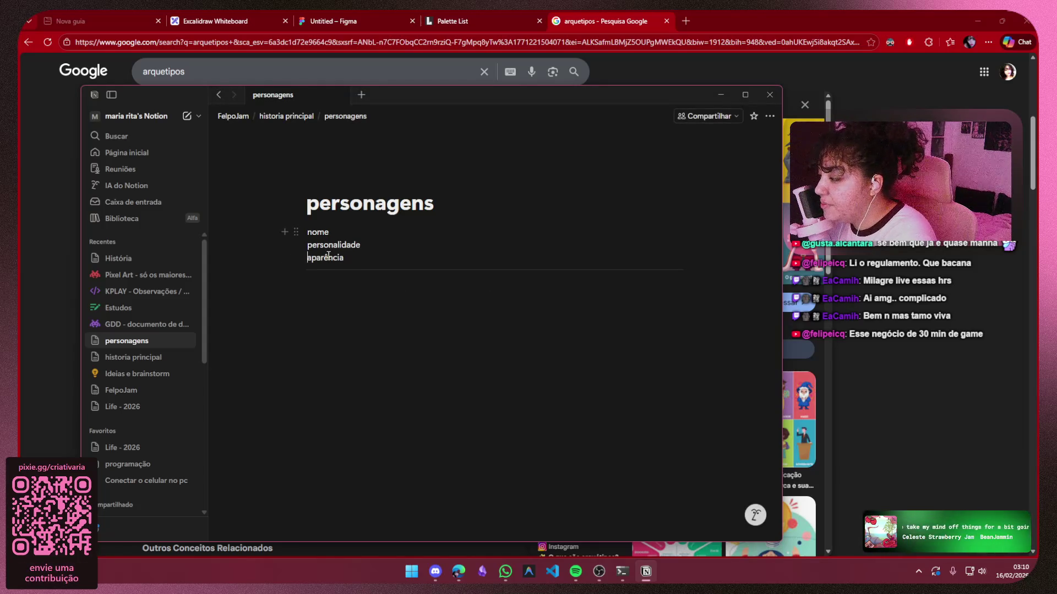
text(-)
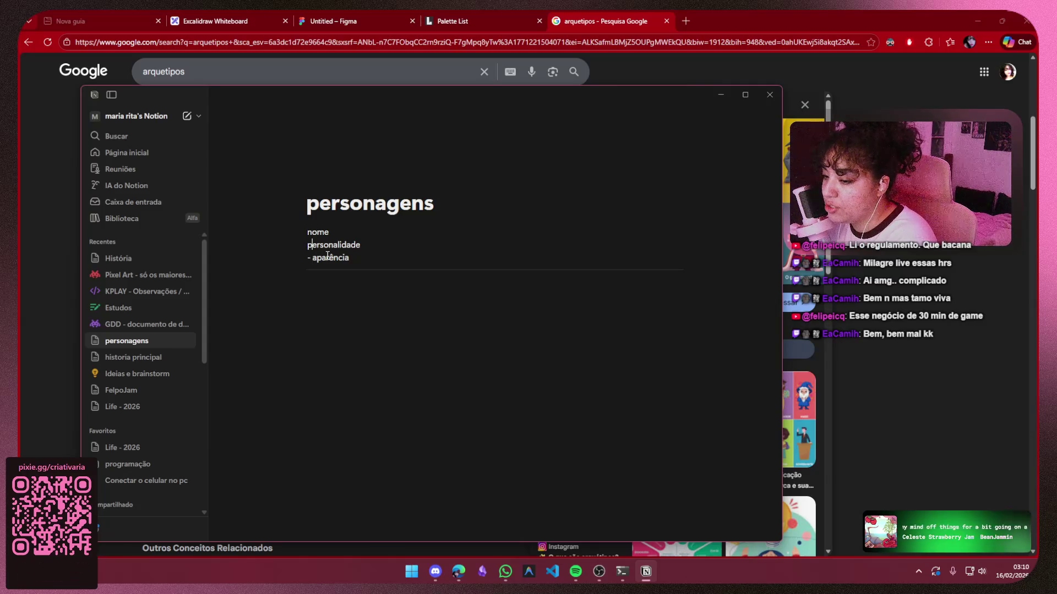
key(BackSpace)
key(BackSpace)
click(372, 296)
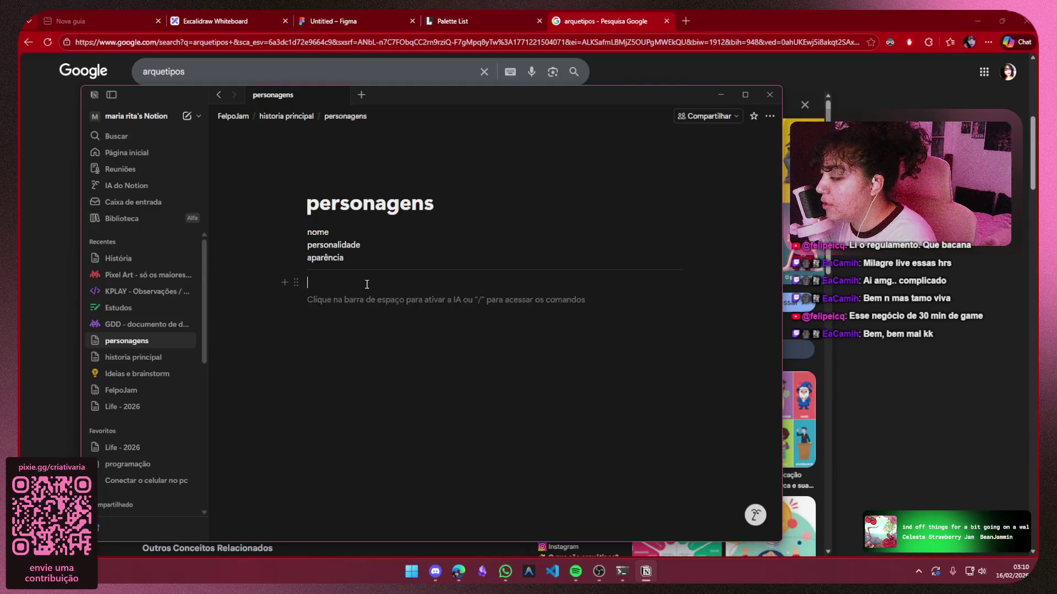
click(367, 284)
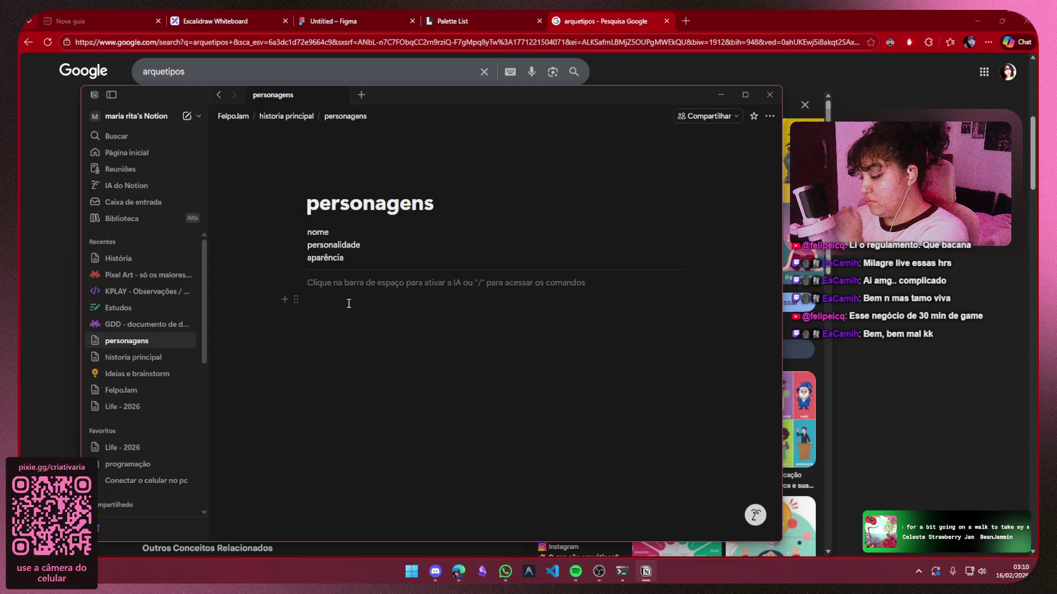
Paste the archetype list, remove the stray period line and rejoin the Sábio description to its bullet
key(ctrl+v)
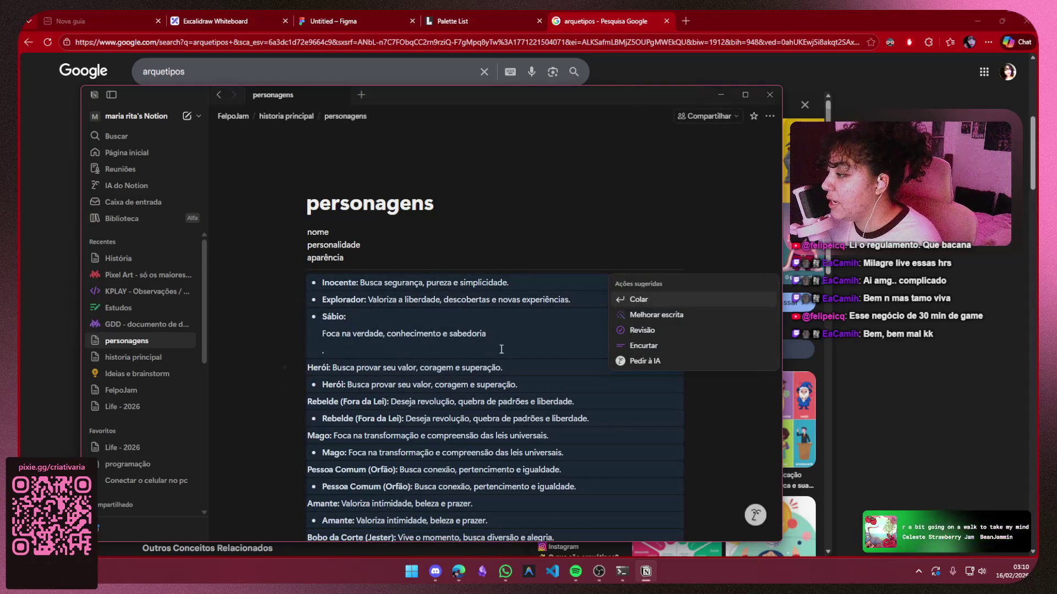
click(397, 350)
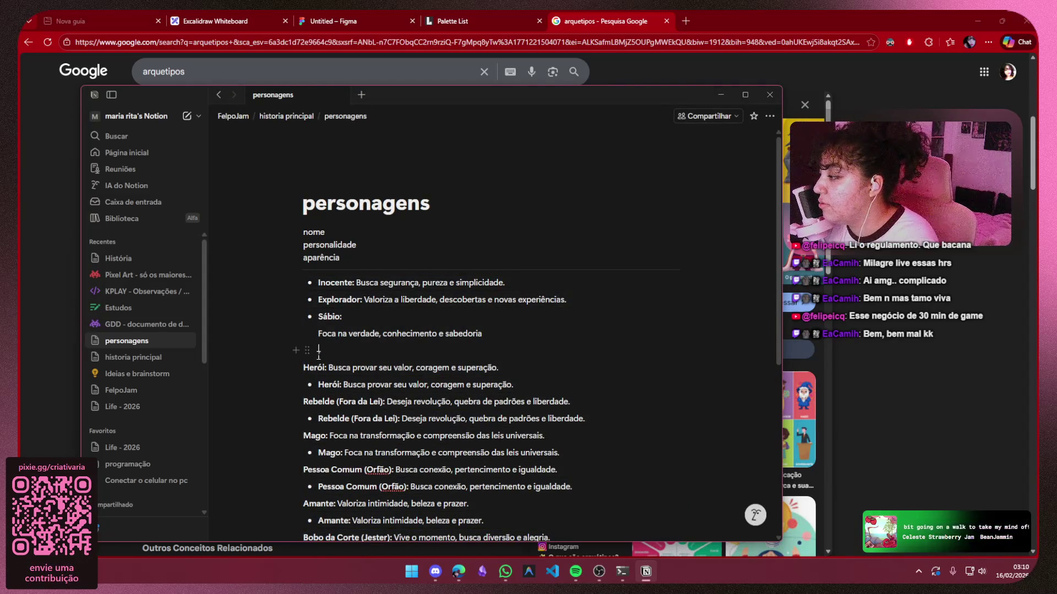
key(BackSpace)
key(BackSpace)
key(Home)
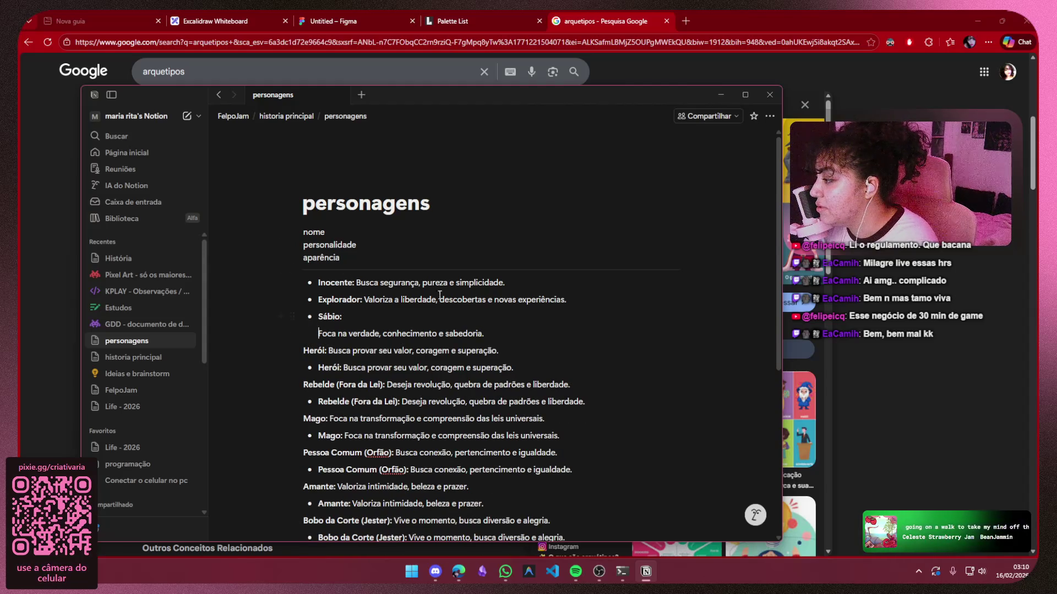
key(BackSpace)
scroll(534, 341, down, 2)
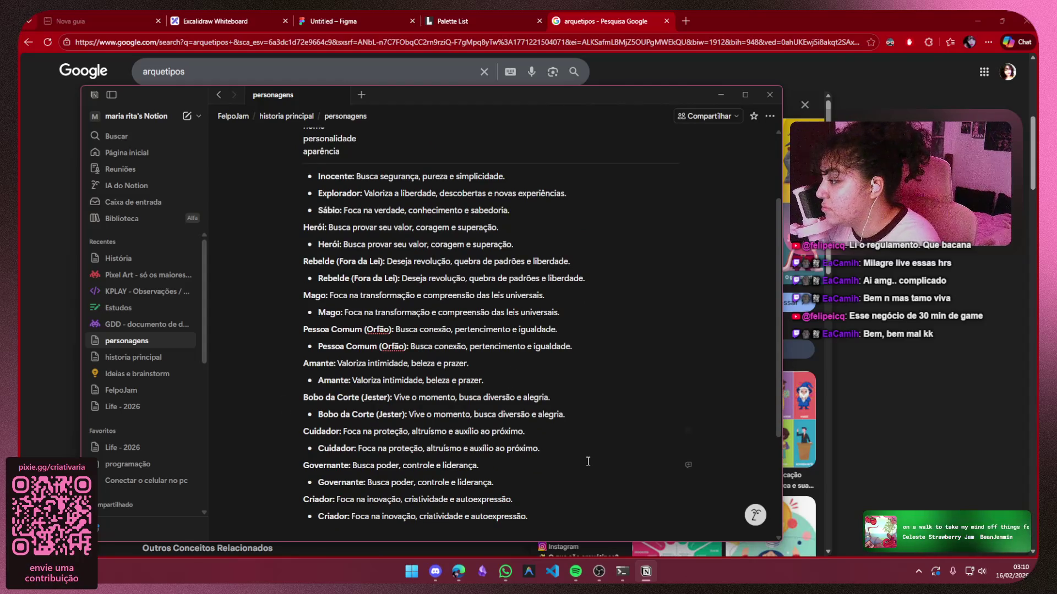
click(542, 464)
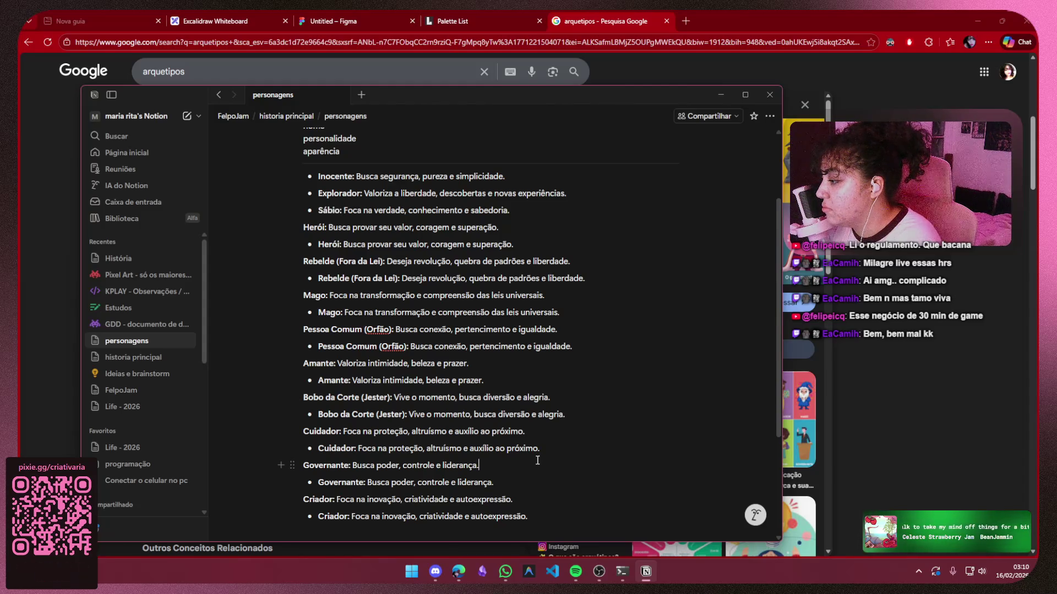
scroll(537, 449, down, 3)
scroll(583, 328, up, 5)
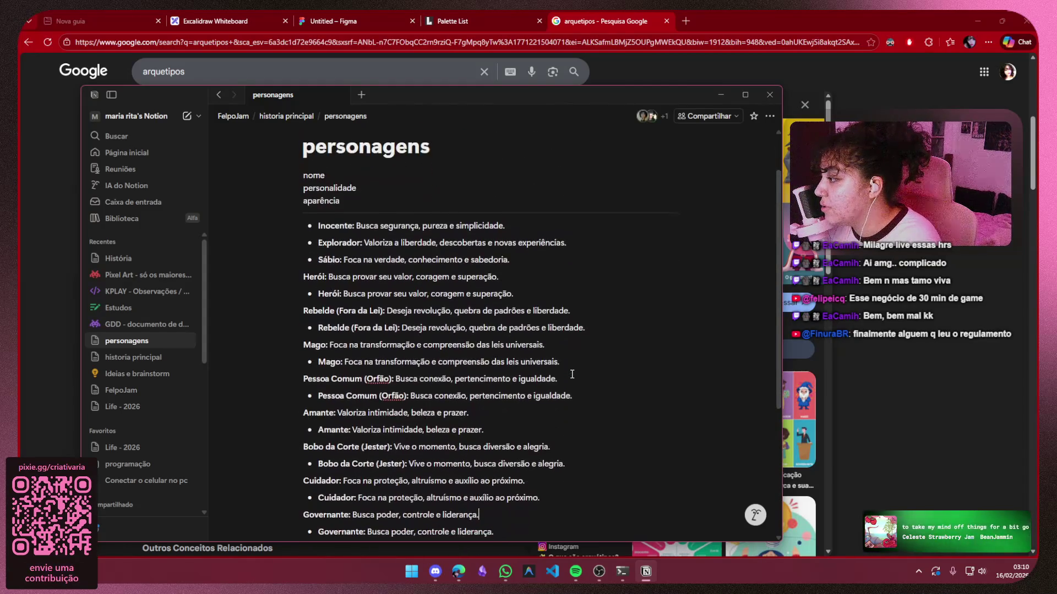
scroll(556, 444, down, 1)
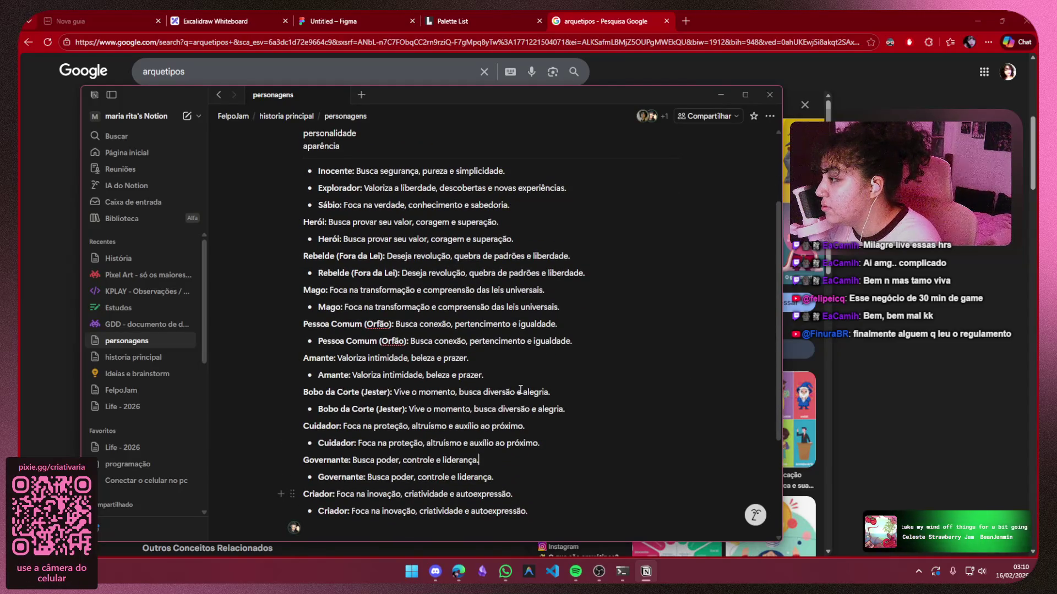
Delete the duplicate unbulleted Herói, Rebelde, Mago and Pessoa Comum (Orfão) lines
mouse_move(531, 225)
mouse_down()
mouse_move(374, 205)
mouse_move(510, 205)
mouse_up()
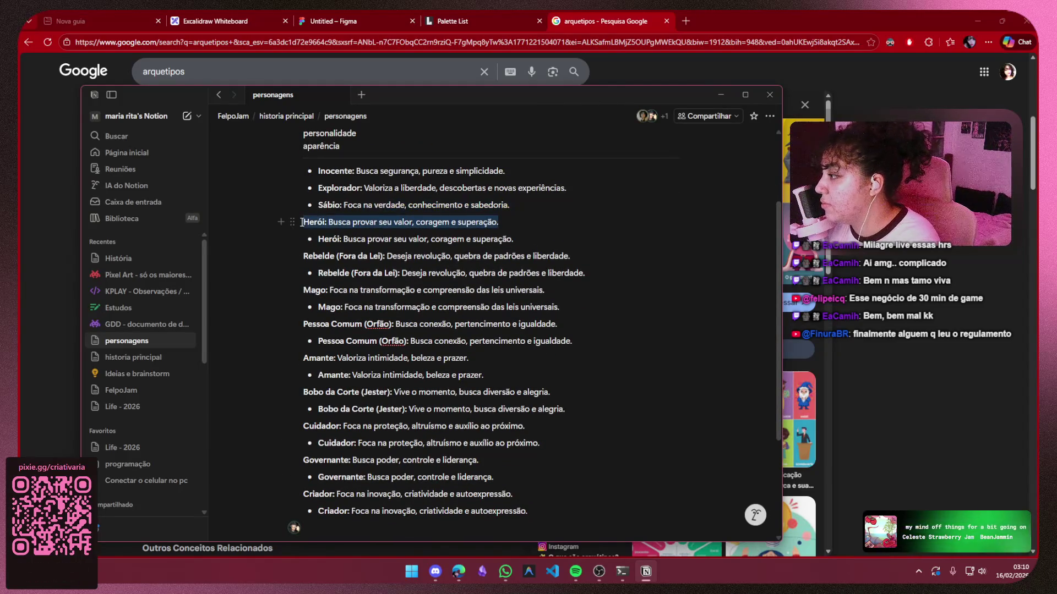
key(BackSpace)
drag(588, 240, 303, 239)
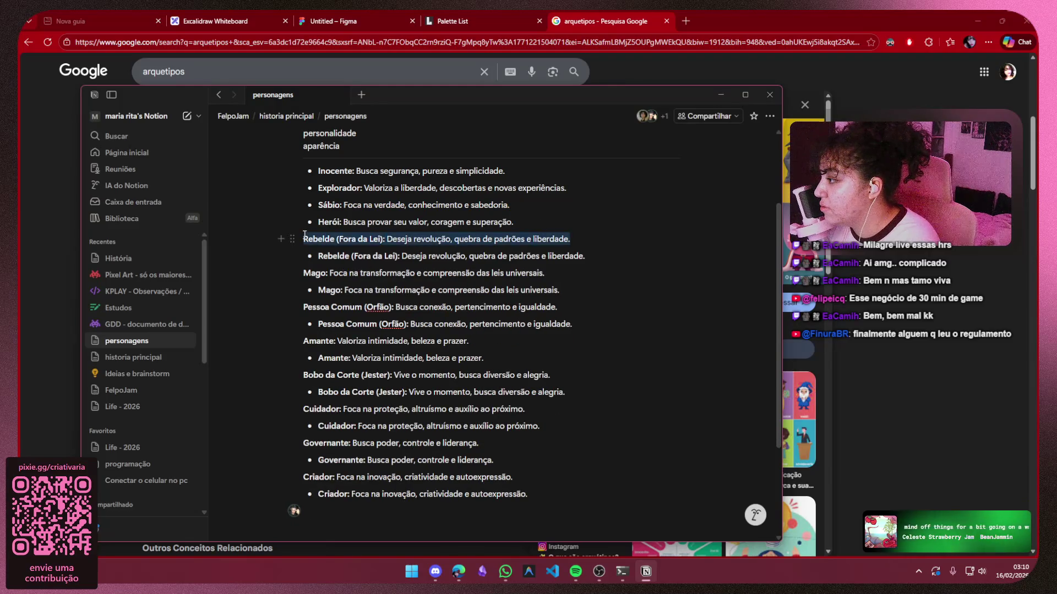
key(BackSpace)
key(BackSpace)
drag(545, 256, 303, 256)
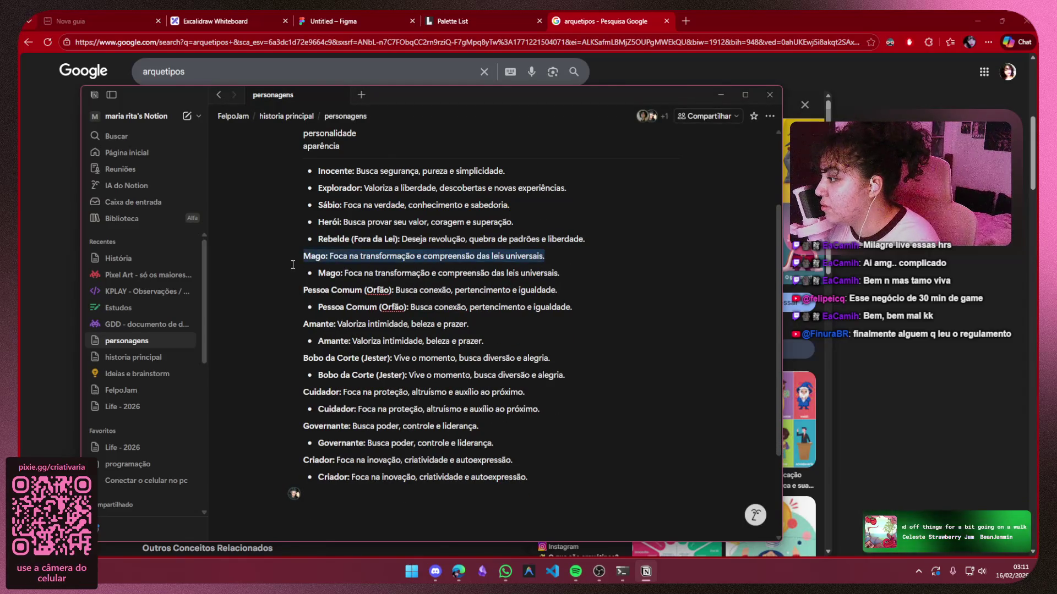
key(BackSpace)
key(BackSpace)
drag(573, 274, 303, 273)
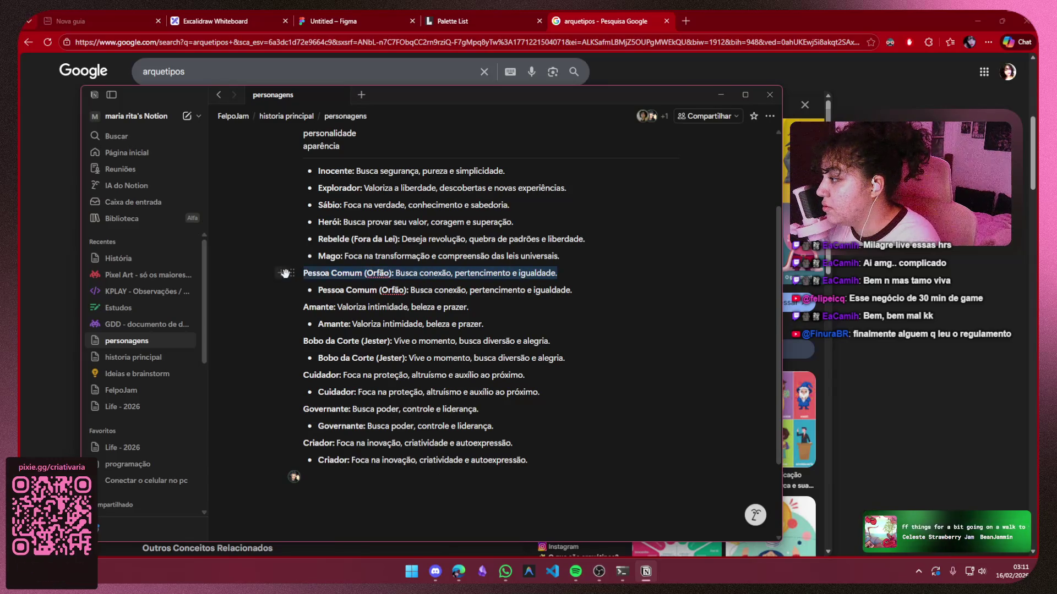
key(BackSpace)
key(BackSpace)
Delete the unbulleted Amante, Bobo da Corte, Cuidador, Governante and Criador lines
click(486, 285)
drag(486, 285, 287, 287)
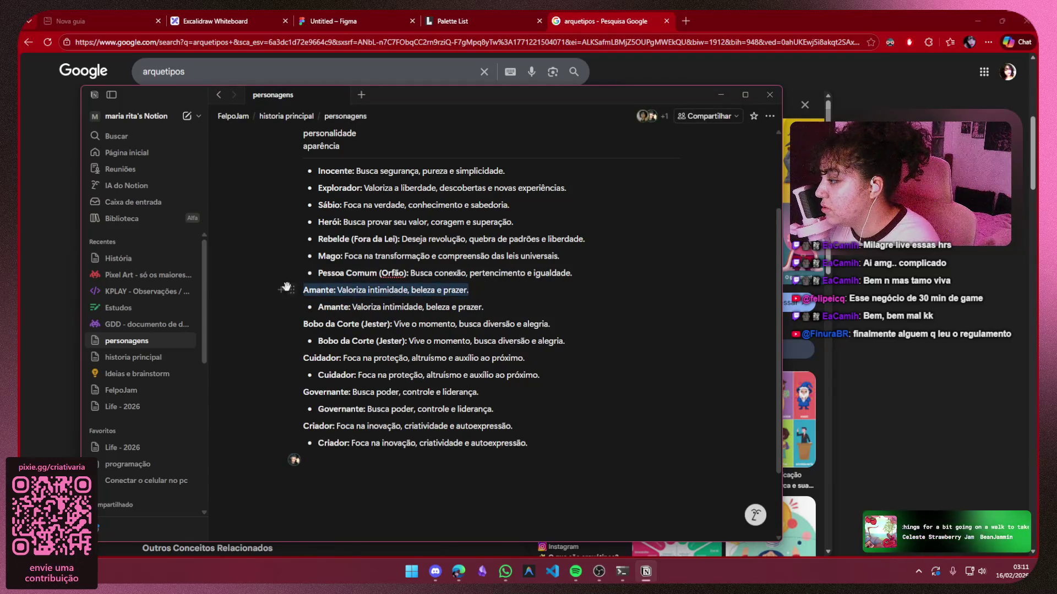
key(BackSpace)
key(BackSpace)
drag(551, 307, 248, 302)
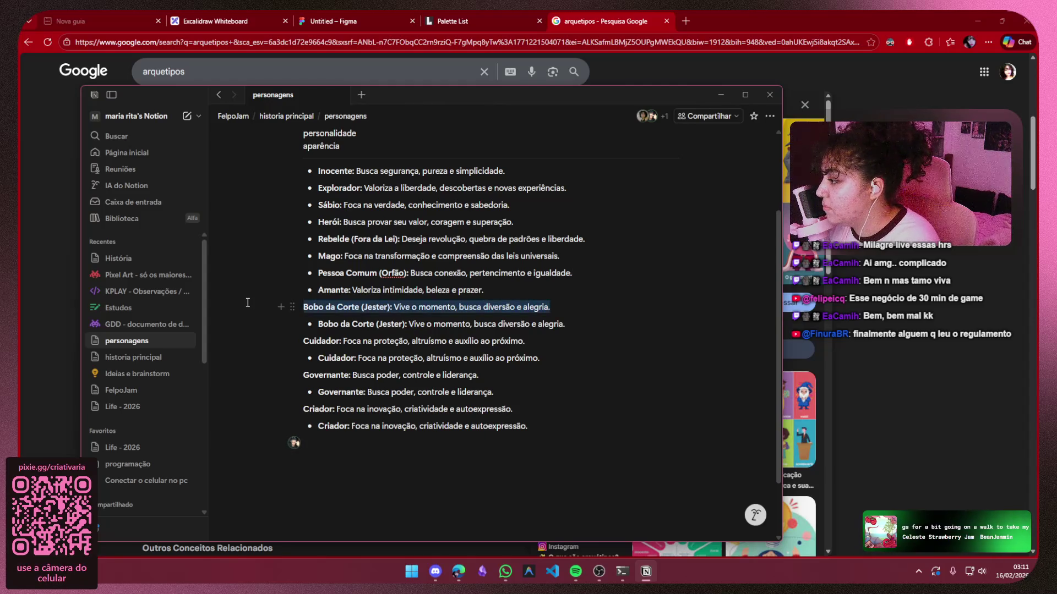
key(BackSpace)
key(BackSpace)
drag(526, 324, 270, 329)
key(BackSpace)
key(BackSpace)
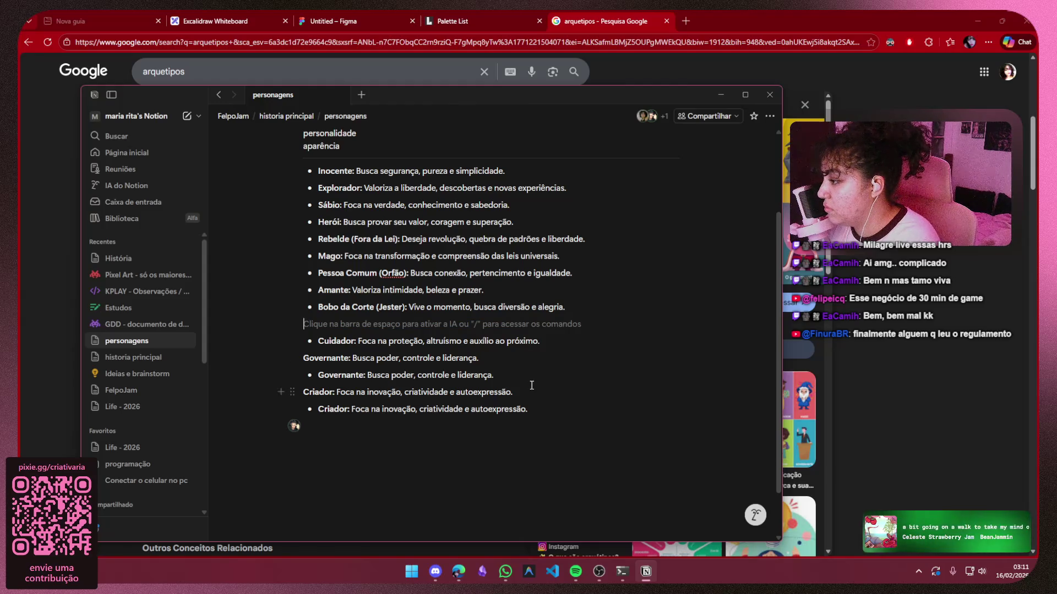
drag(490, 342, 253, 345)
key(BackSpace)
key(BackSpace)
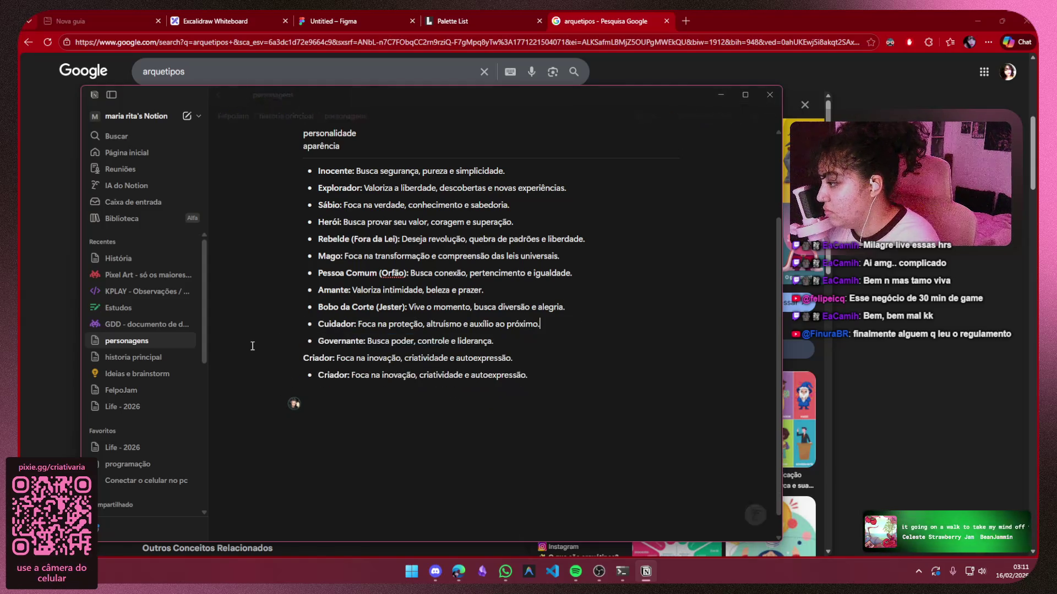
mouse_move(549, 356)
mouse_down()
mouse_move(272, 366)
mouse_move(281, 361)
mouse_up()
key(BackSpace)
key(BackSpace)
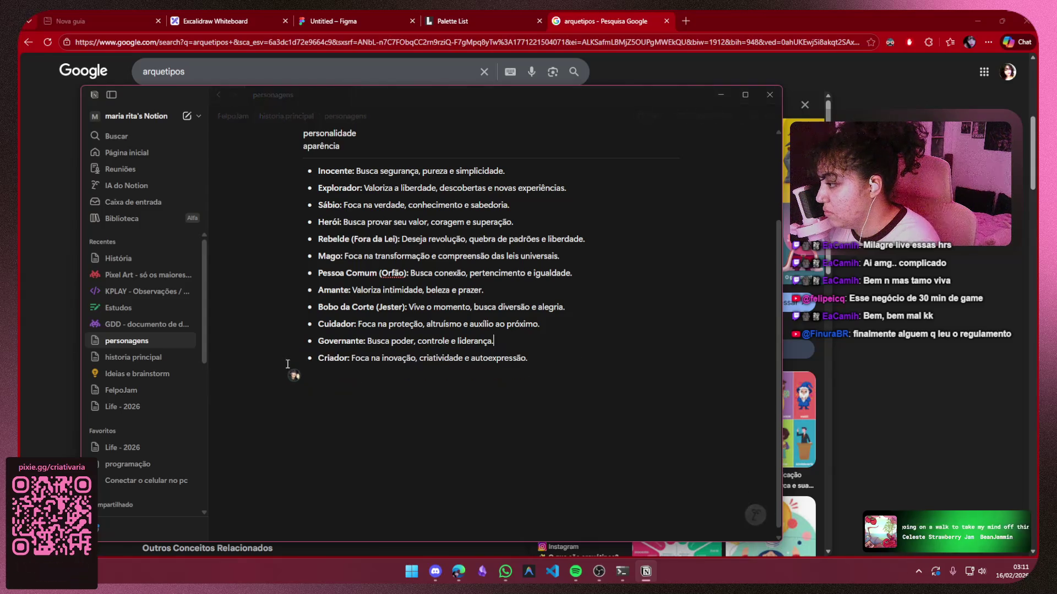
Add a new empty line below the archetype list
click(425, 381)
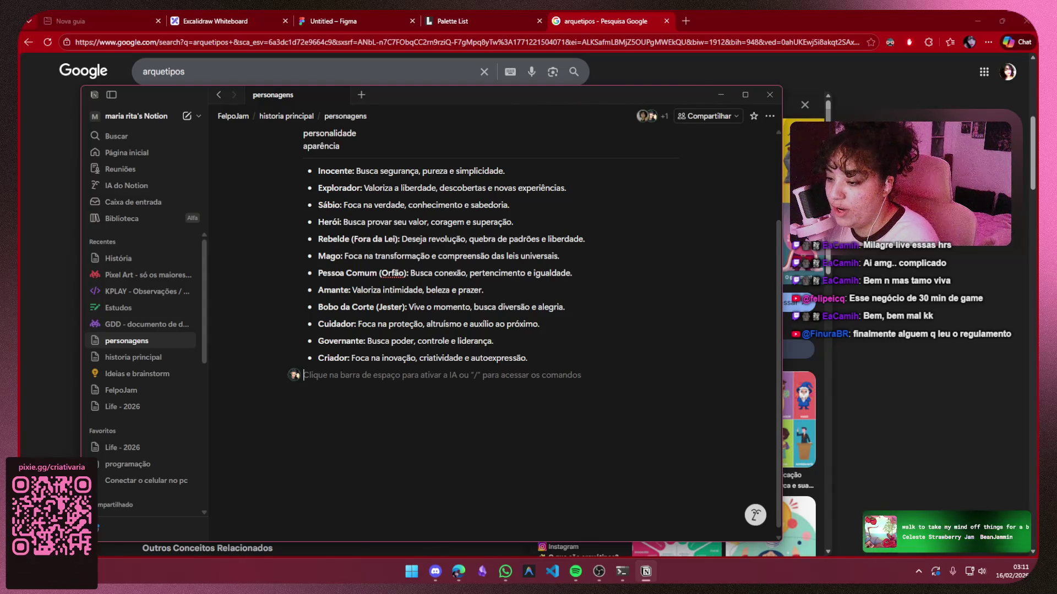
key(alt+Tab)
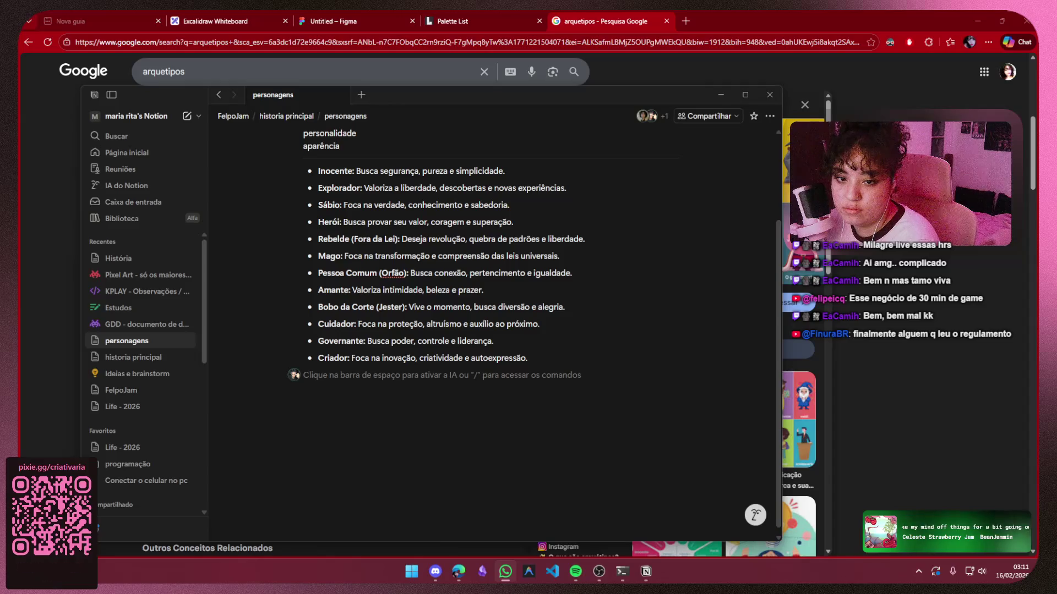
key(alt+Tab)
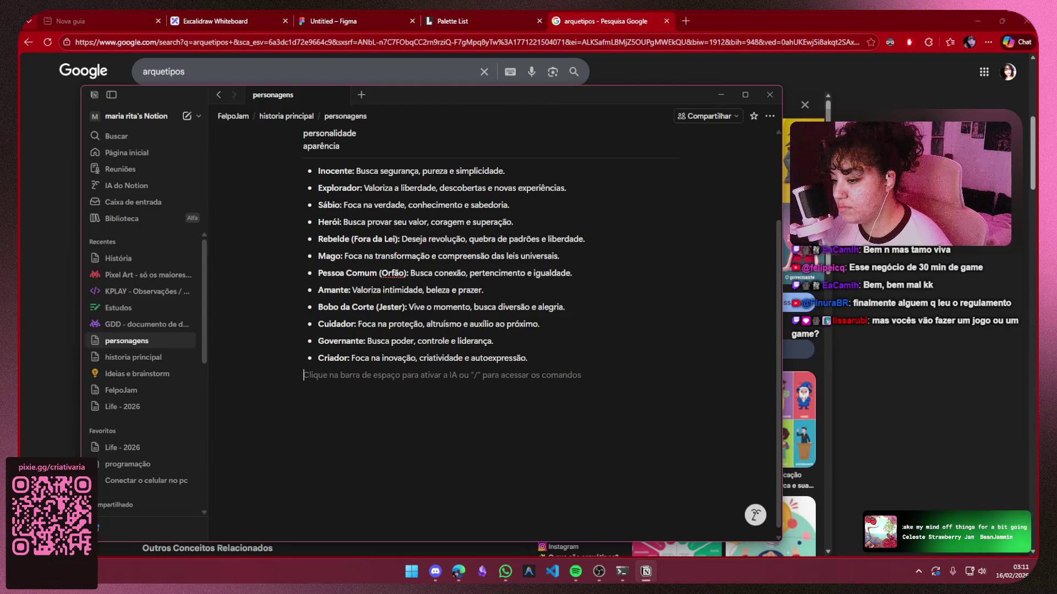
key(Return)
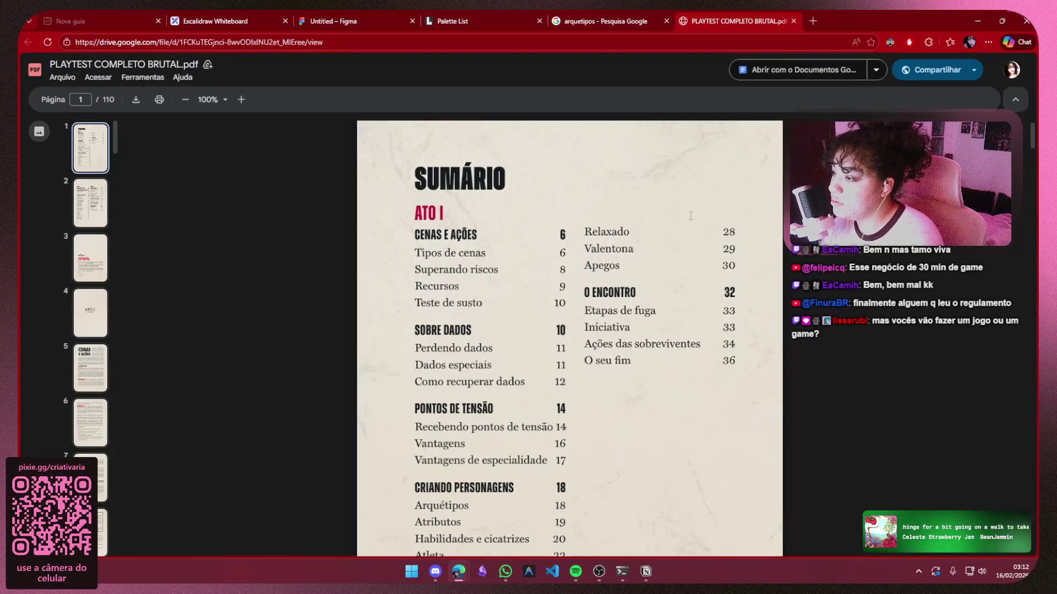
Scroll through the Sumário of PLAYTEST COMPLETO BRUTAL.pdf
scroll(691, 216, down, 3)
scroll(690, 216, up, 3)
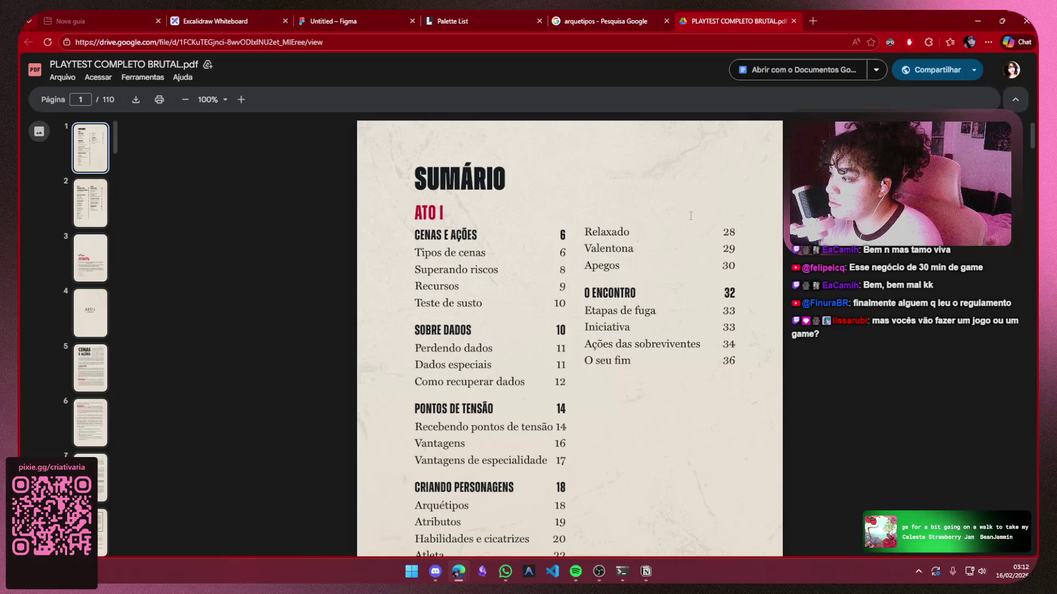
scroll(691, 216, down, 10)
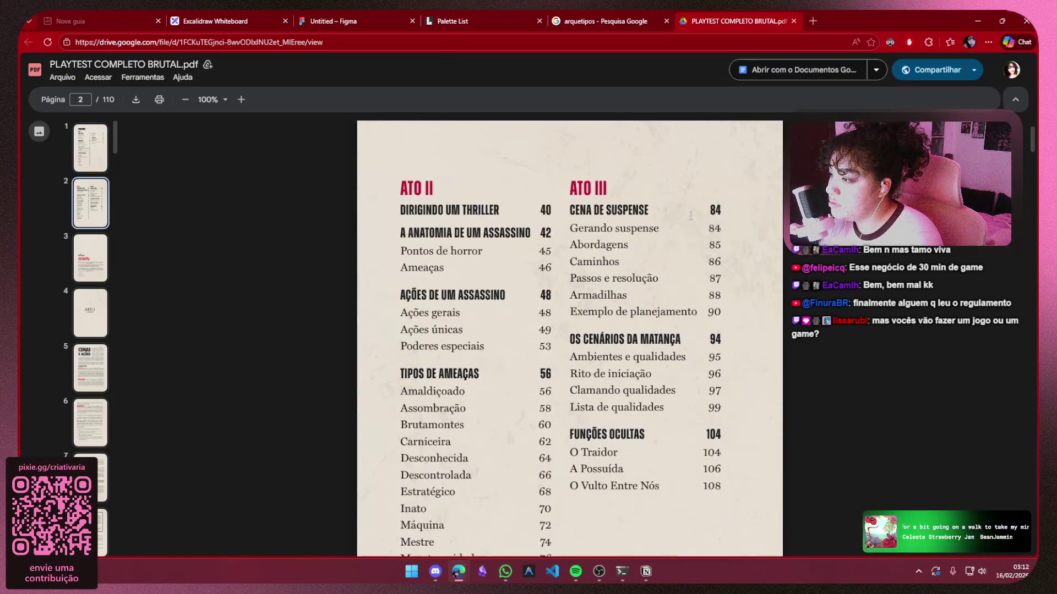
scroll(690, 216, down, 20)
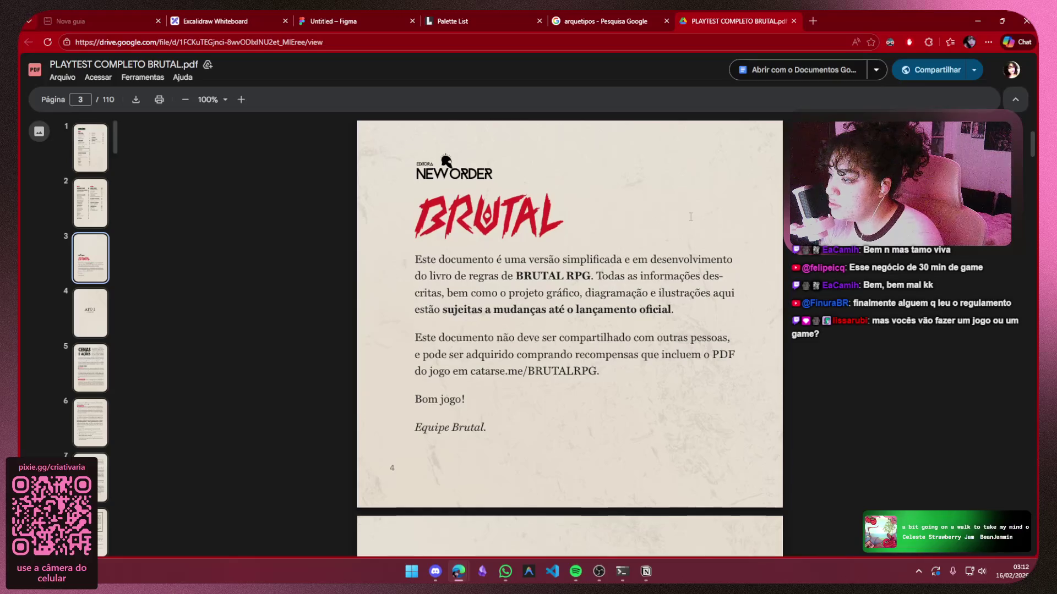
scroll(691, 216, down, 8)
scroll(688, 217, up, 15)
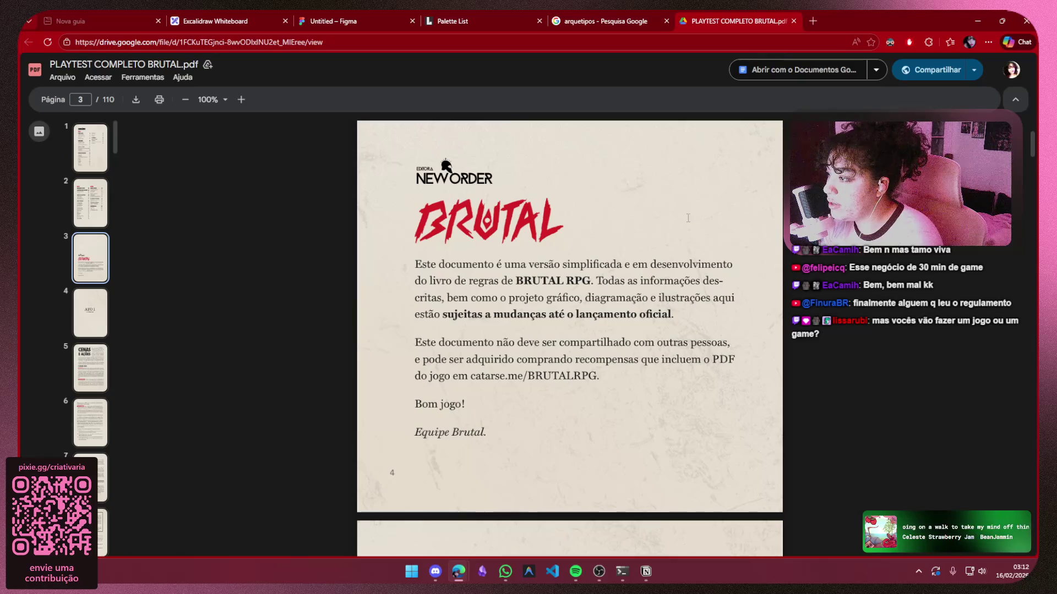
scroll(688, 218, down, 20)
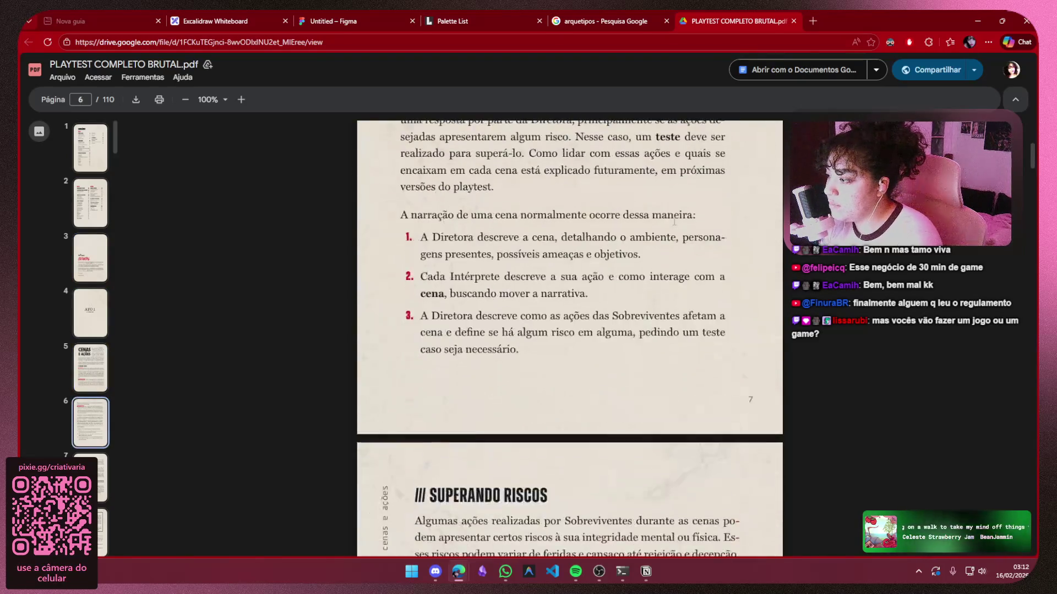
scroll(672, 223, down, 20)
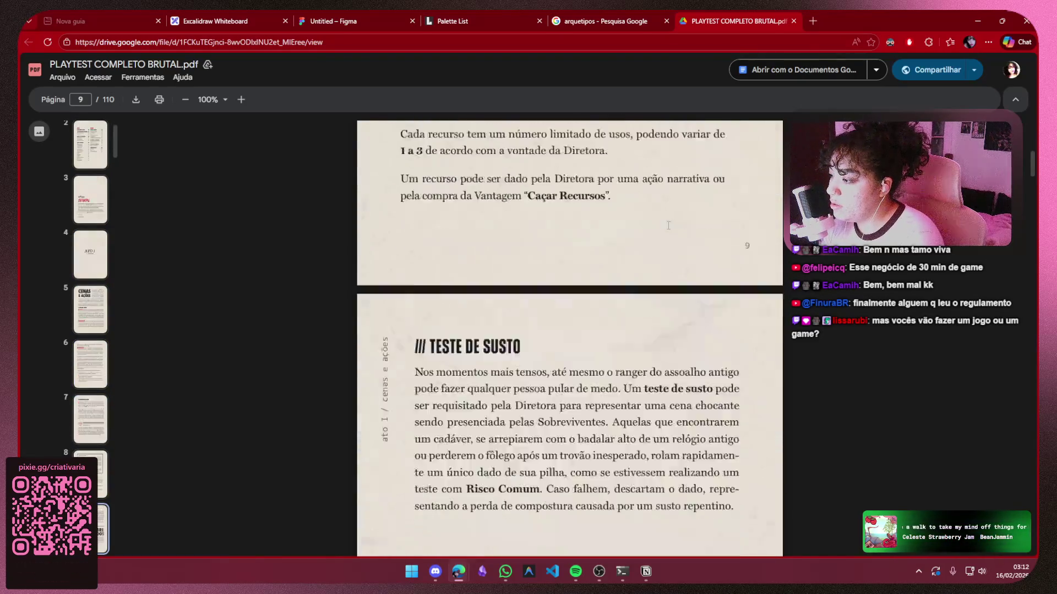
scroll(668, 225, up, 3)
drag(1035, 171, 1016, 57)
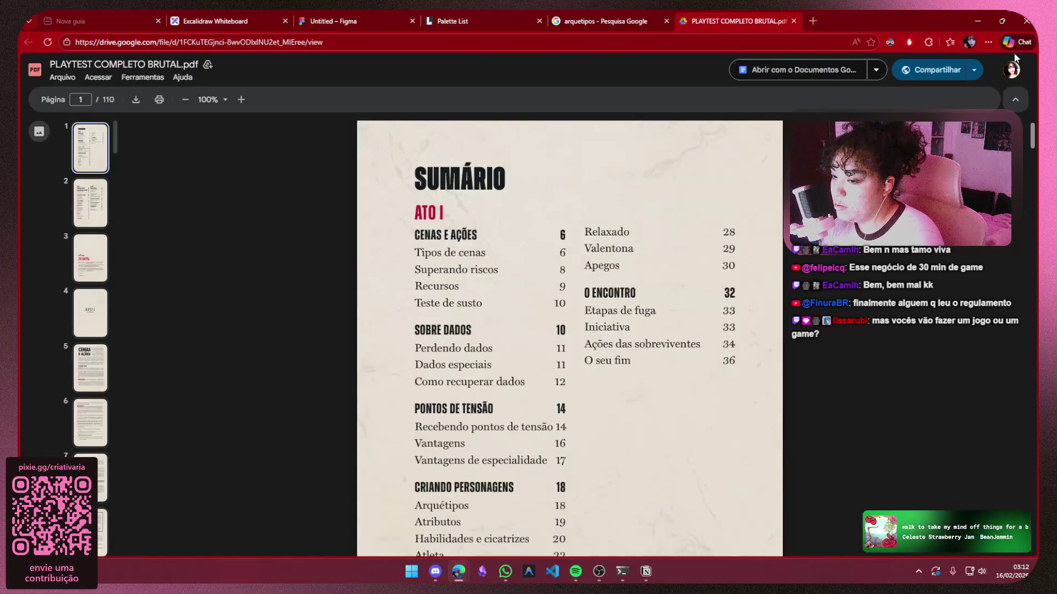
scroll(522, 219, down, 1)
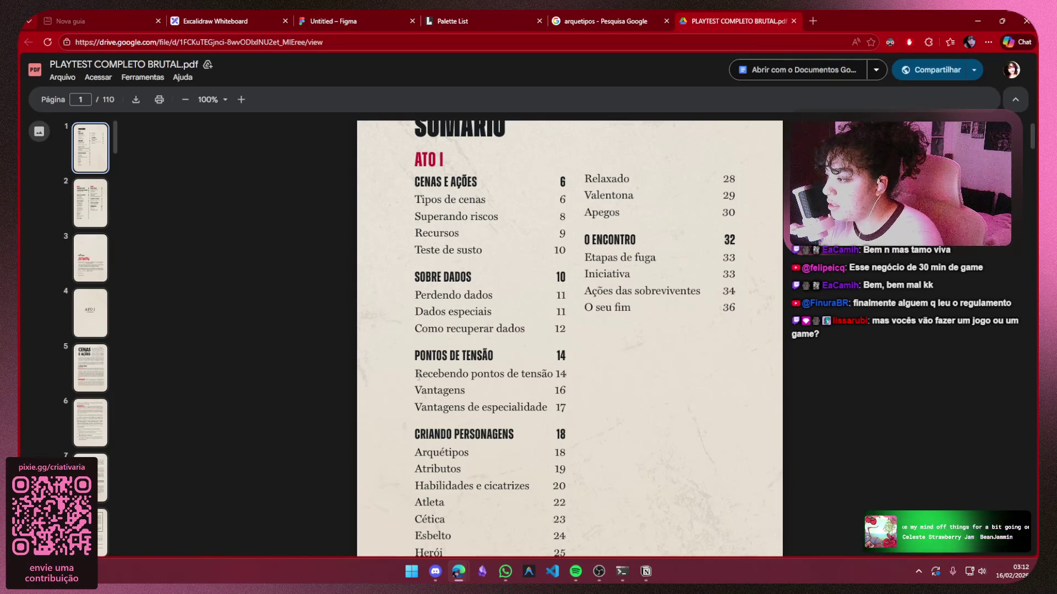
scroll(418, 392, down, 2)
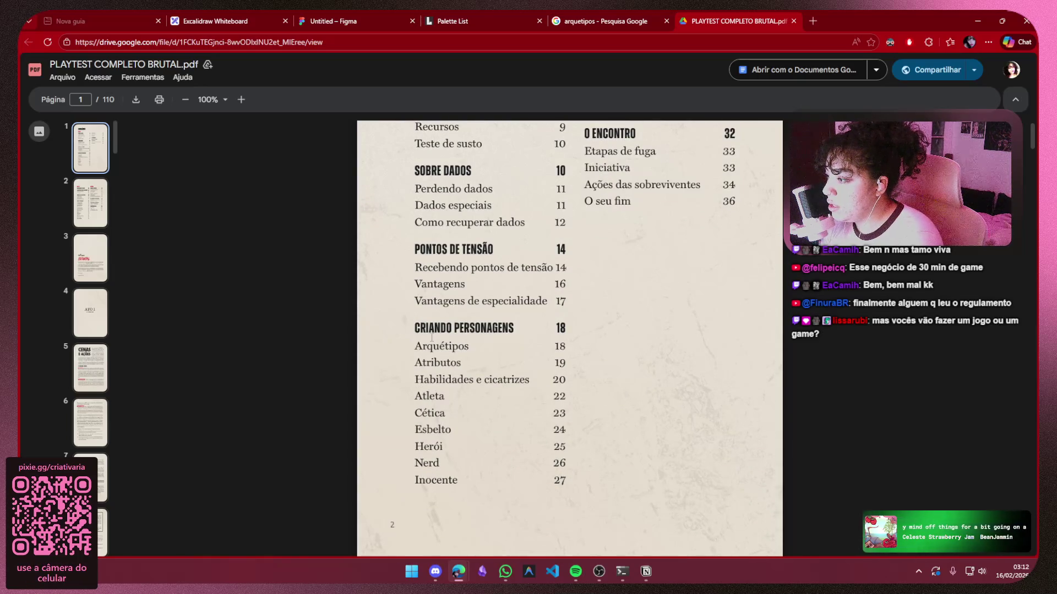
Go to page 18, the Atributos section, from the thumbnail sidebar
drag(408, 338, 566, 347)
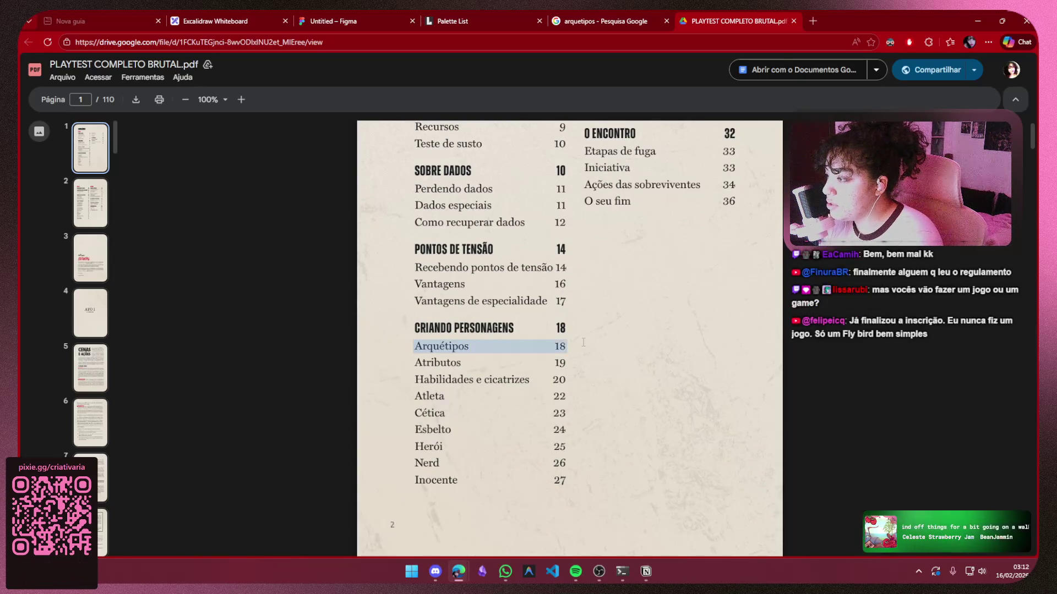
click(299, 306)
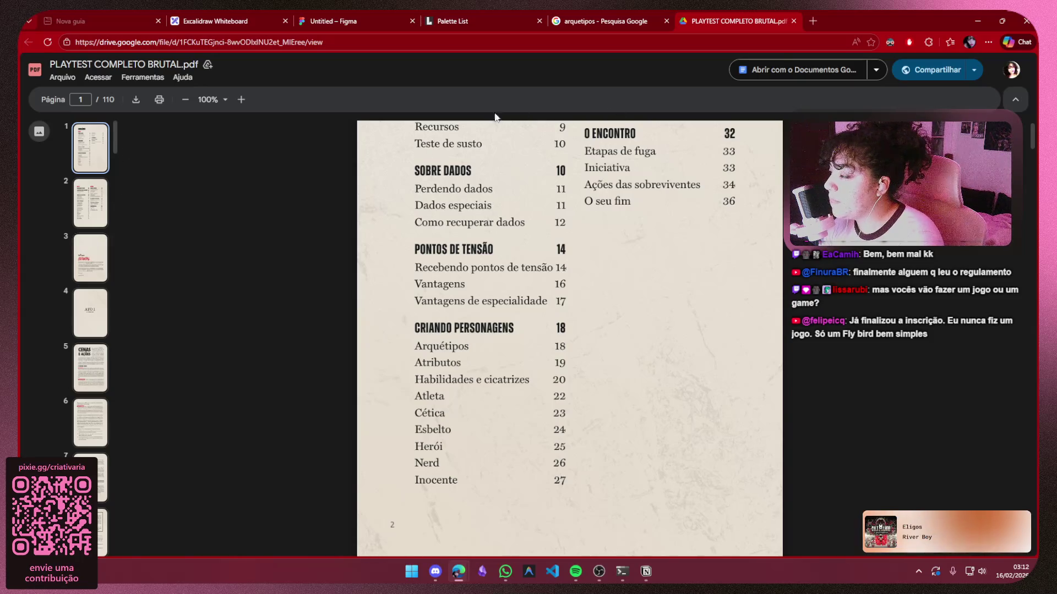
drag(115, 145, 118, 197)
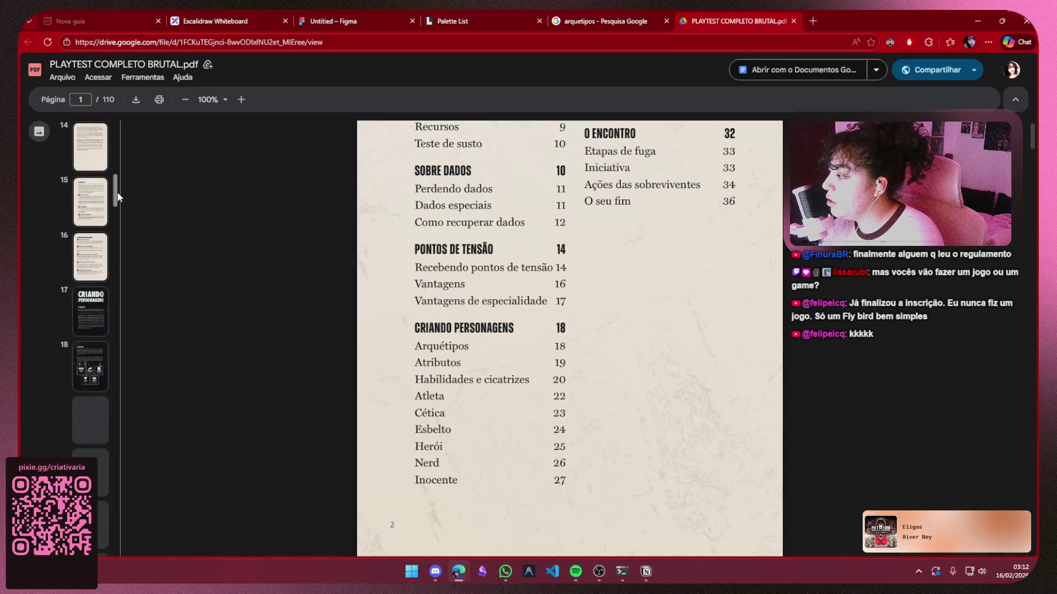
click(85, 364)
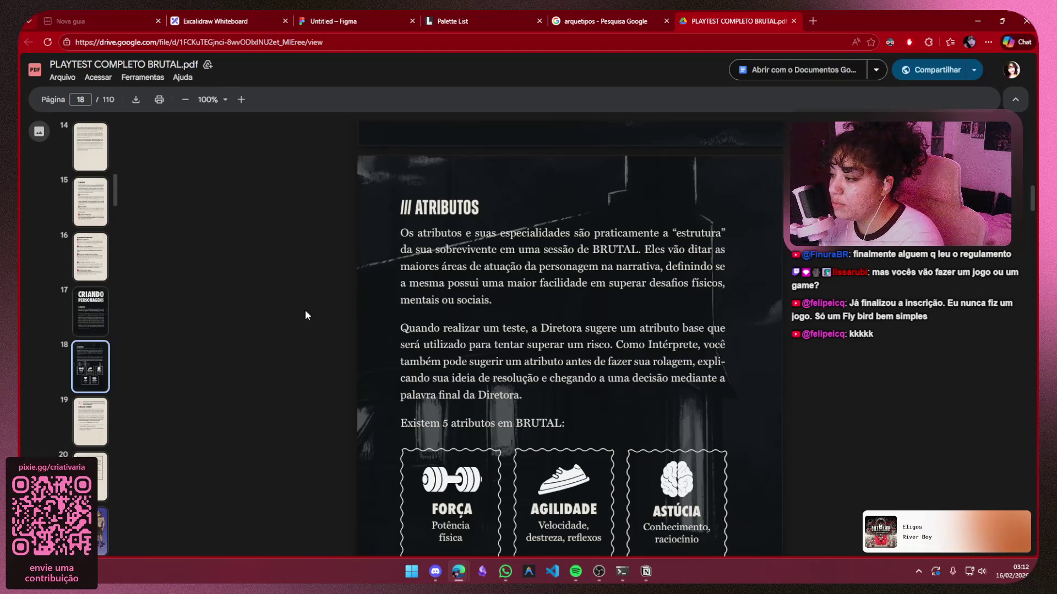
Skim the PDF and jump to page 21, the Atleta archetype, via its thumbnail
scroll(660, 287, down, 3)
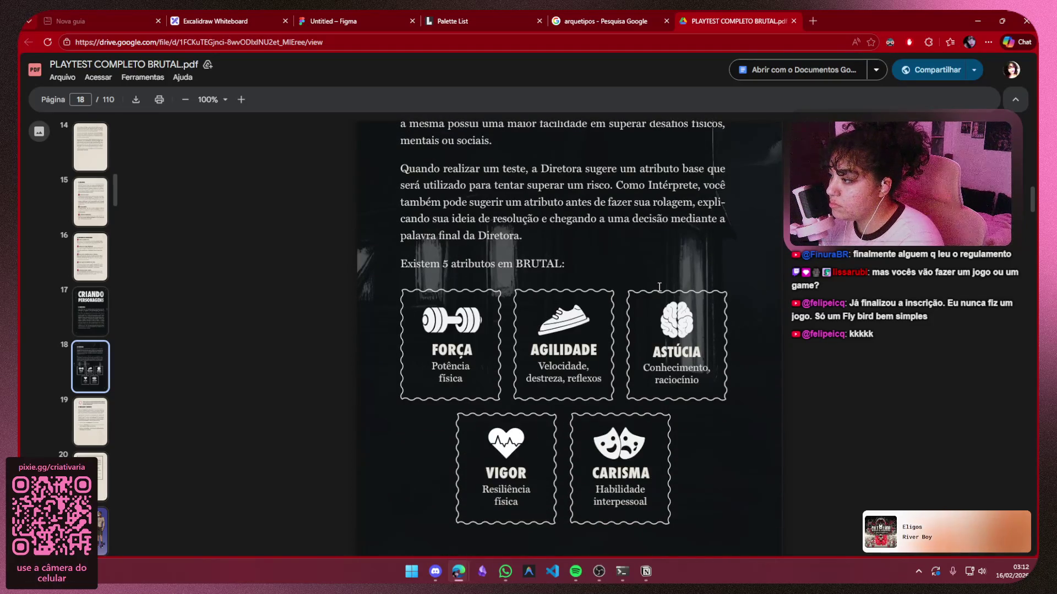
scroll(660, 286, down, 10)
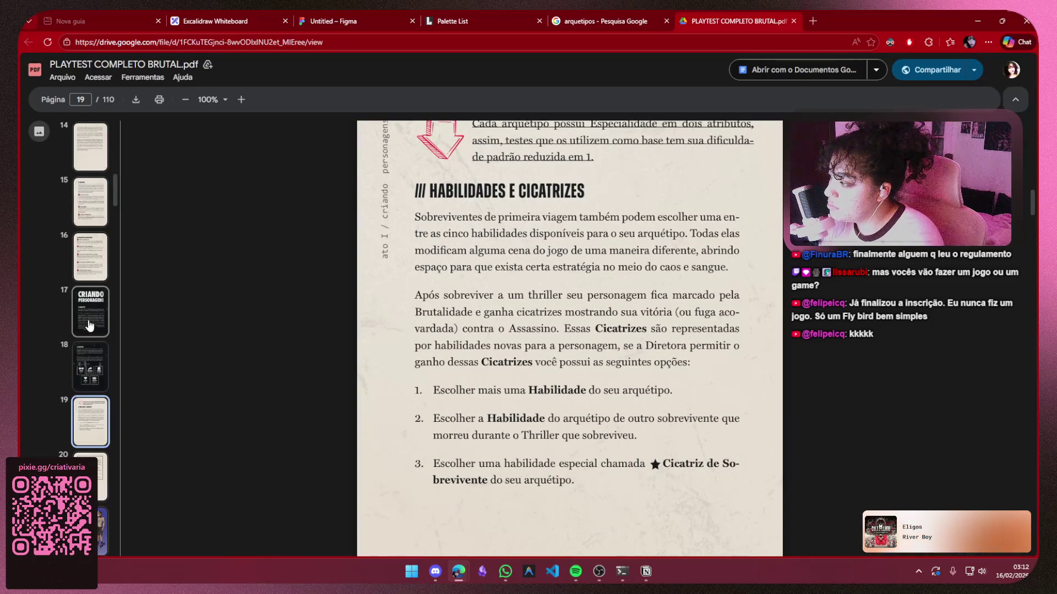
scroll(561, 312, down, 5)
scroll(561, 312, up, 20)
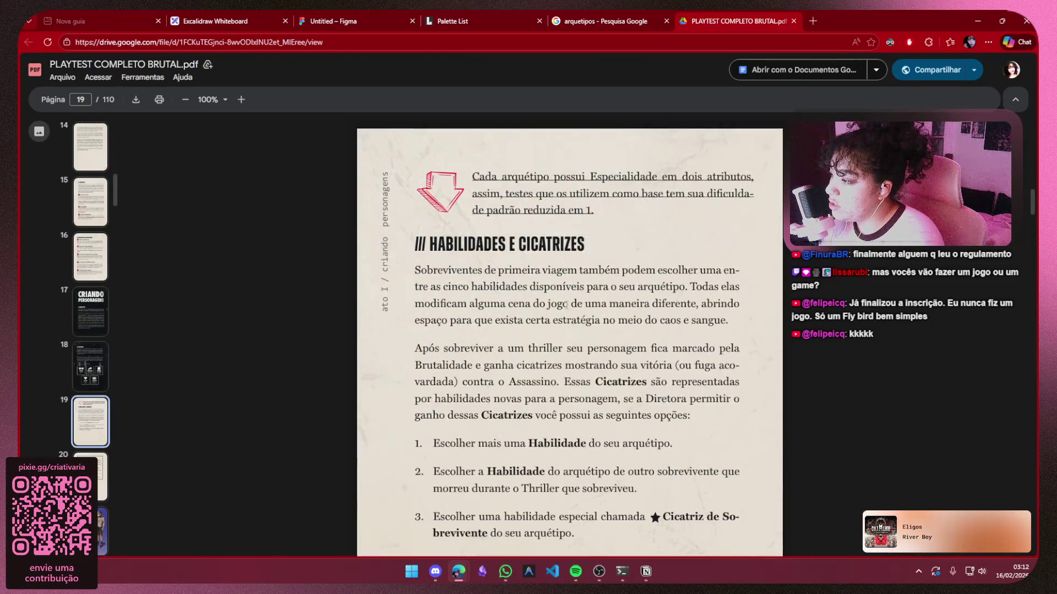
scroll(568, 306, down, 2)
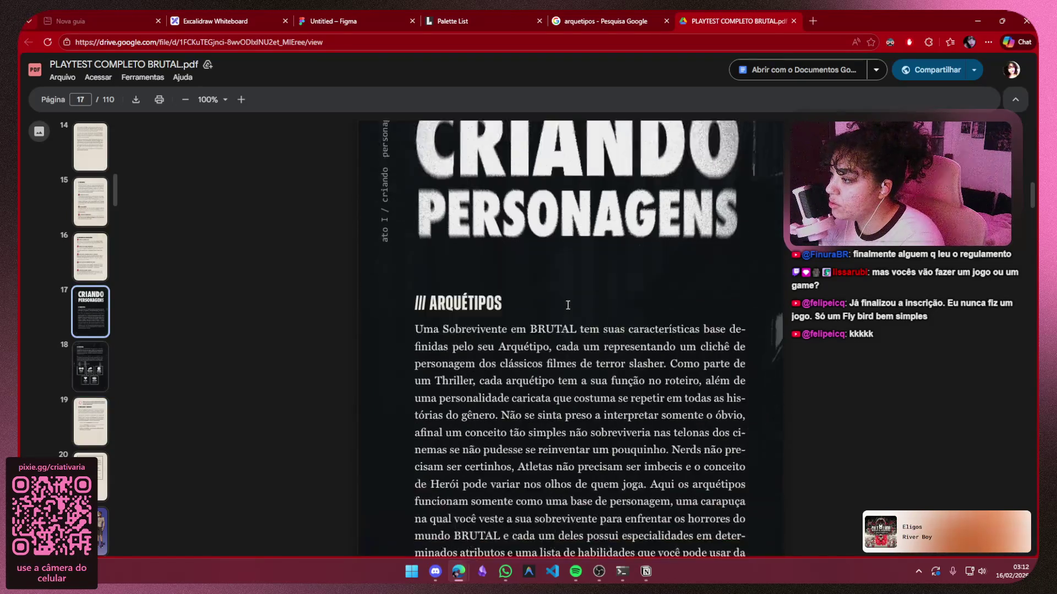
scroll(496, 304, down, 1)
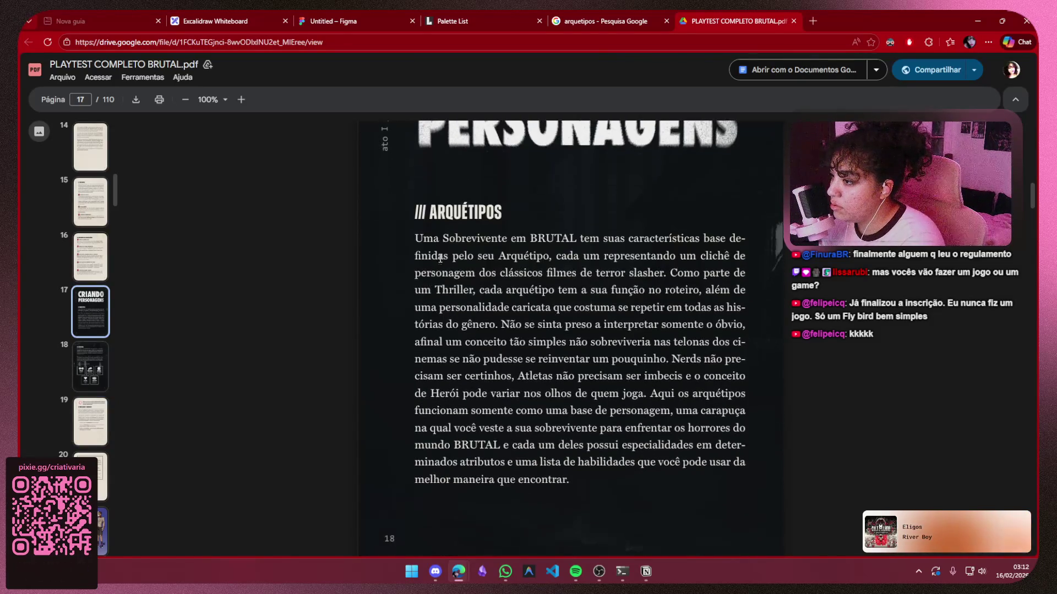
mouse_move(442, 238)
mouse_down()
mouse_move(576, 239)
mouse_move(677, 256)
mouse_move(581, 255)
mouse_move(667, 273)
mouse_move(661, 297)
mouse_move(550, 393)
mouse_move(606, 481)
mouse_up()
click(169, 359)
scroll(90, 358, down, 3)
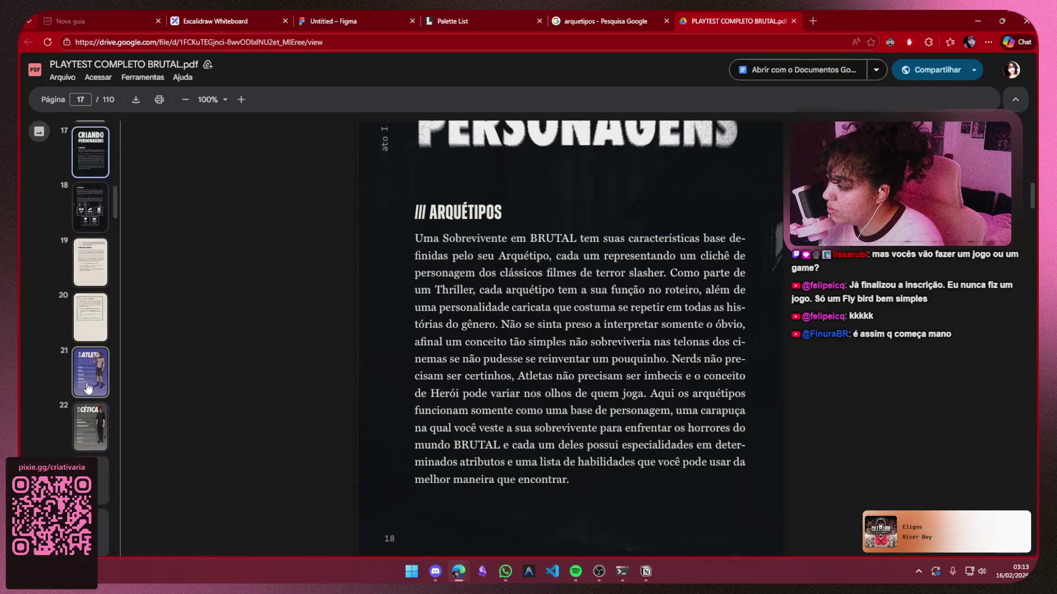
click(90, 371)
Scroll ahead through the later archetype pages and back to the Atleta page 21
scroll(510, 286, down, 9)
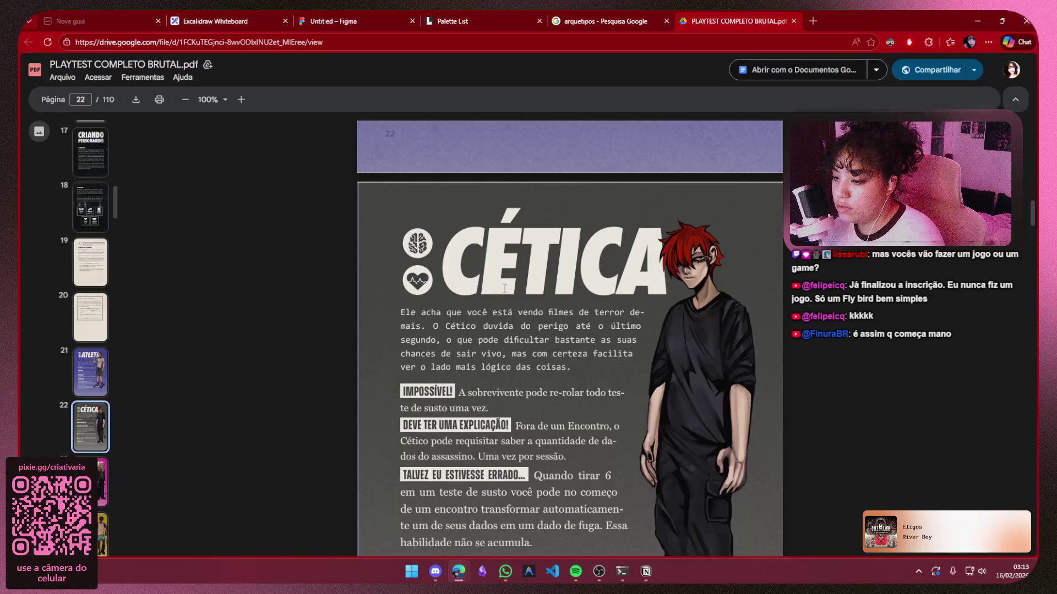
scroll(502, 290, down, 10)
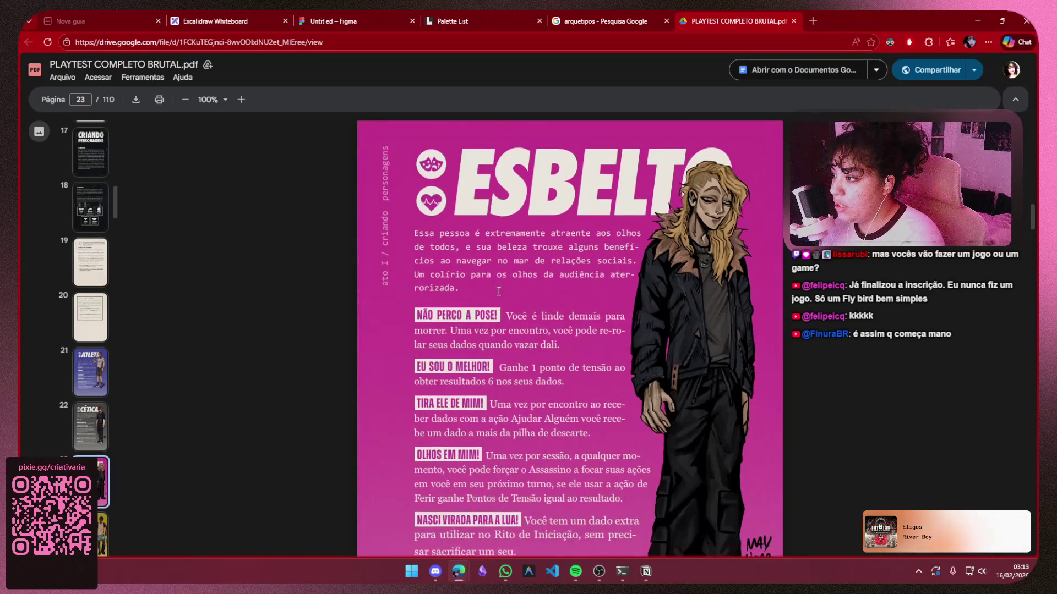
scroll(499, 292, down, 20)
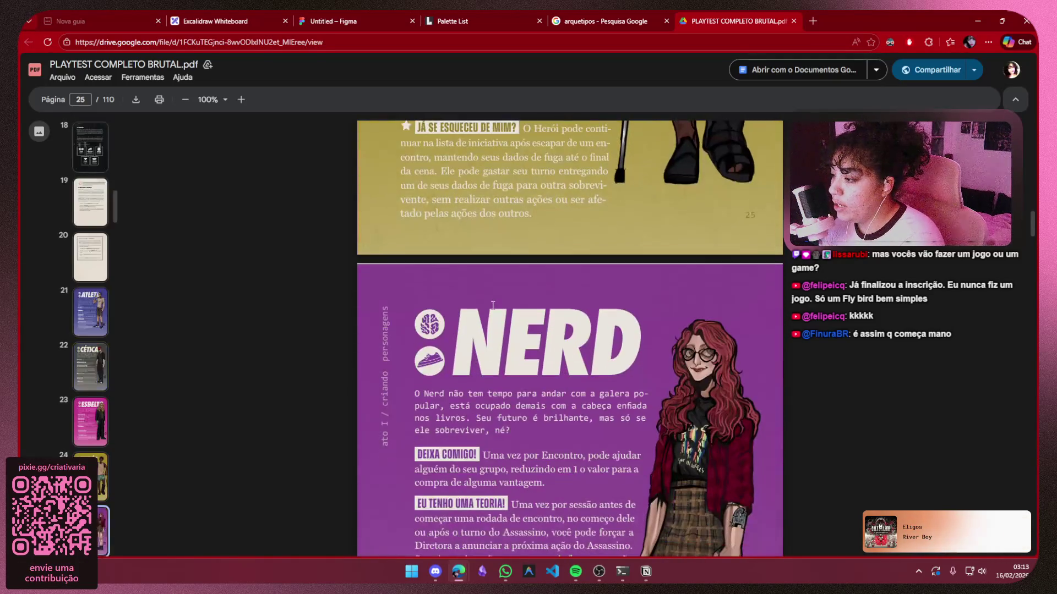
scroll(493, 305, down, 12)
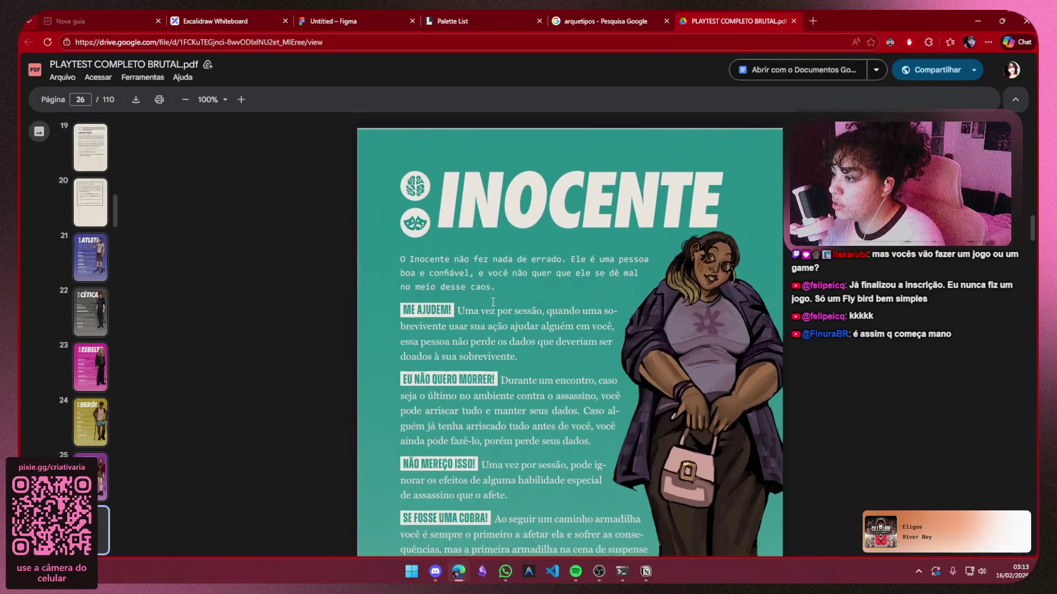
scroll(493, 301, down, 20)
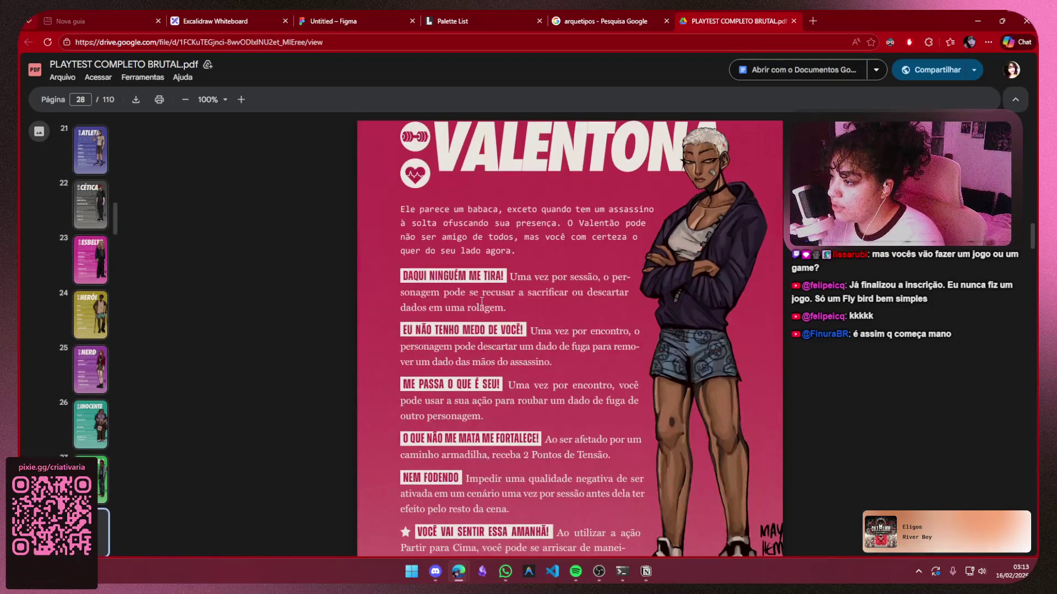
scroll(482, 301, down, 20)
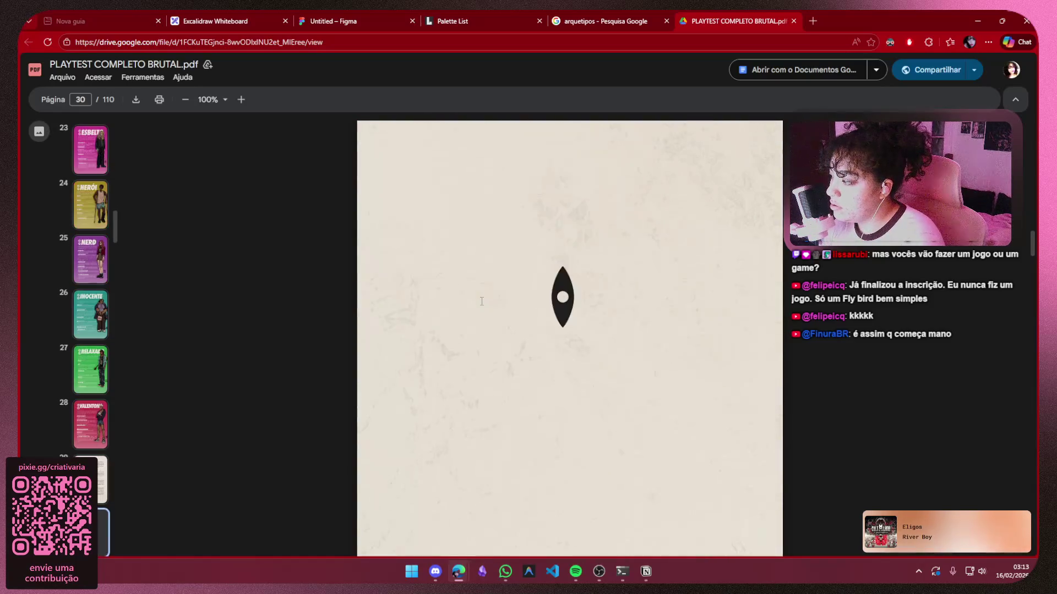
scroll(481, 302, up, 15)
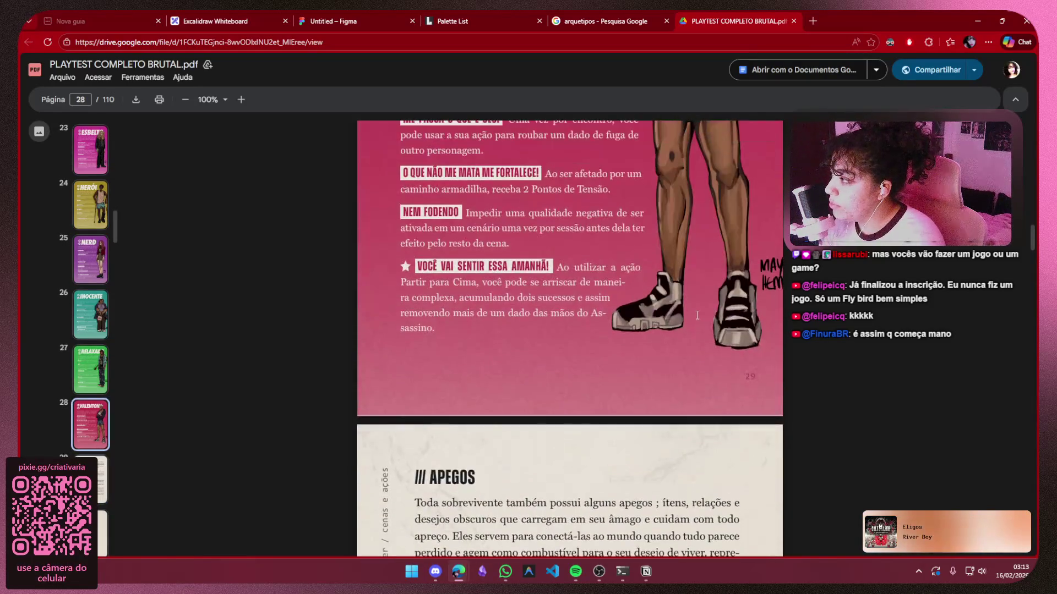
scroll(697, 316, up, 20)
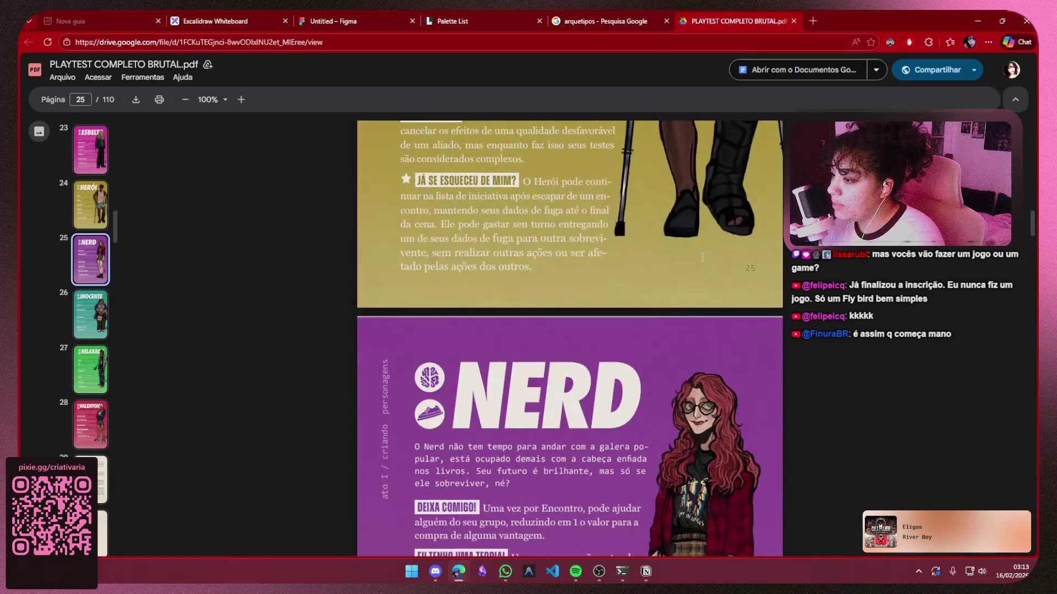
scroll(702, 257, up, 20)
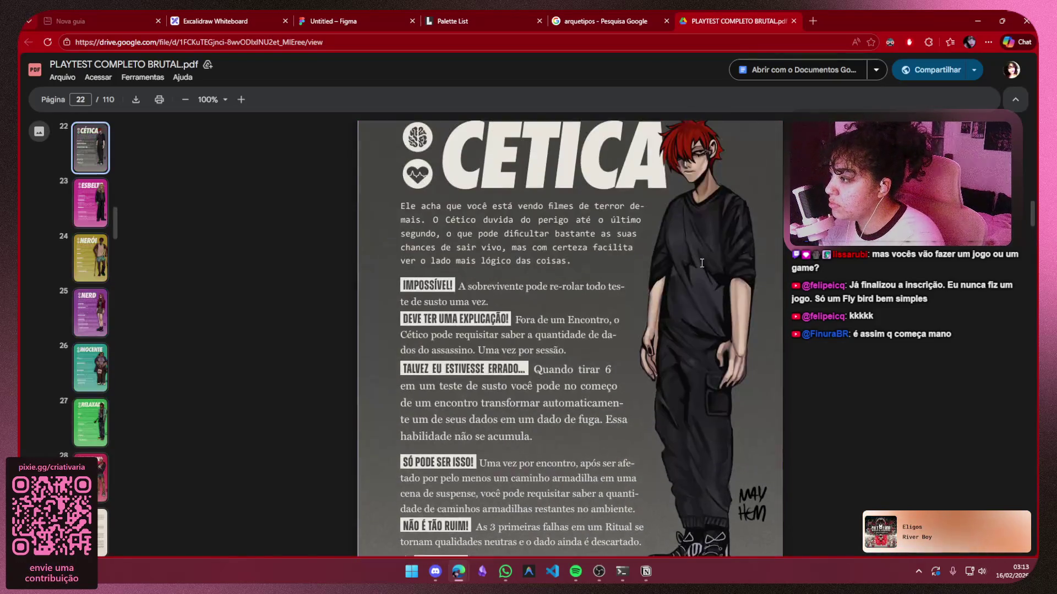
scroll(702, 263, up, 10)
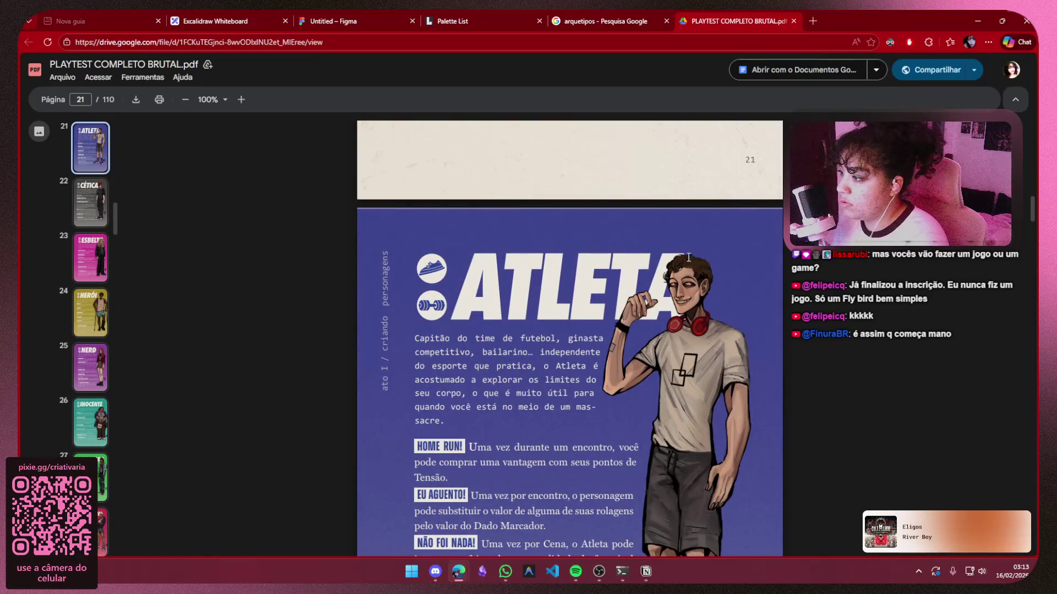
double_click(566, 257)
click(308, 182)
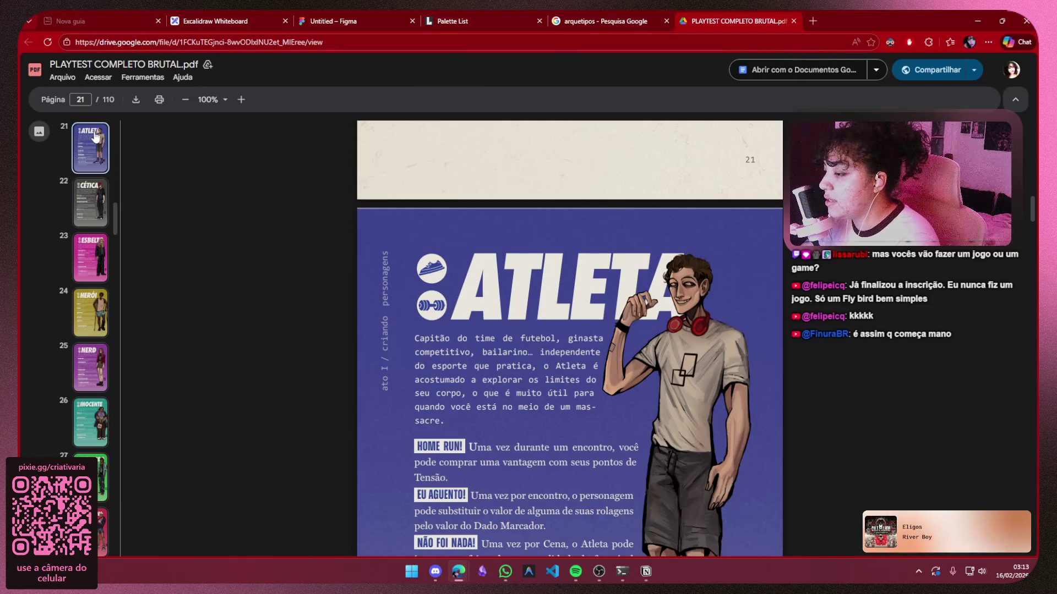
Delete the whole old archetype list in Notion, start a fresh bullet, and minimize Notion
click(645, 573)
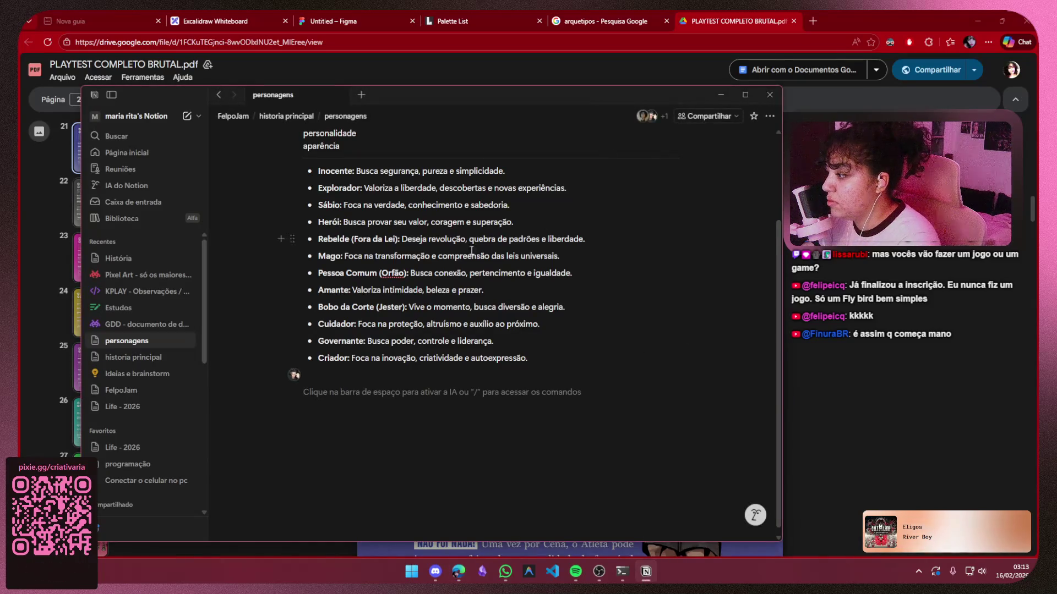
scroll(341, 342, up, 1)
drag(341, 342, 384, 275)
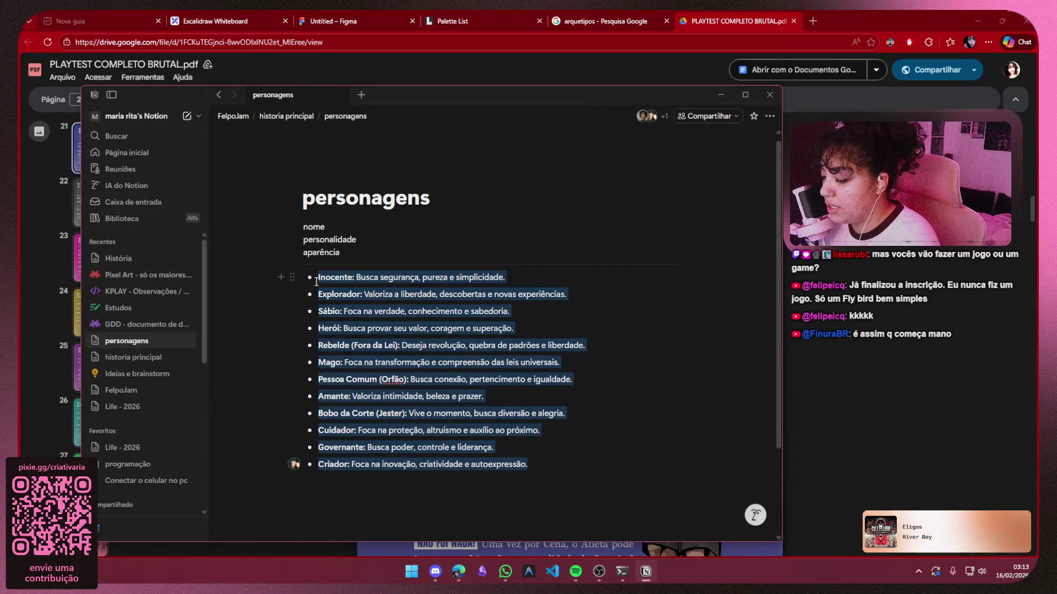
key(BackSpace)
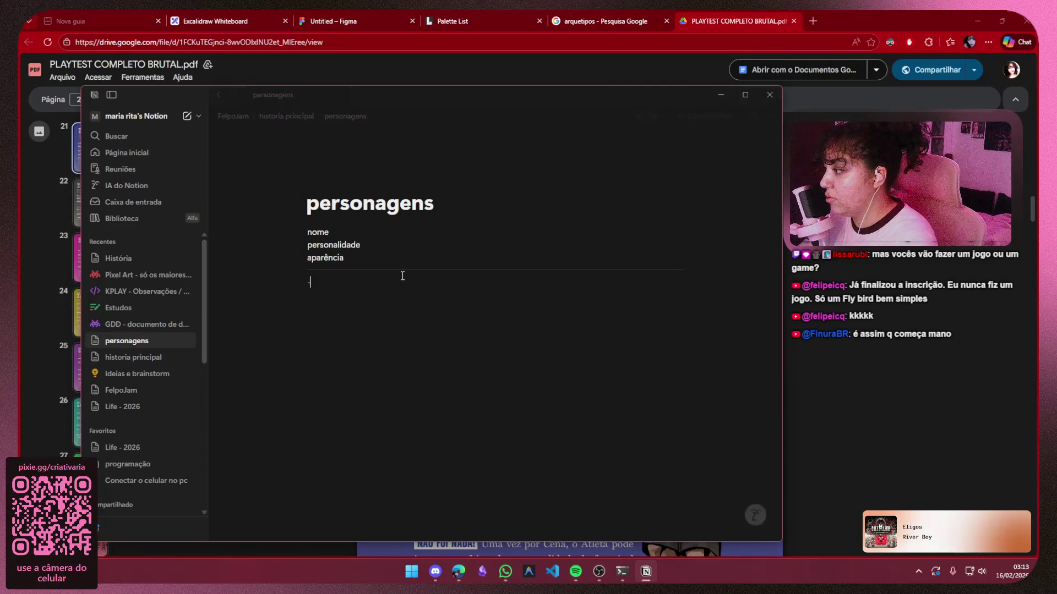
text(-)
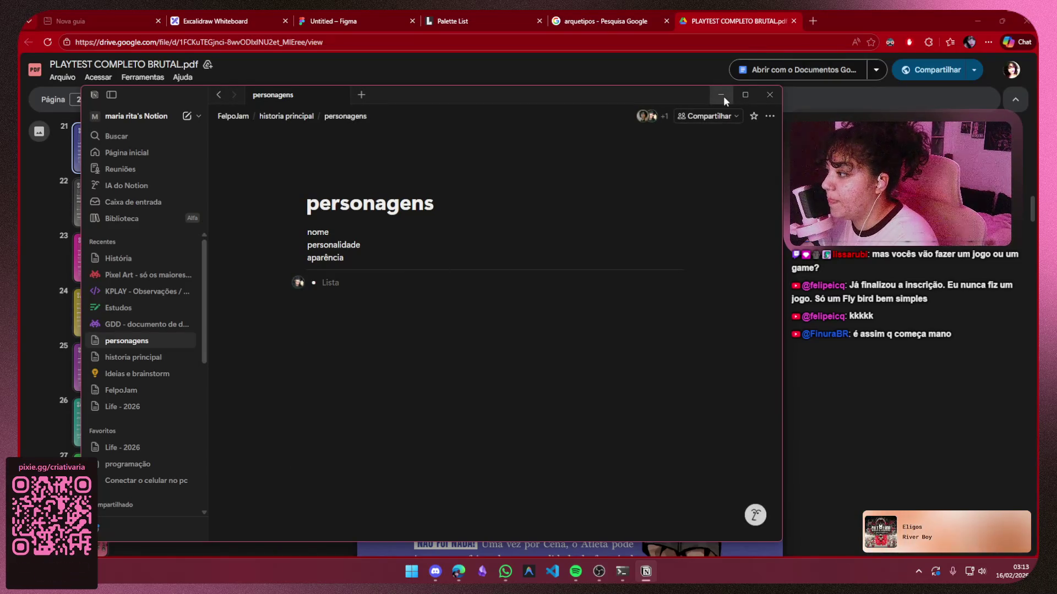
click(730, 93)
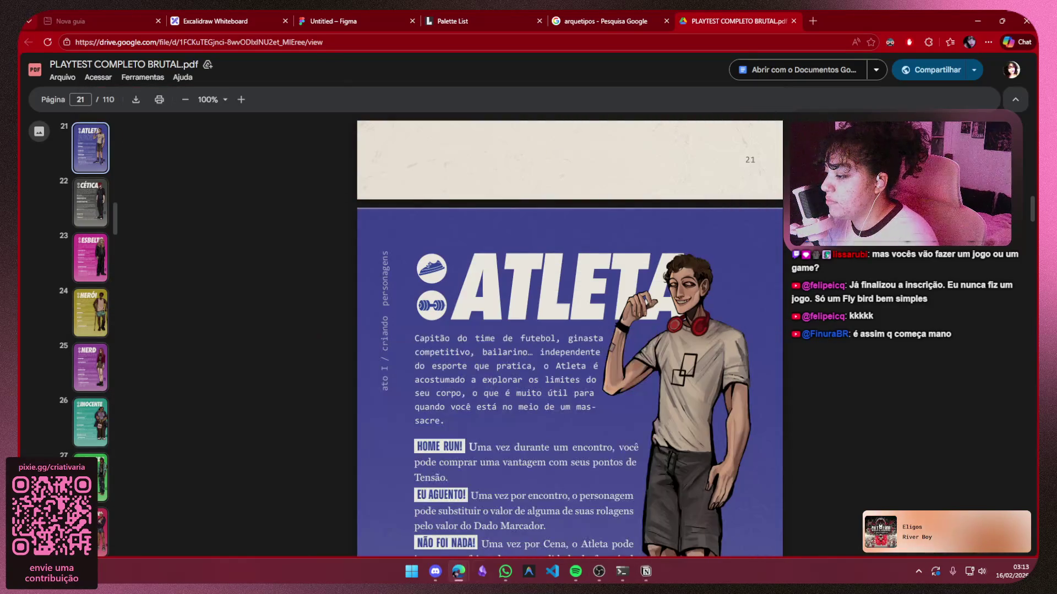
click(645, 574)
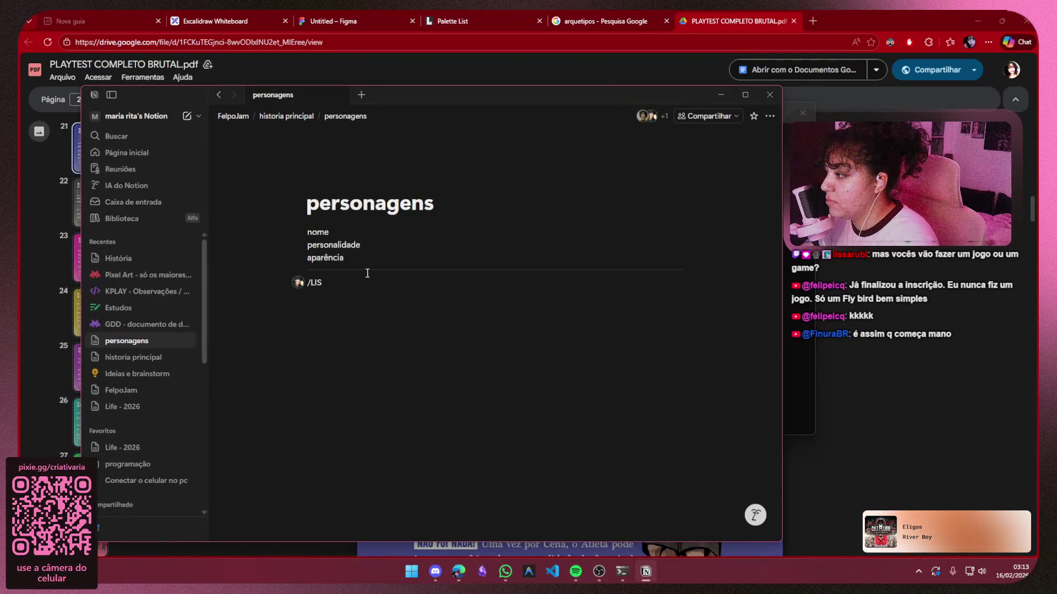
key(BackSpace)
key(BackSpace)
key(BackSpace)
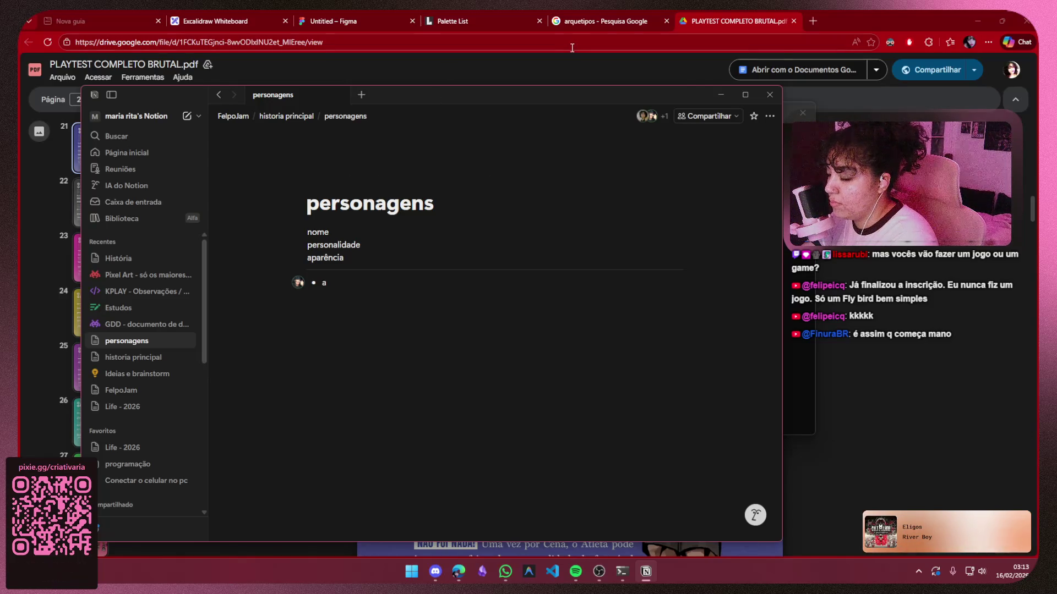
click(722, 94)
Hide the terminal and scroll through the archetype pages 22–29 of the PDF
click(753, 113)
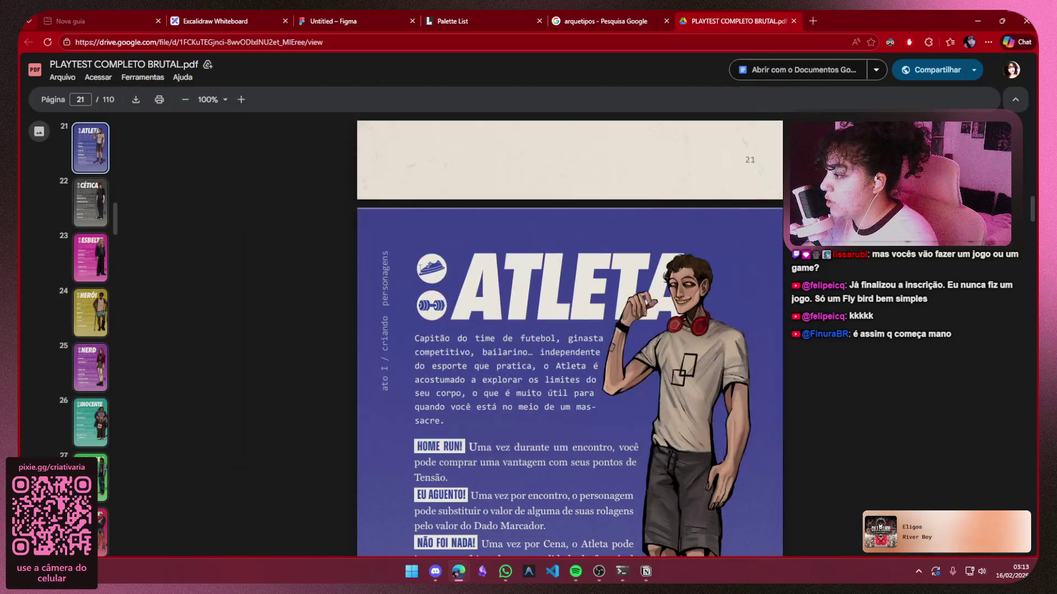
scroll(505, 242, down, 8)
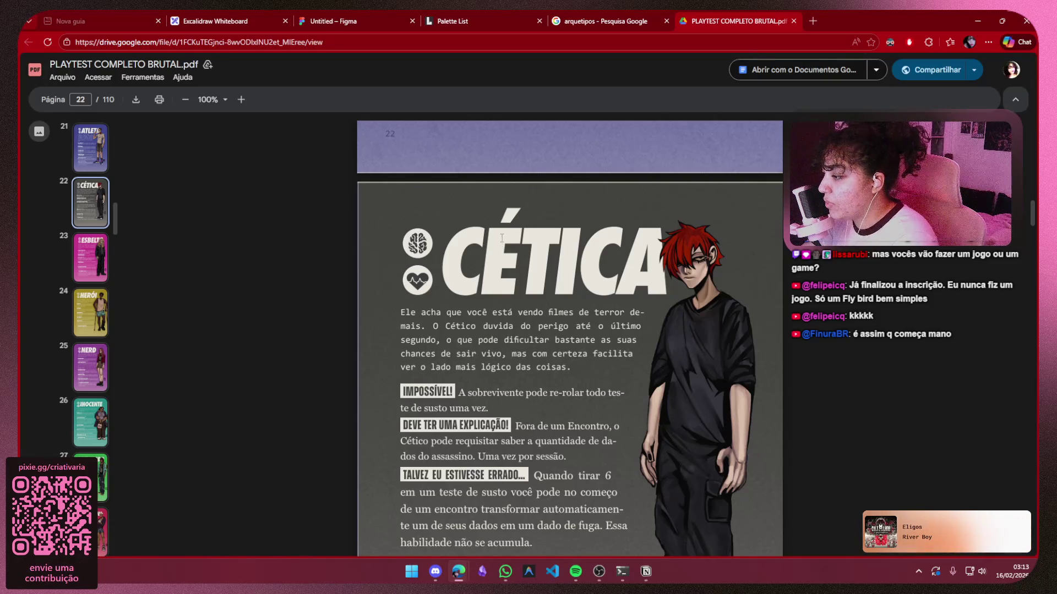
scroll(501, 238, down, 2)
scroll(502, 237, down, 10)
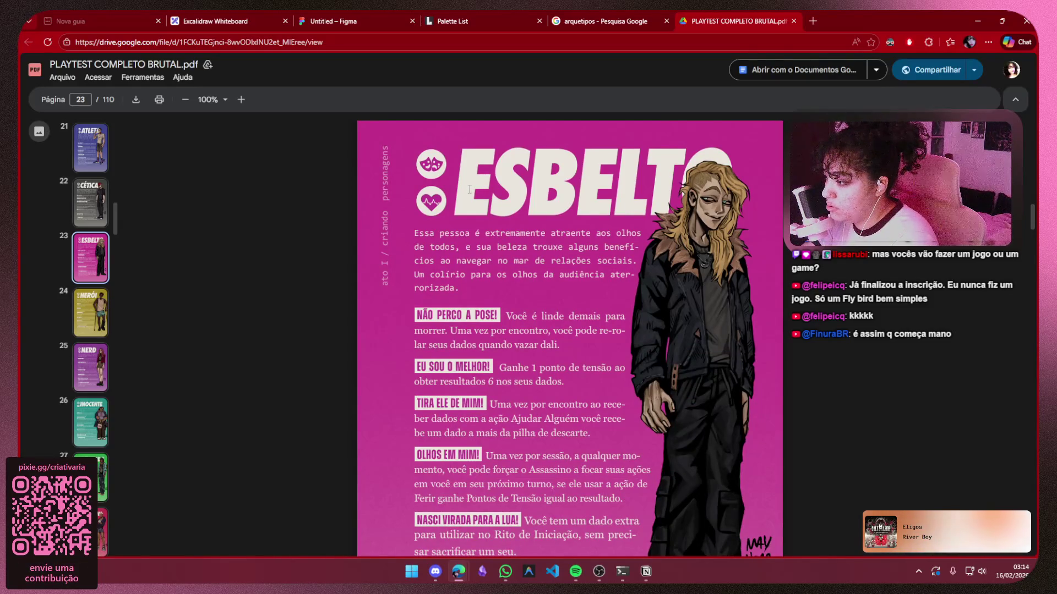
scroll(470, 190, down, 2)
scroll(470, 189, down, 8)
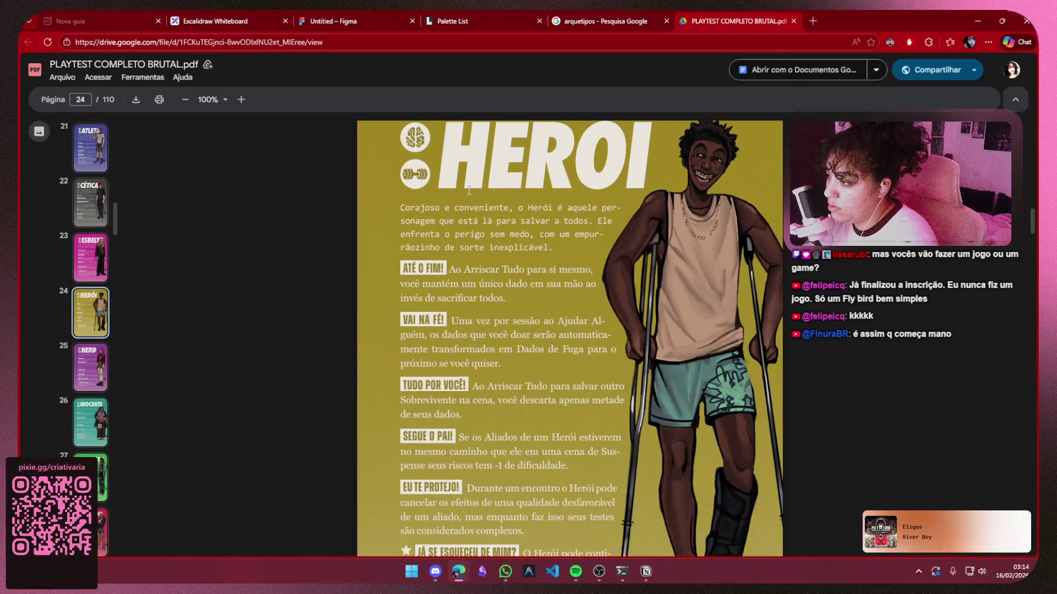
scroll(469, 190, down, 10)
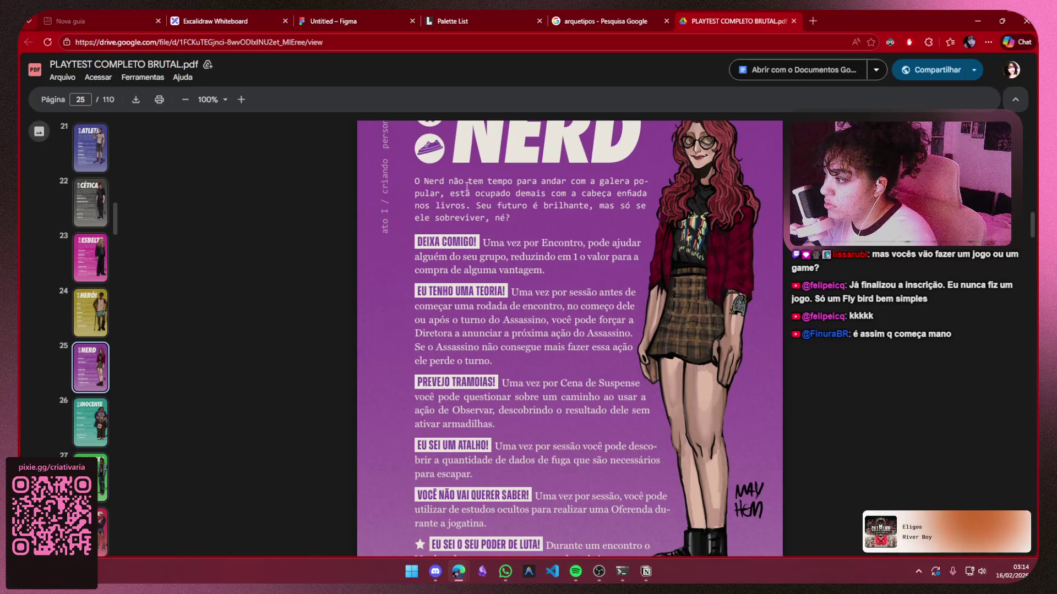
scroll(467, 187, down, 10)
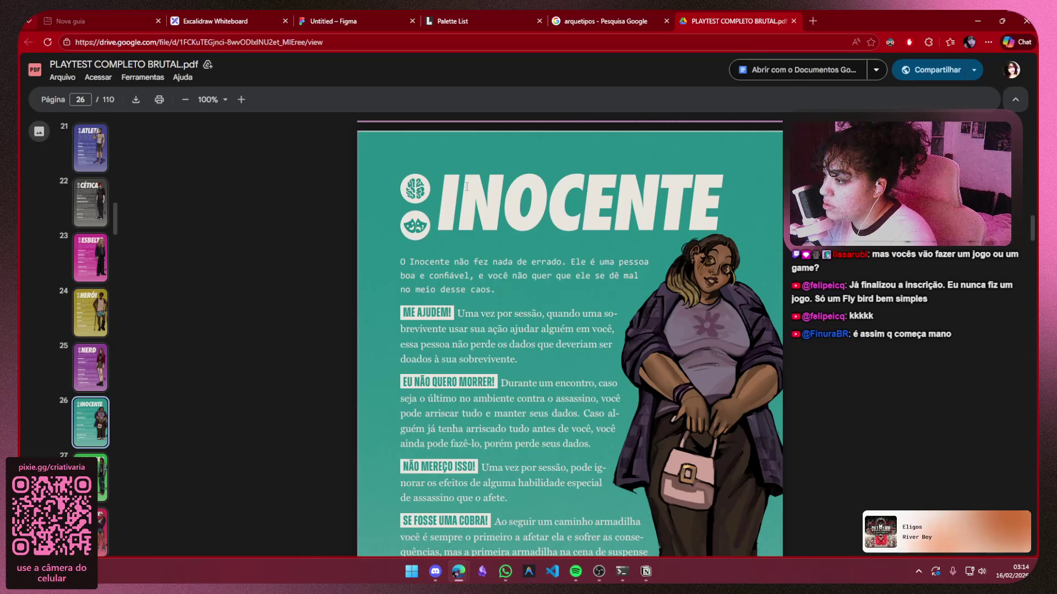
scroll(467, 186, down, 10)
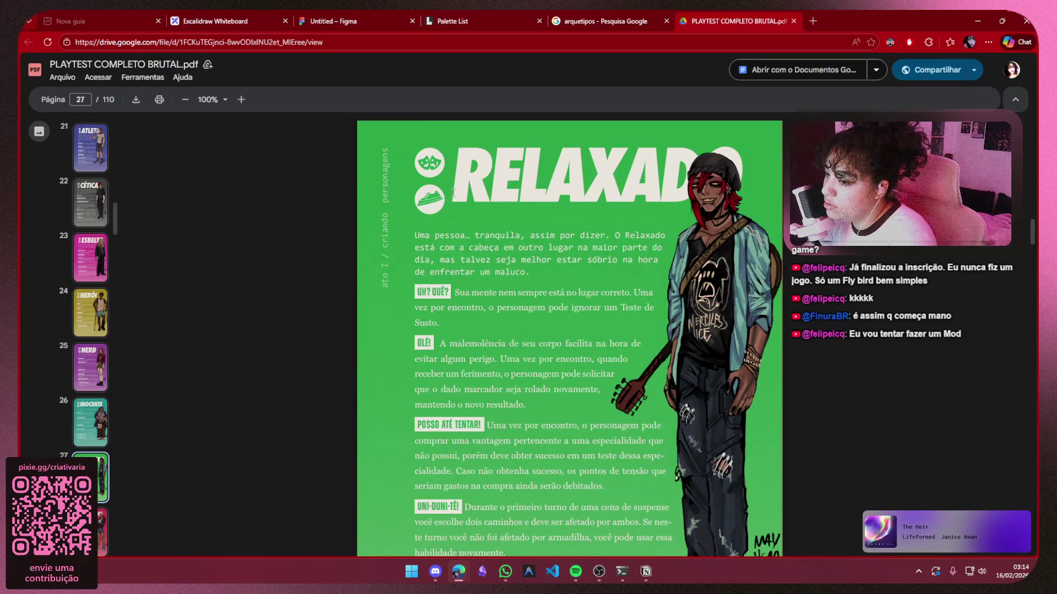
scroll(456, 192, down, 11)
Return to page 21 and select the Atleta description paragraph with its heading
scroll(456, 189, up, 1)
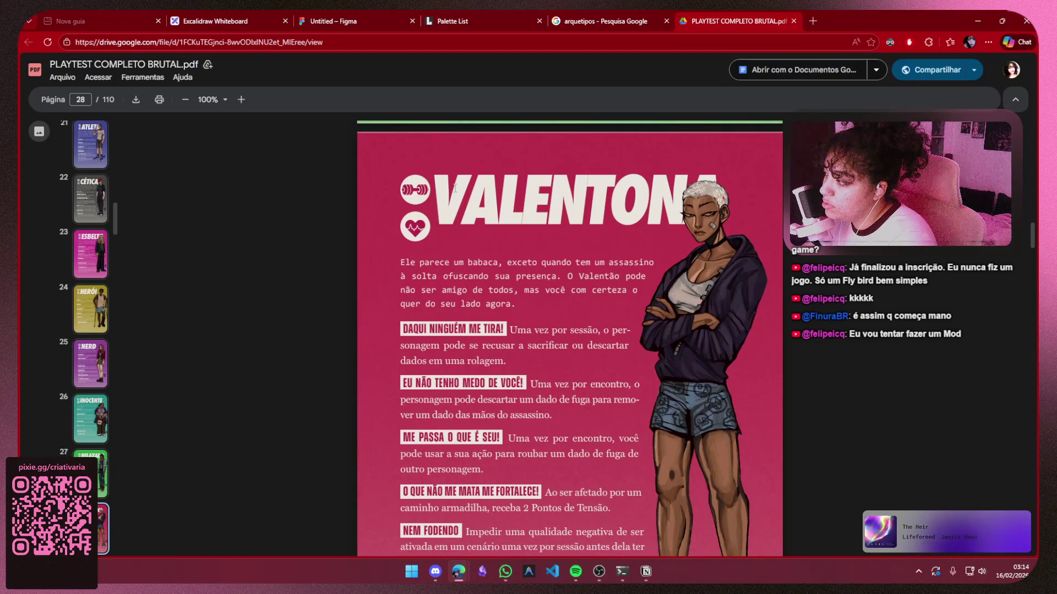
scroll(456, 189, down, 15)
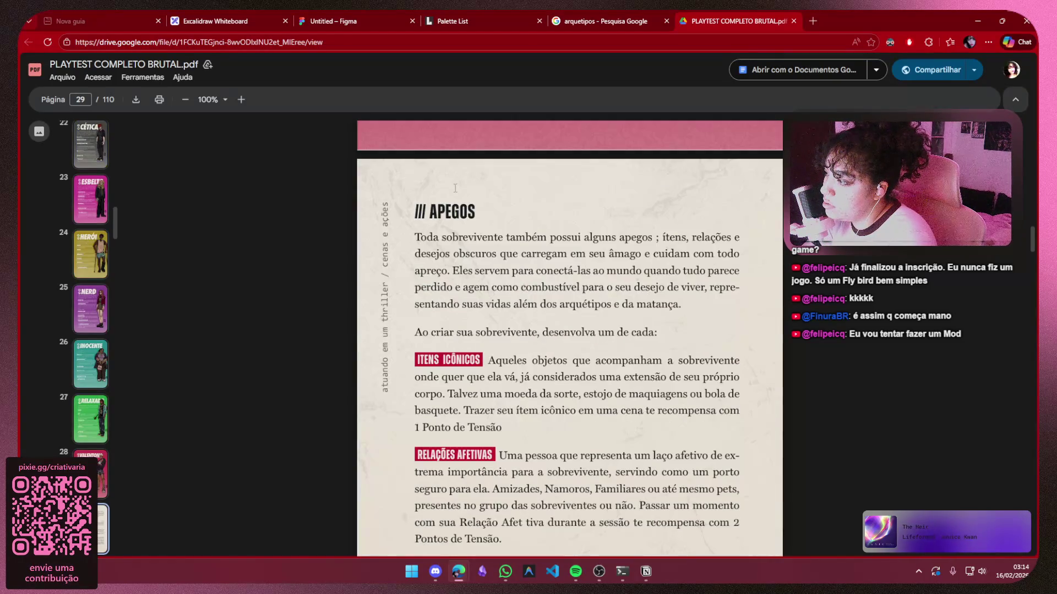
scroll(456, 189, down, 5)
scroll(699, 244, up, 19)
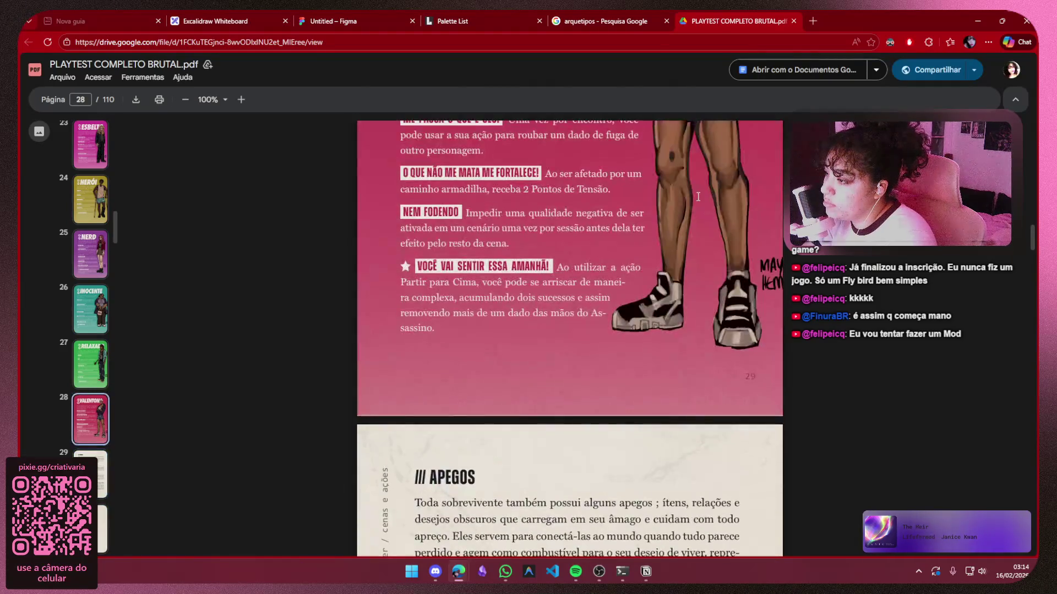
scroll(699, 244, up, 20)
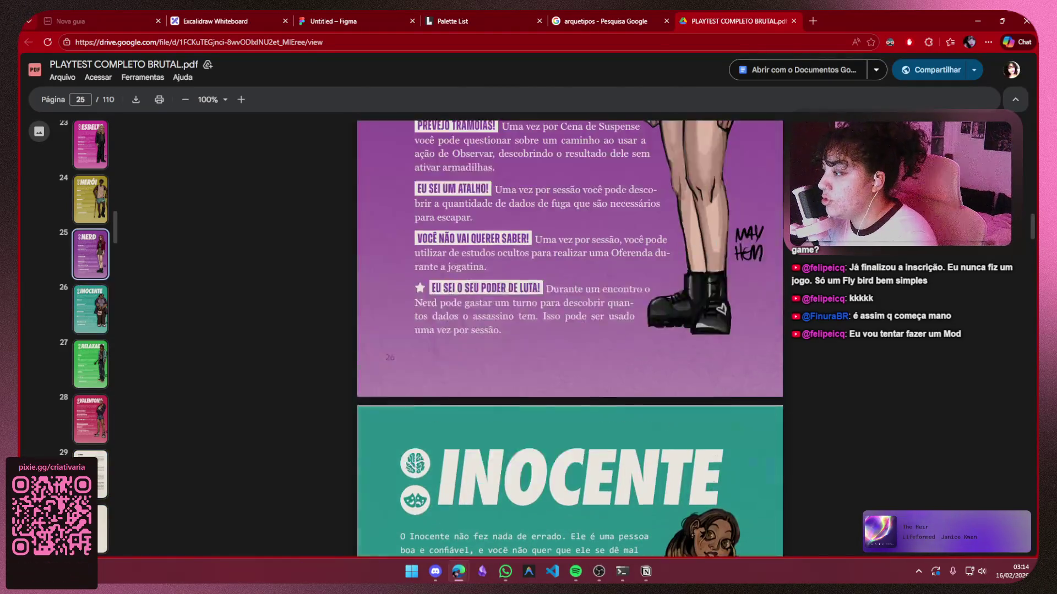
scroll(712, 258, up, 20)
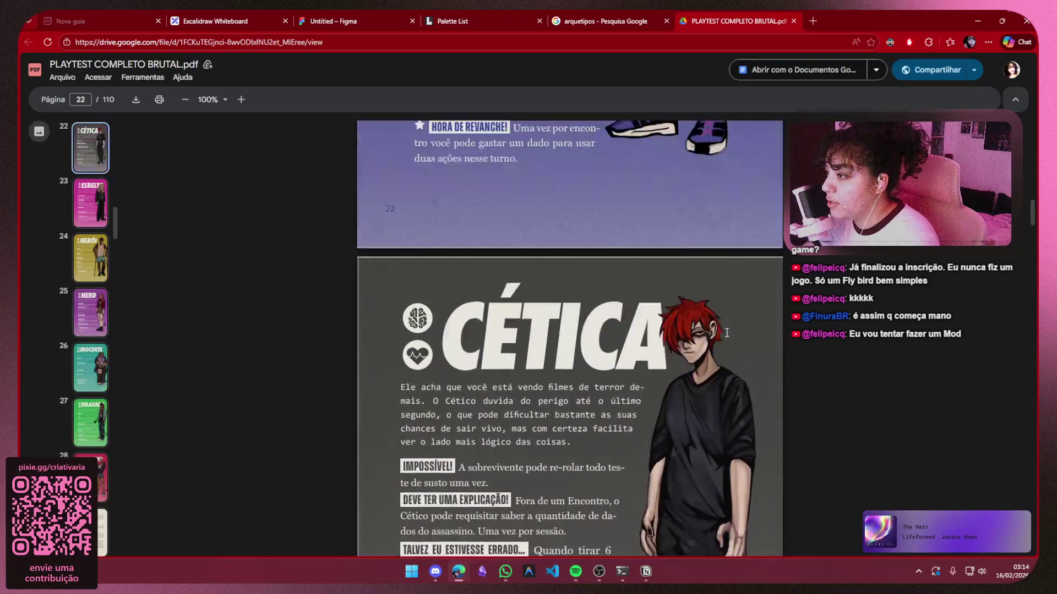
scroll(403, 285, up, 2)
scroll(403, 286, down, 5)
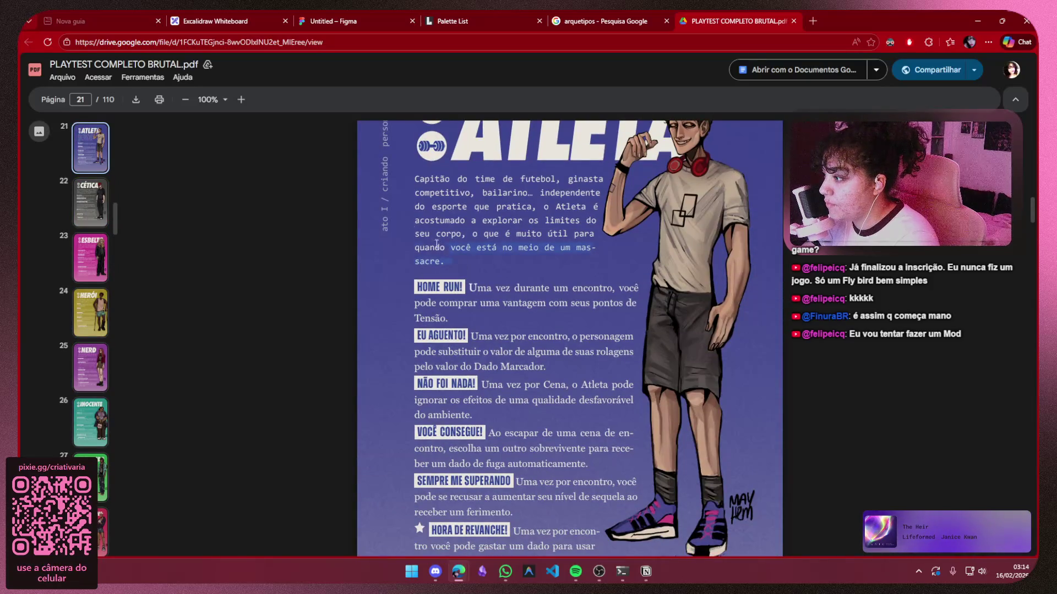
mouse_move(436, 244)
mouse_down()
mouse_move(408, 170)
mouse_move(414, 178)
mouse_up()
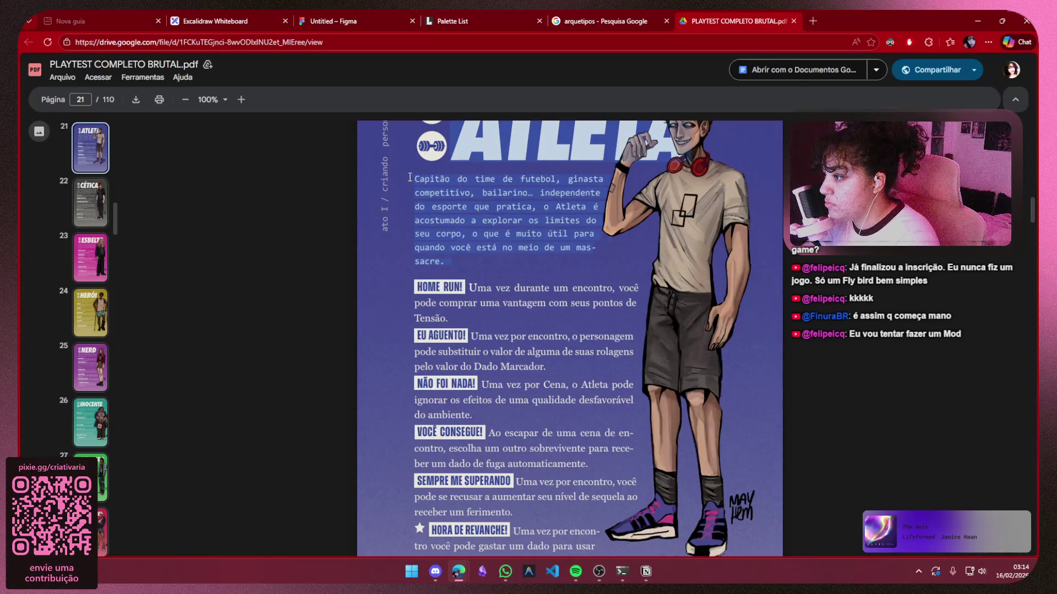
Paste the Atleta description into a new sub-bullet under Atleta and remove the stray ATLETA heading
click(645, 572)
key(Return)
key(Tab)
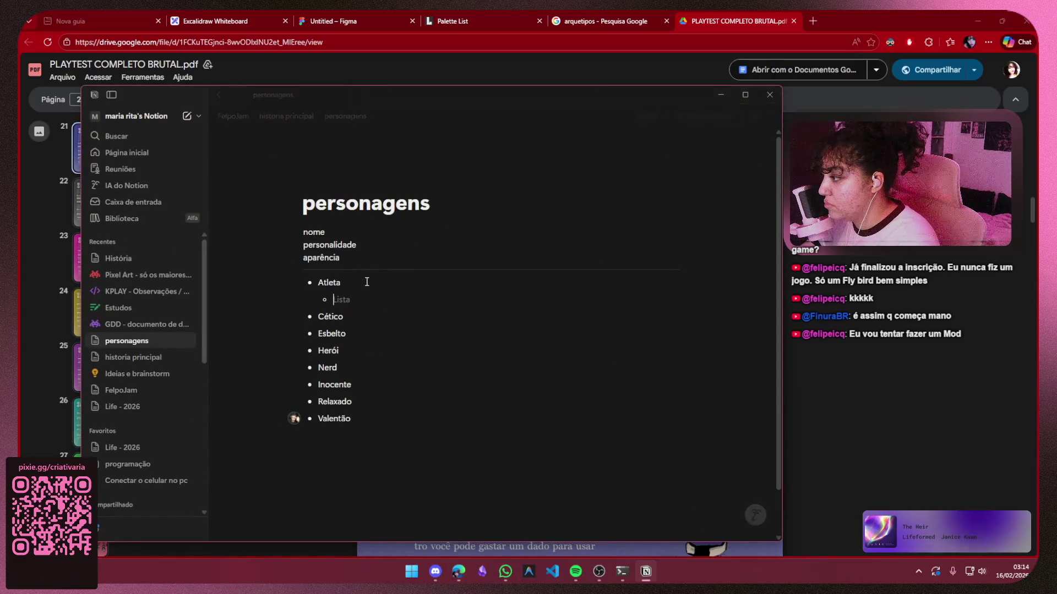
text(Capitão do time de futebol, ginasta ATLETA competitivo, bailarino... independente do esporte que pratica, o Atleta é acostumado a explorar os limites do seu corpo, o que é muito útil para quando você está no meio de um mas- sacre.)
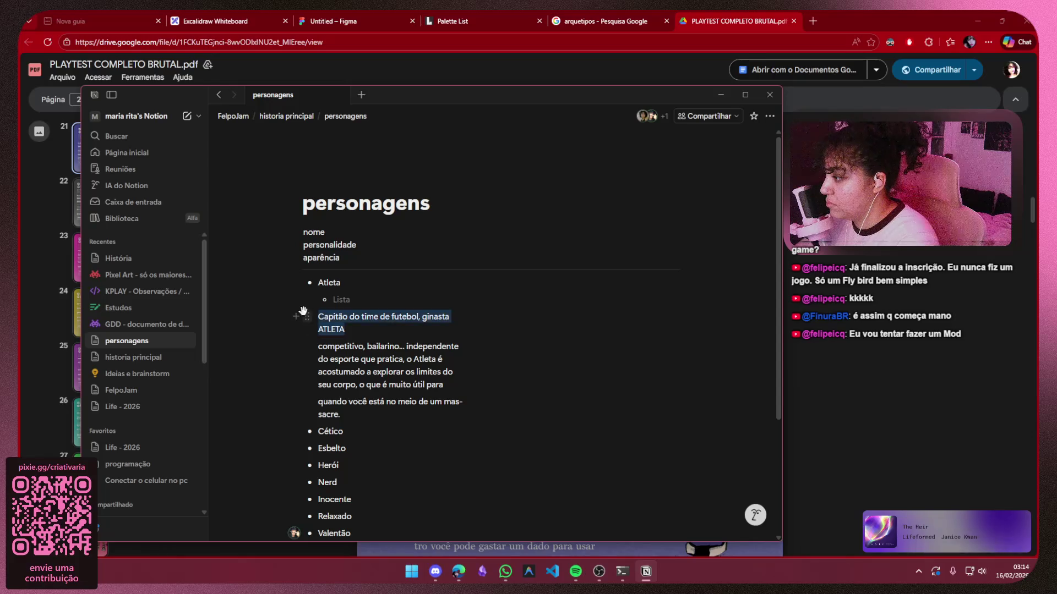
drag(346, 329, 298, 329)
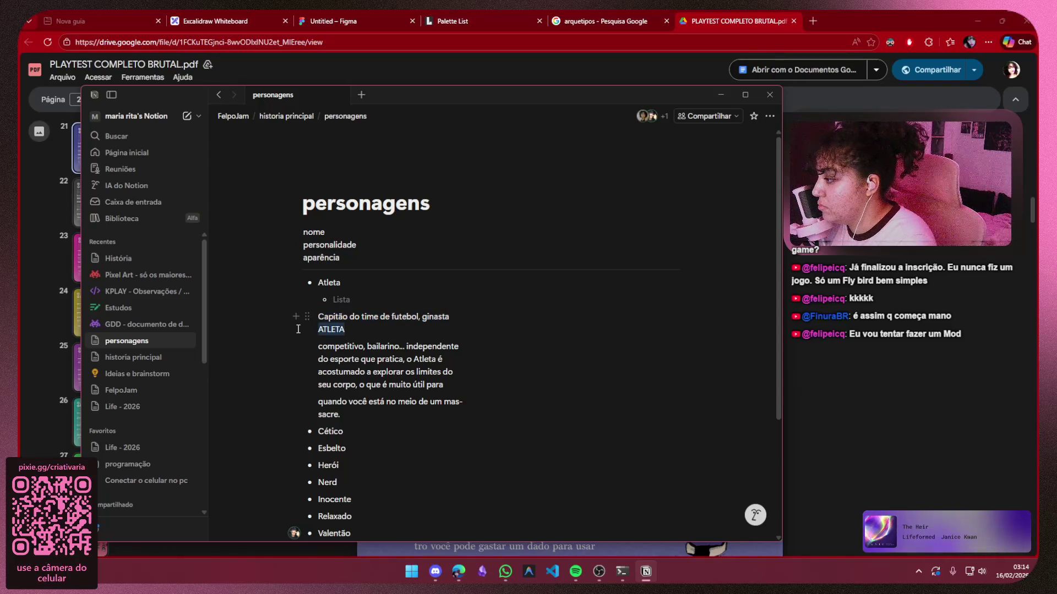
key(BackSpace)
key(BackSpace)
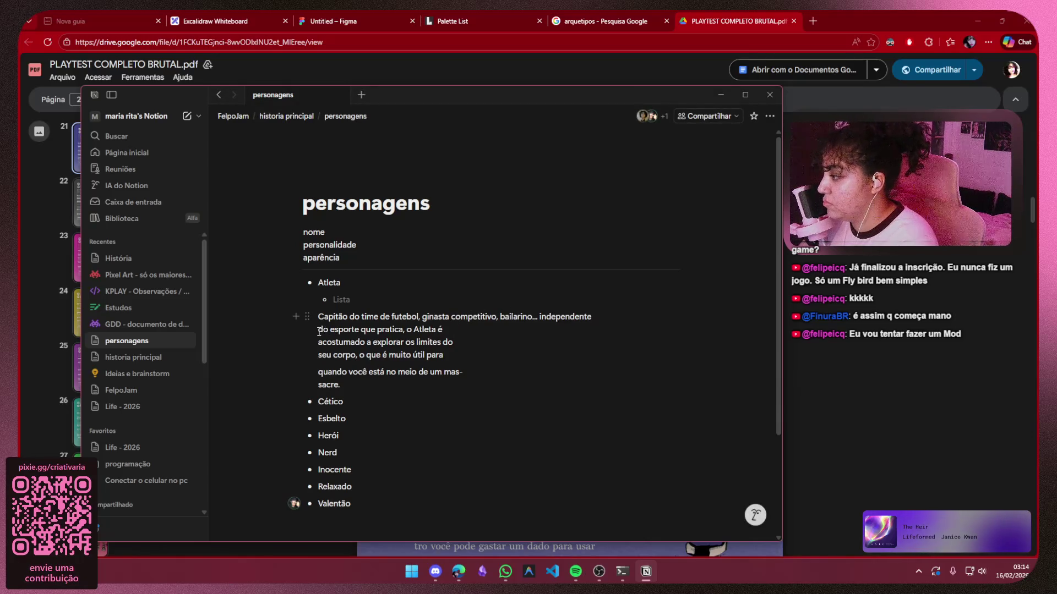
Join the broken Atleta lines into one paragraph and fix 'mas-sacre' to read 'massacre'
key(BackSpace)
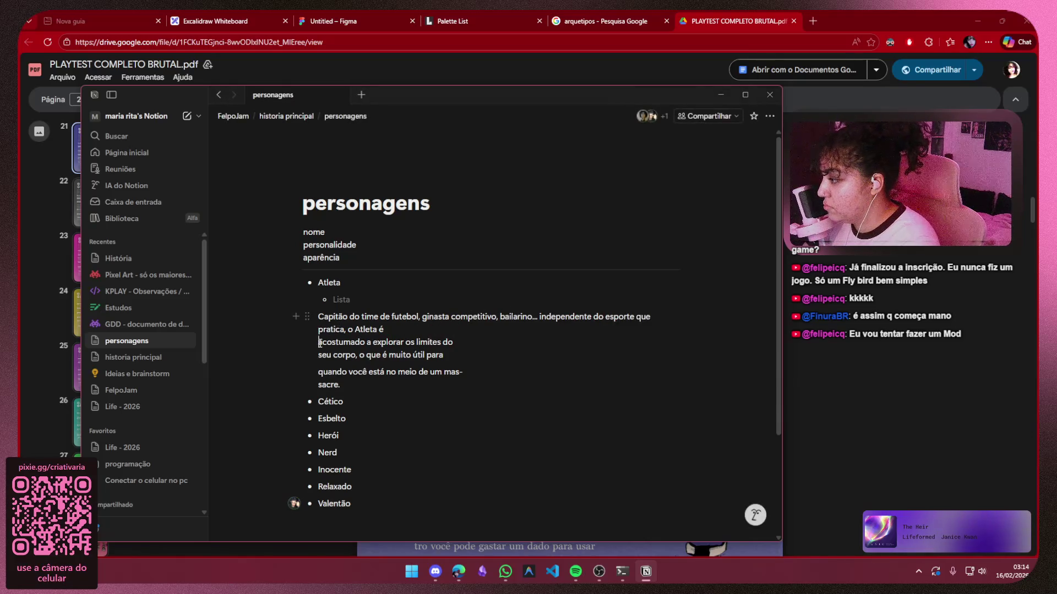
key(BackSpace)
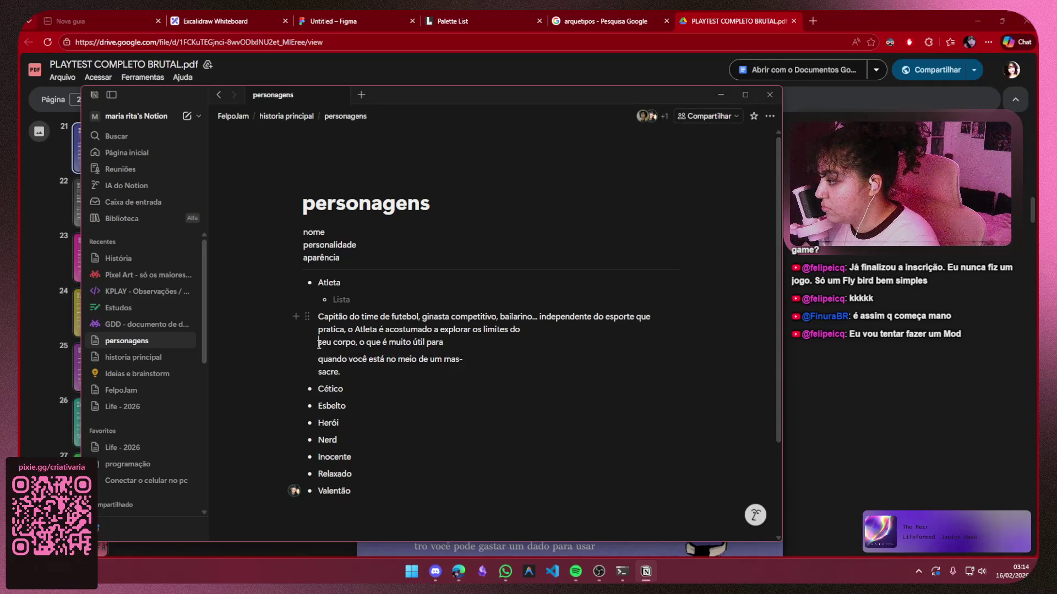
key(BackSpace)
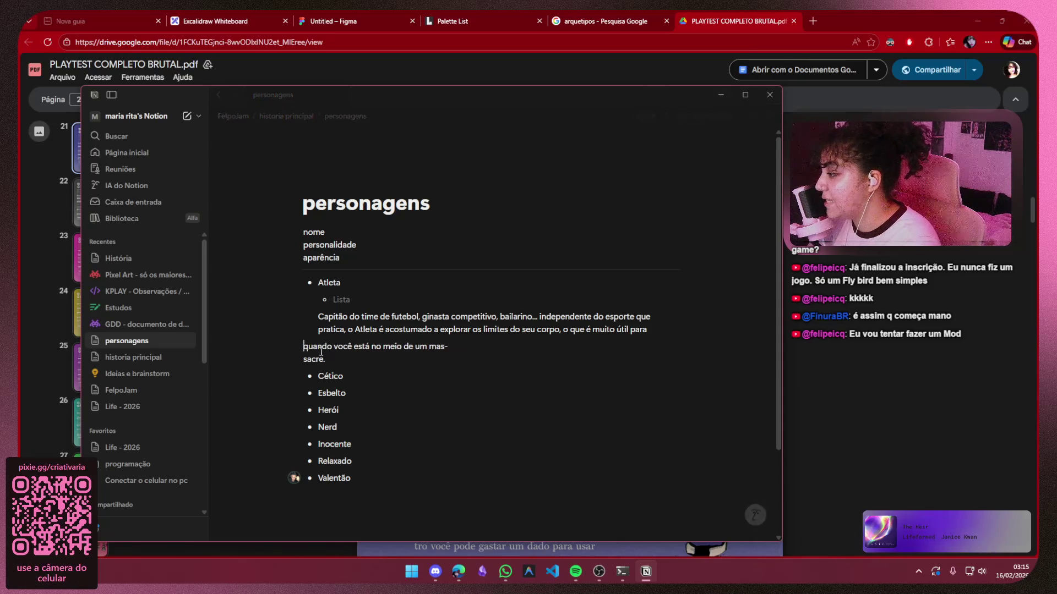
key(BackSpace)
key(shift+Return)
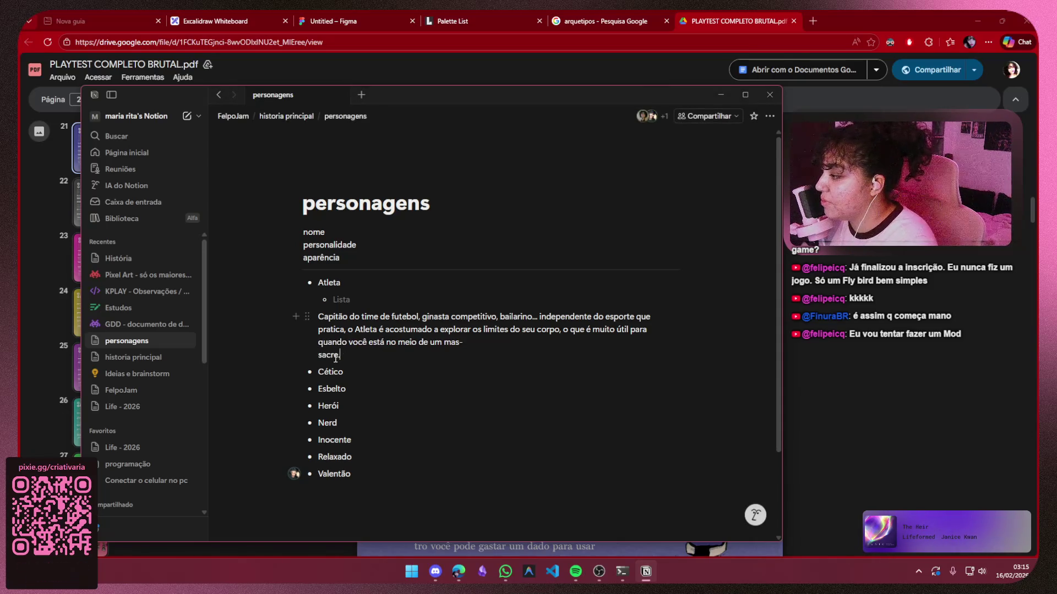
key(Home)
key(BackSpace)
key(BackSpace)
key(End)
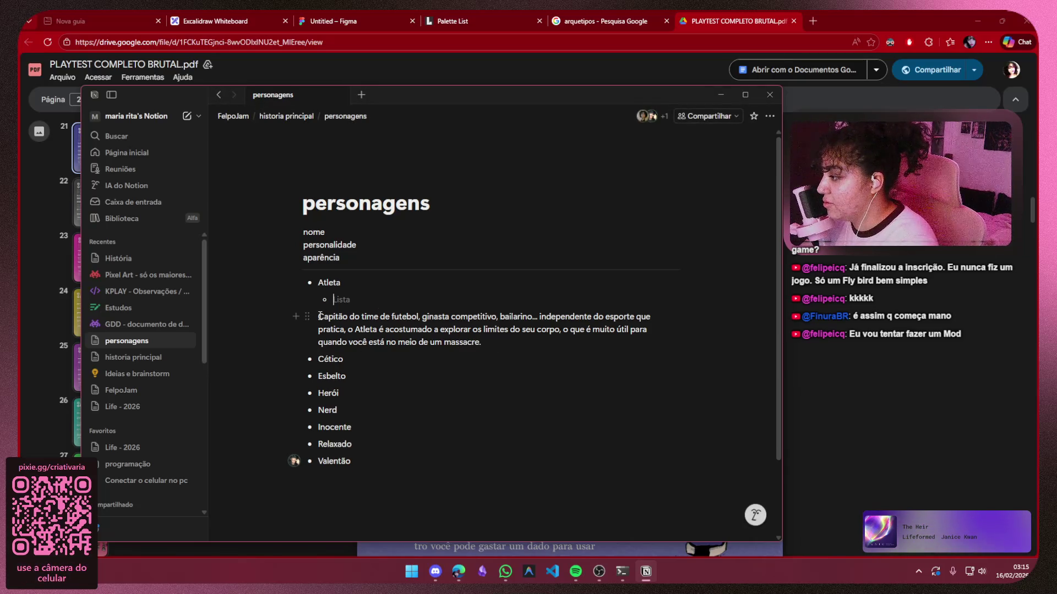
key(BackSpace)
key(BackSpace)
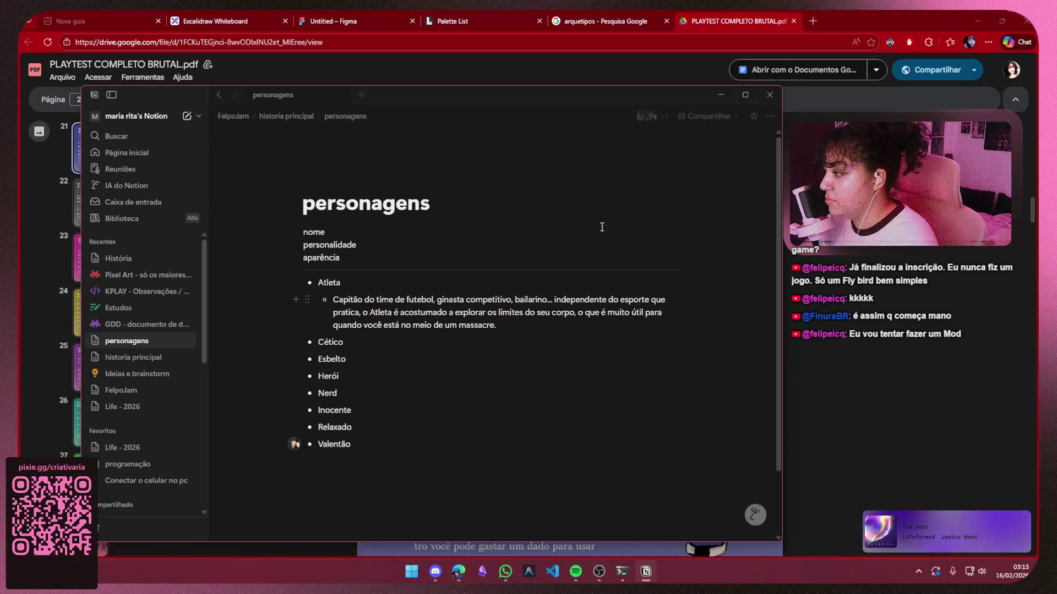
Scroll the playtest PDF to page 22 and select the CÉTICA heading and opening paragraph
click(721, 95)
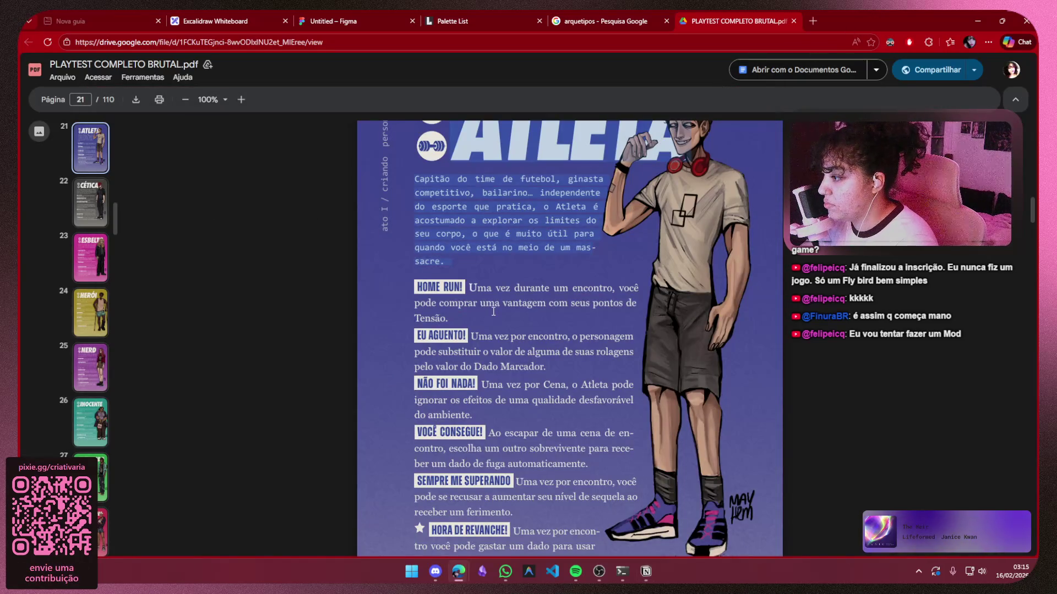
scroll(493, 312, down, 7)
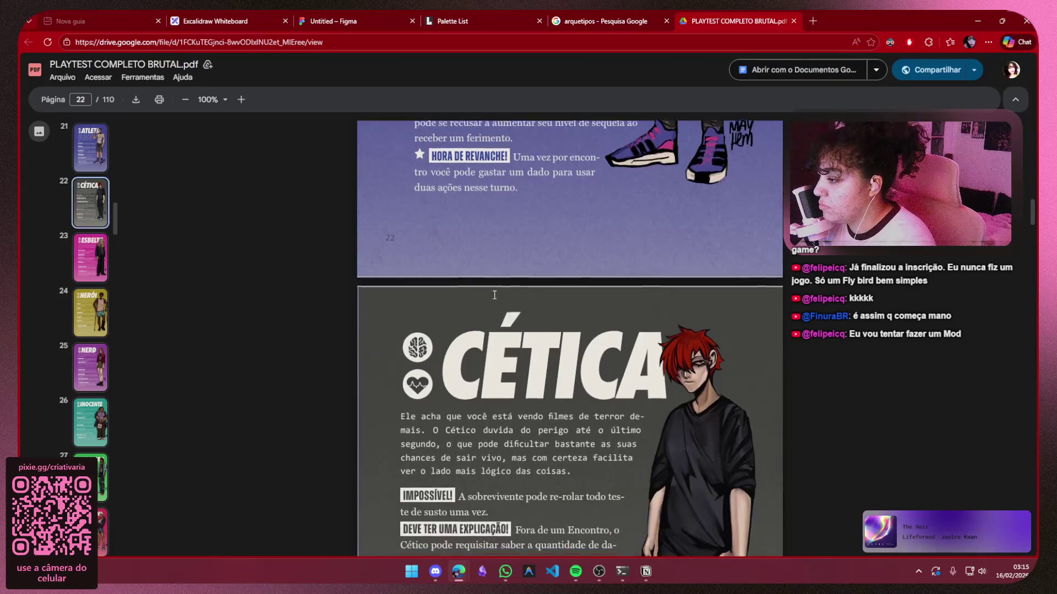
scroll(494, 295, down, 3)
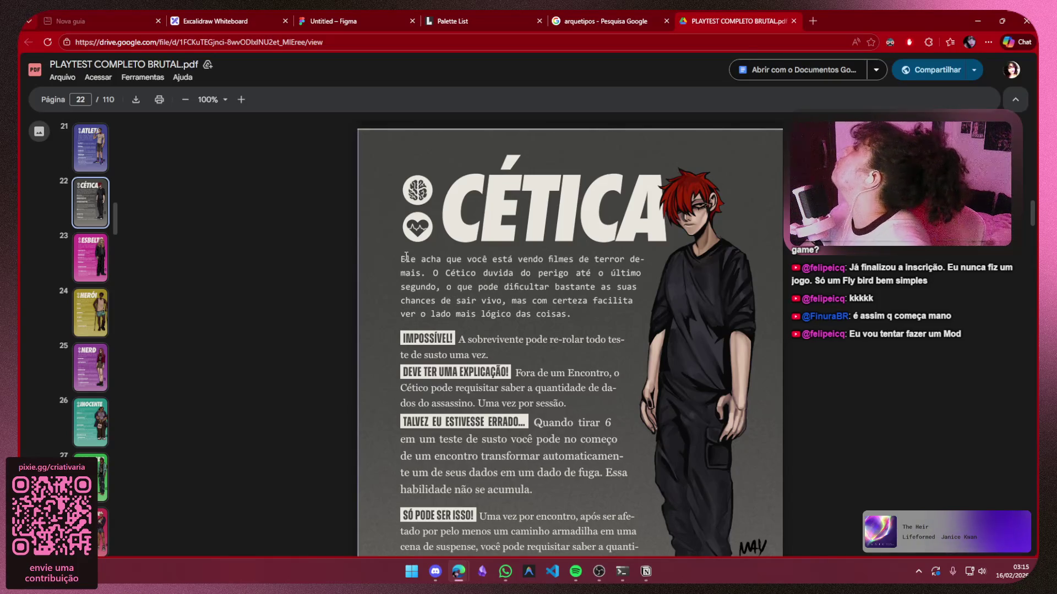
mouse_move(409, 248)
mouse_down()
mouse_move(484, 259)
mouse_move(550, 300)
mouse_move(448, 267)
mouse_move(392, 262)
mouse_up()
click(574, 309)
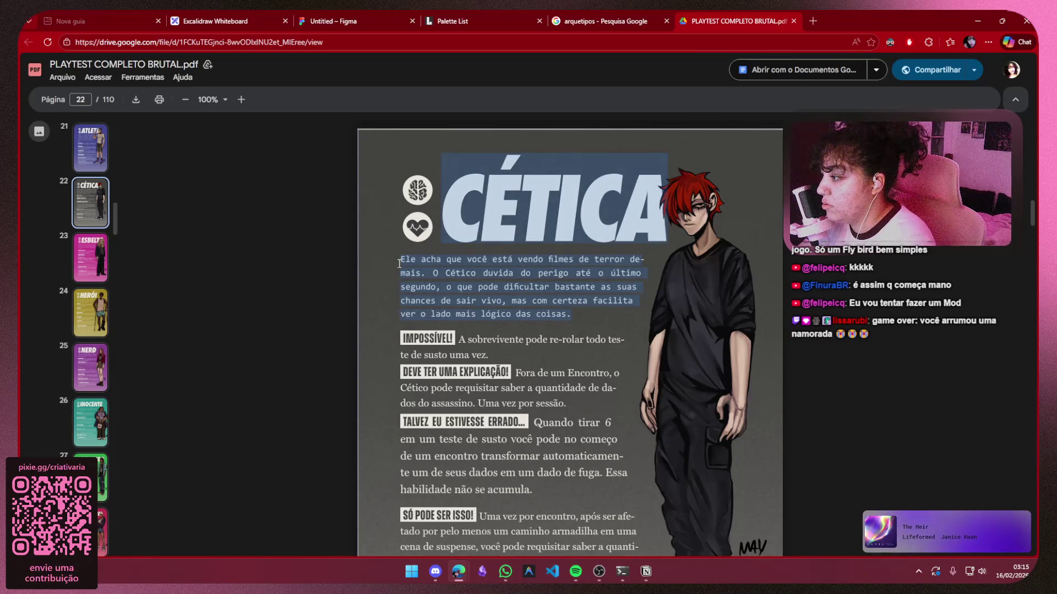
double_click(429, 258)
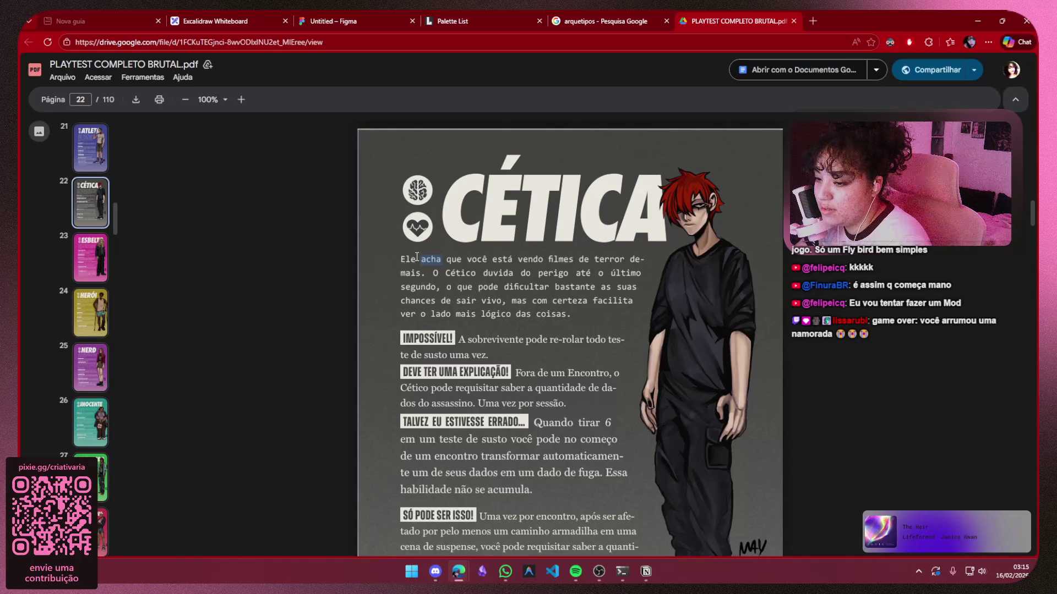
click(409, 260)
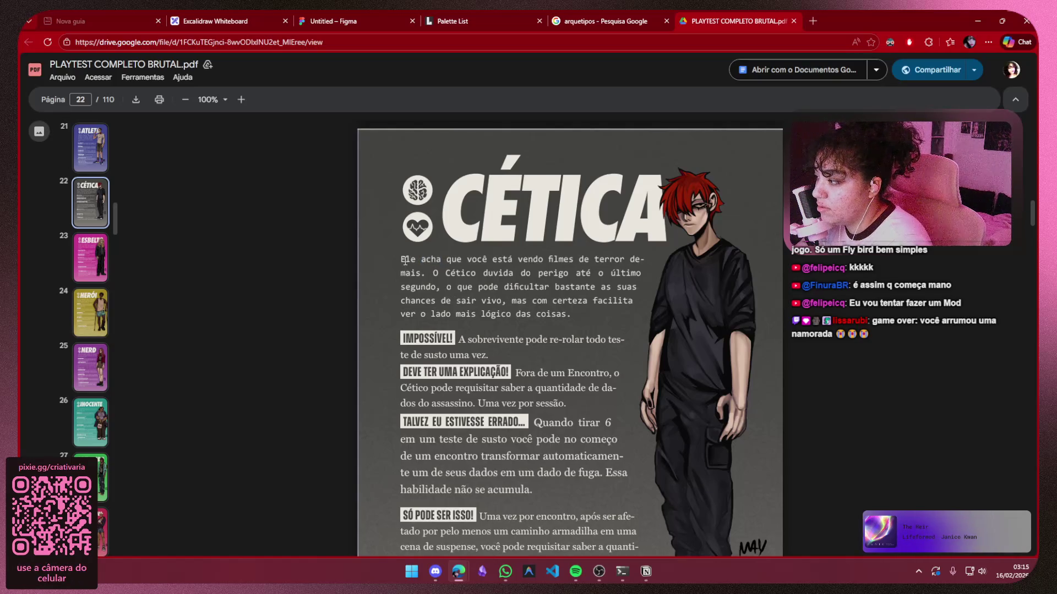
mouse_move(436, 268)
mouse_down()
mouse_move(611, 287)
mouse_move(501, 259)
mouse_move(548, 312)
mouse_up()
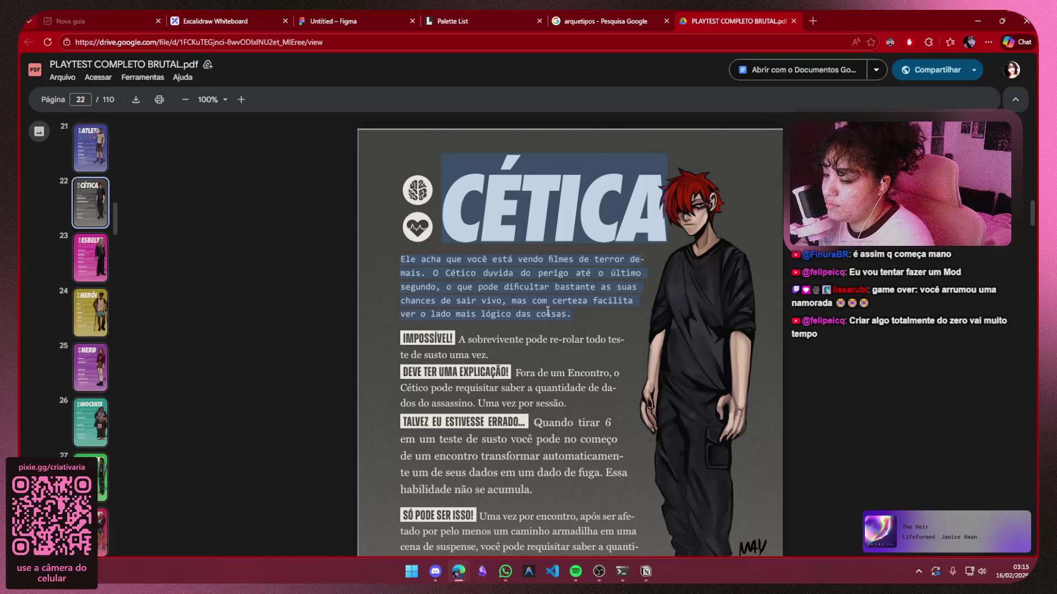
Paste the Cética text into a new sub-bullet under Cético and delete the stray 'CÉTICA-' heading
click(646, 571)
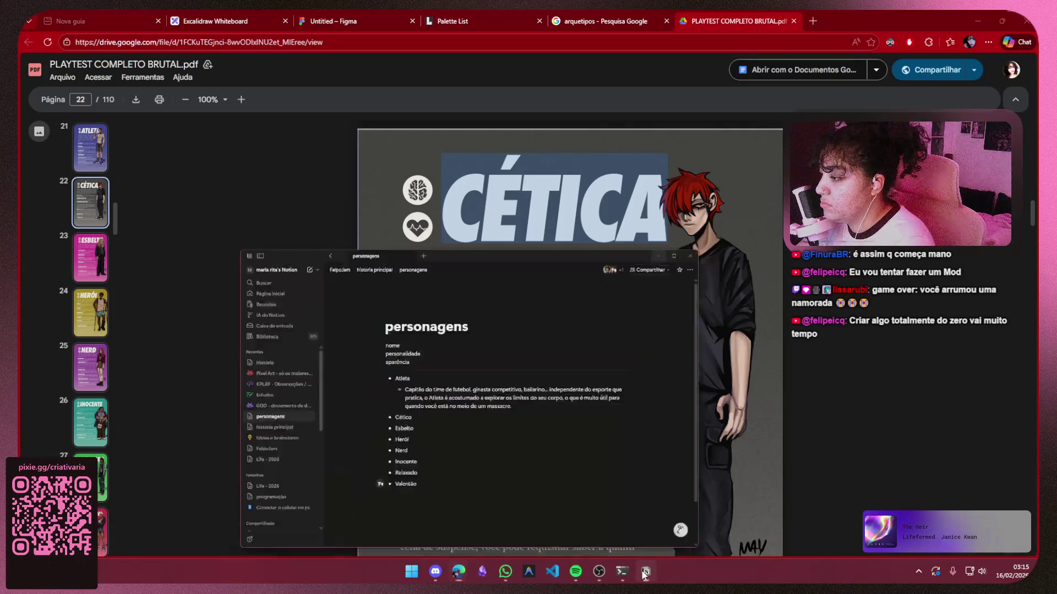
key(Return)
key(Tab)
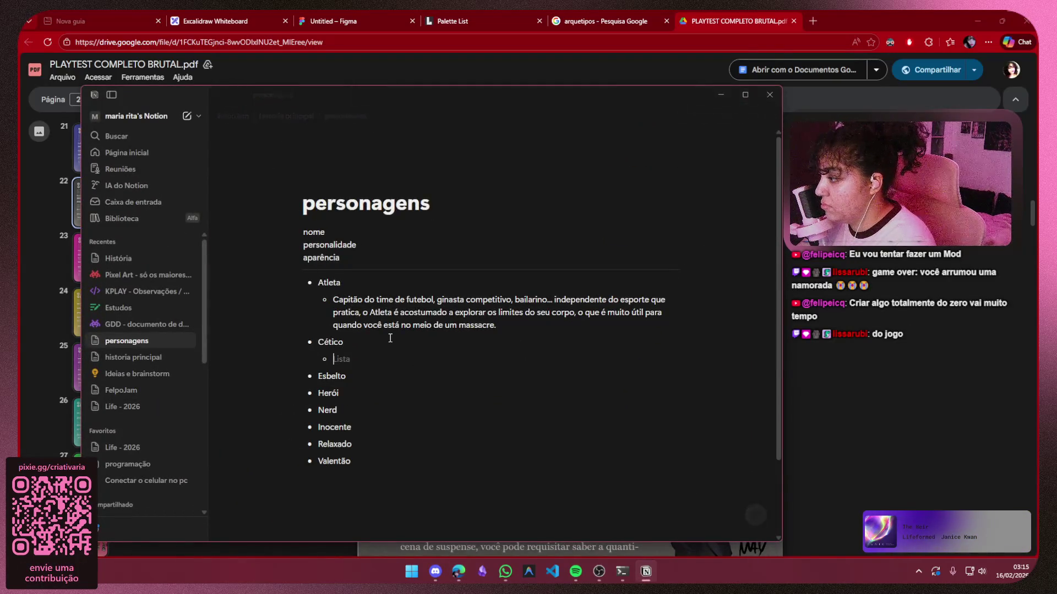
text(Ele acha que você está vendo filmes de terror de CÉTICA- mais. O Cético duvida do perigo até o último segundo, o que pode dificultar bastante as suas chances de sair vivo, mas com certeza facilita ver o lado mais lógico das coisas.)
key(Escape)
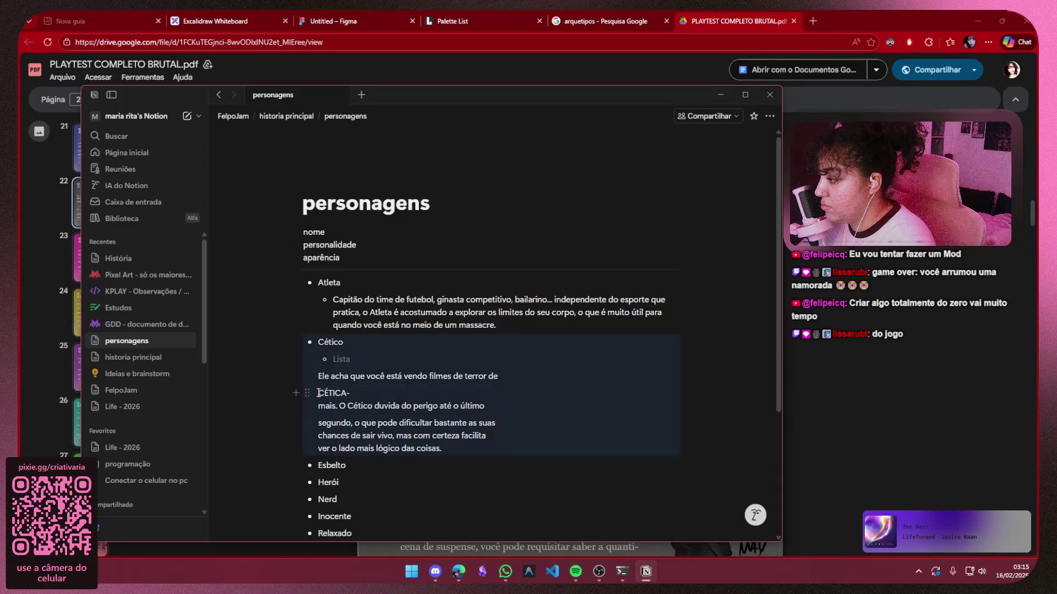
double_click(325, 392)
key(BackSpace)
key(BackSpace)
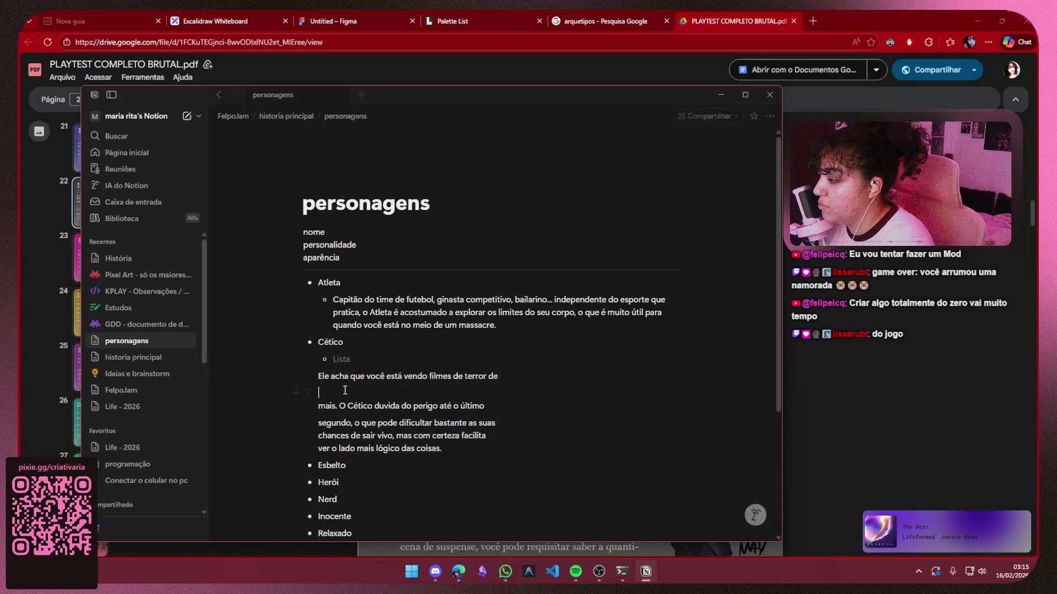
Join the broken Cético description lines, including the 'segundo' and 'chances' lines, into one paragraph
key(BackSpace)
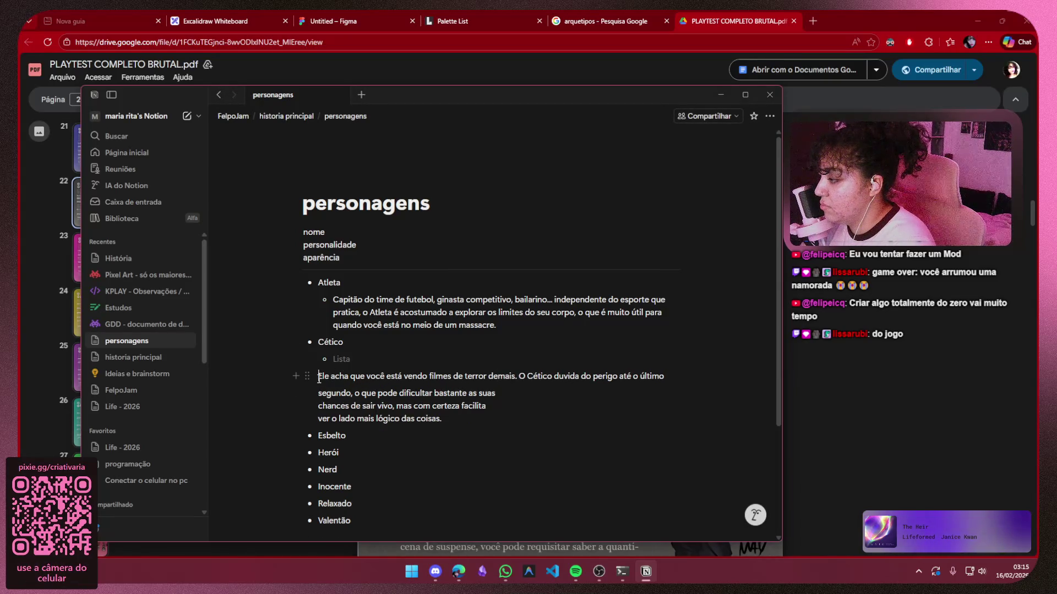
key(BackSpace)
click(319, 389)
key(BackSpace)
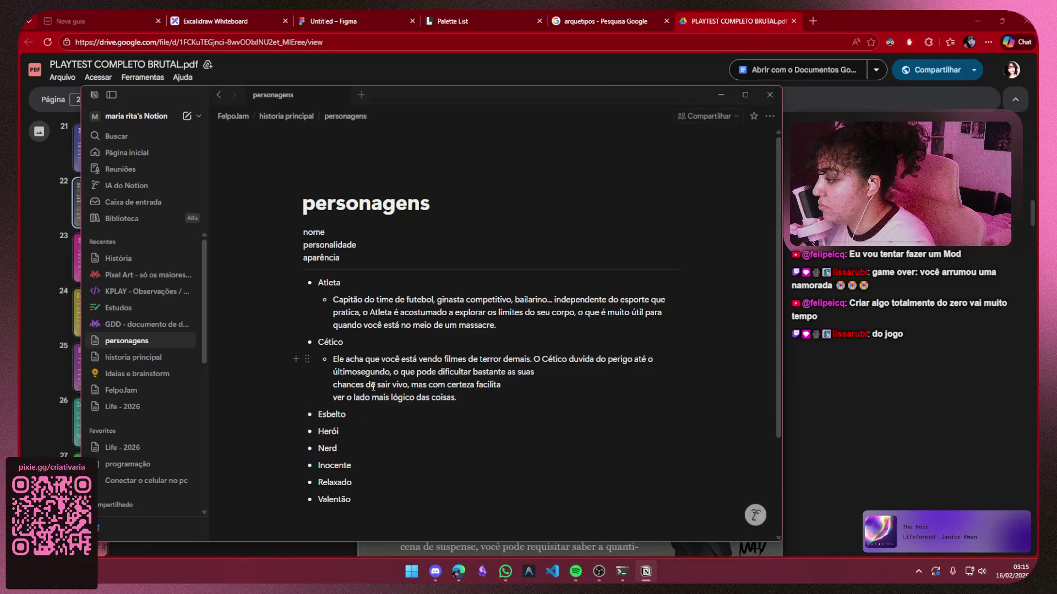
click(333, 385)
key(BackSpace)
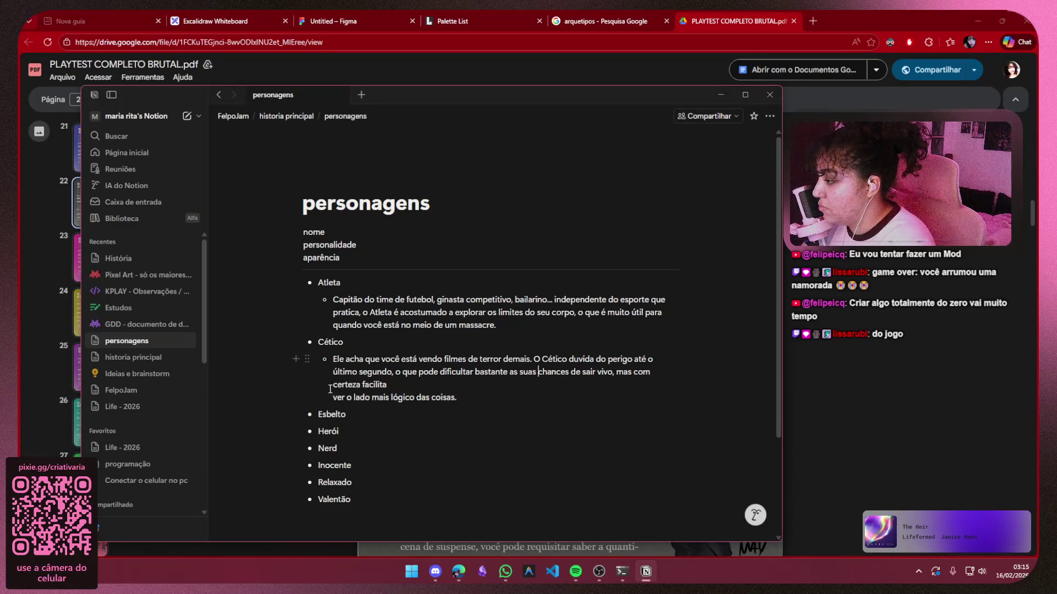
key(BackSpace)
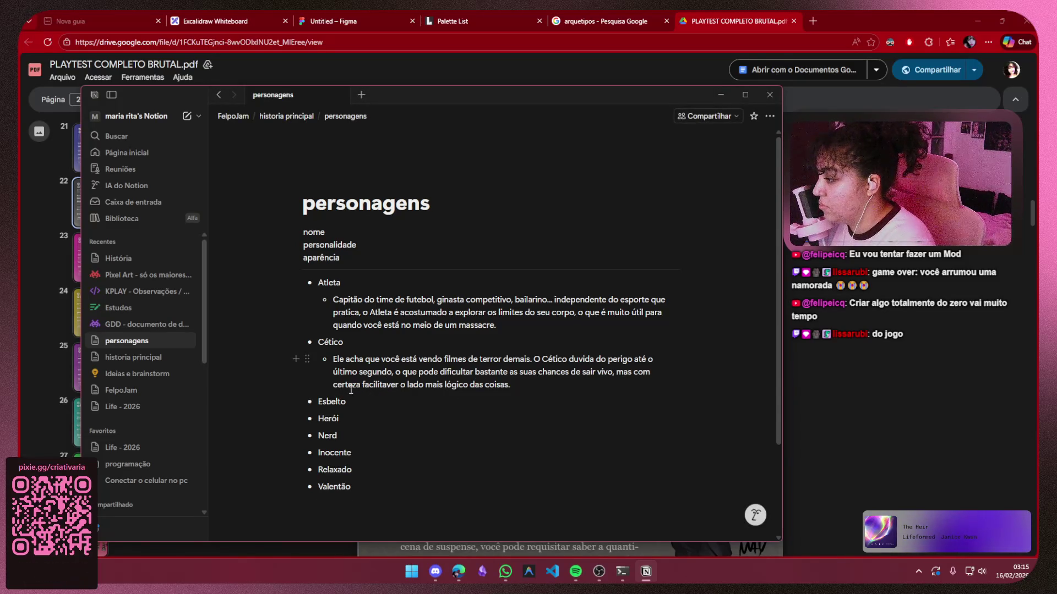
key(End)
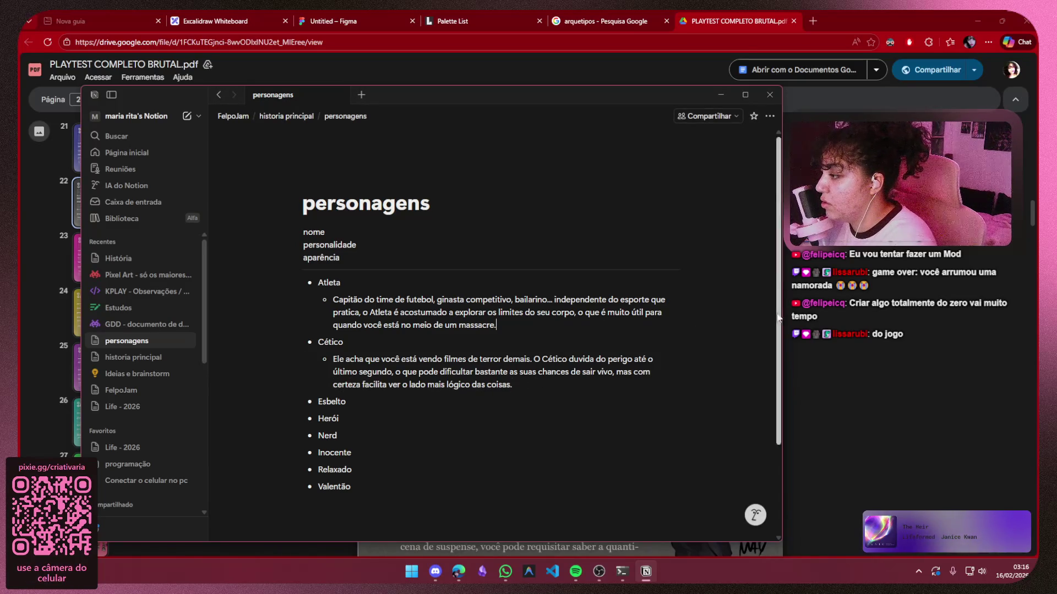
Scroll the playtest PDF to page 23 and select the Esbelto description text
click(721, 95)
scroll(628, 331, down, 8)
scroll(628, 331, down, 3)
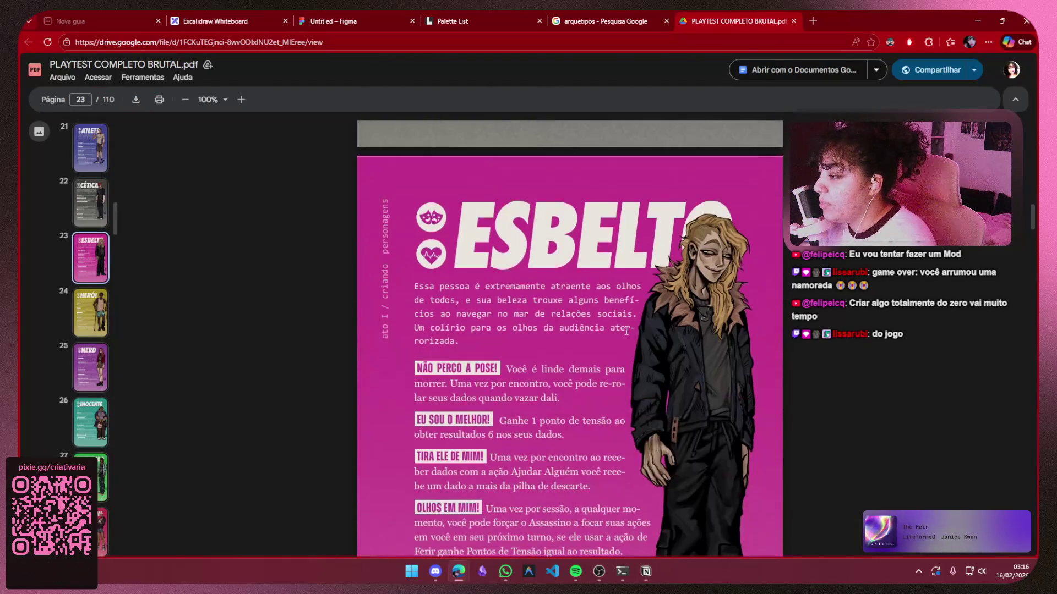
drag(459, 341, 418, 286)
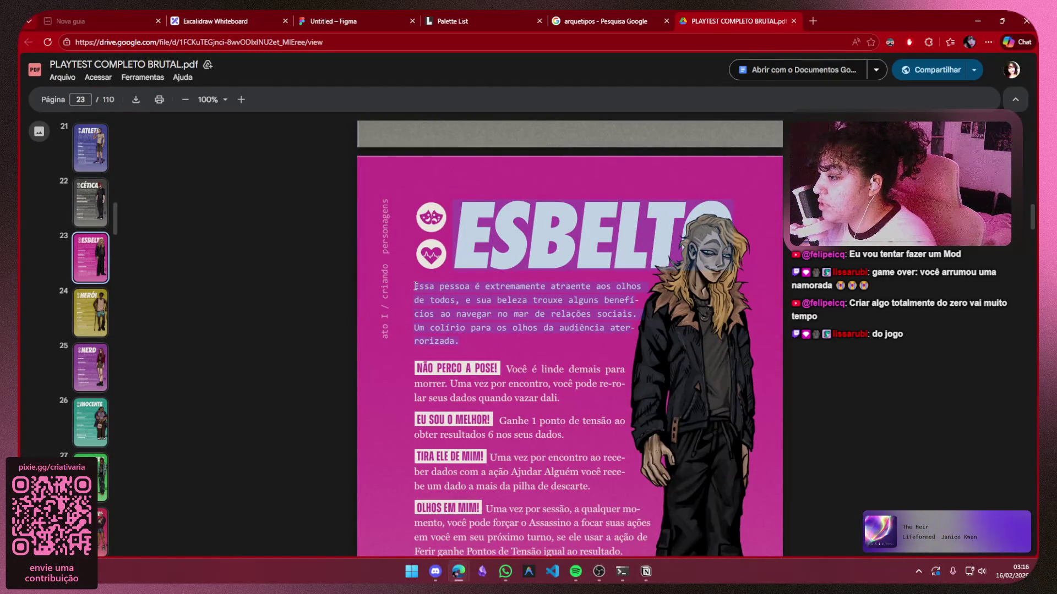
Paste the Esbelto text into a new sub-bullet under Esbelto and delete the stray ESBELTO title
click(646, 572)
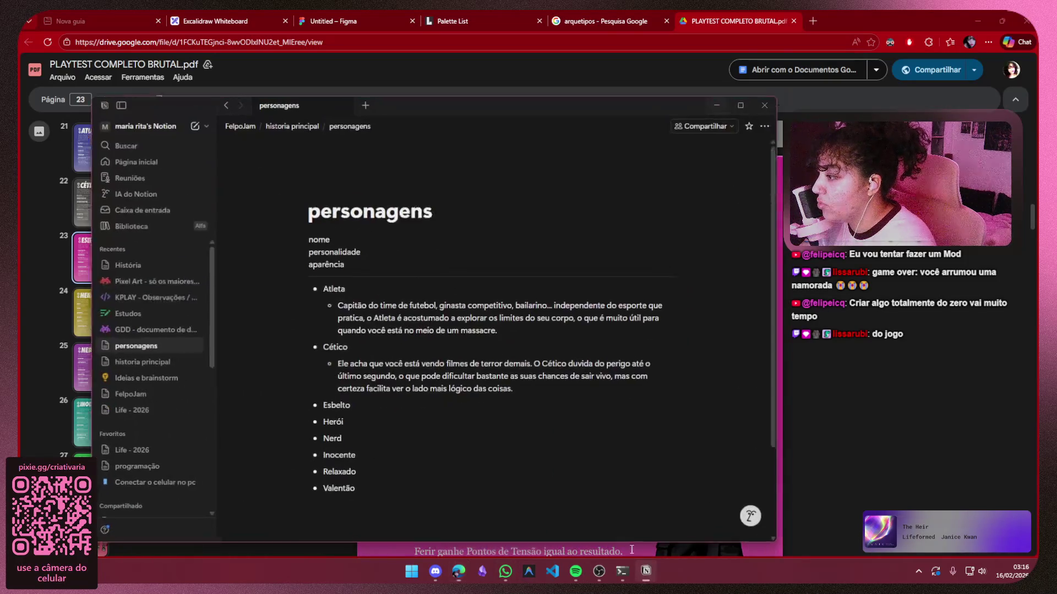
click(380, 397)
key(Return)
key(Tab)
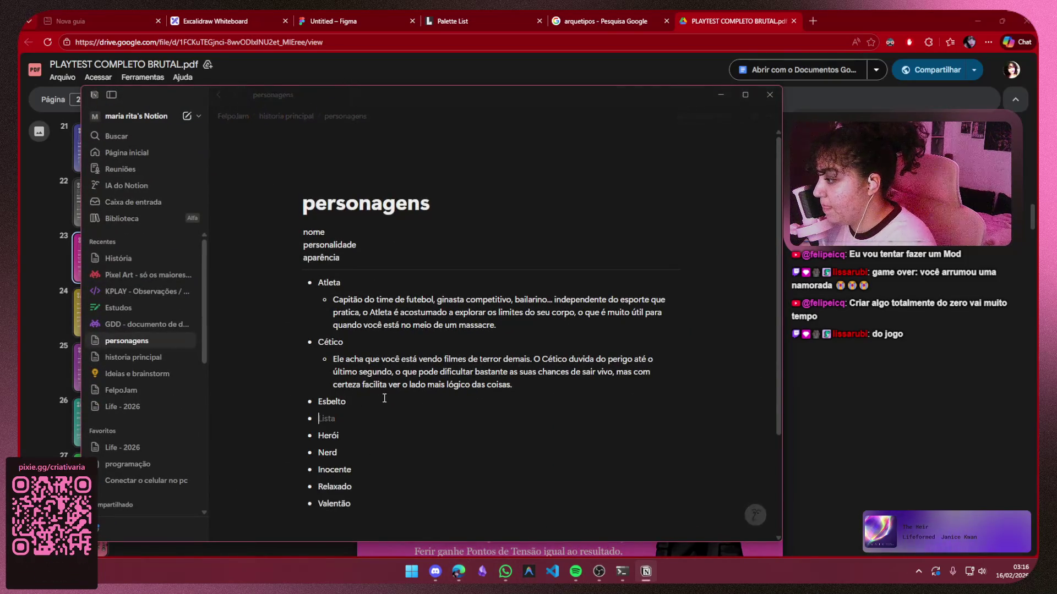
text(Essa pessoa é extremamente atraente aos olhos ESBELTO de todos, e sua beleza trouxe alguns benefí- cios ao navegar no mar de relações sociais. Um colírio para os olhos da audiência ater- rorizada.)
click(365, 445)
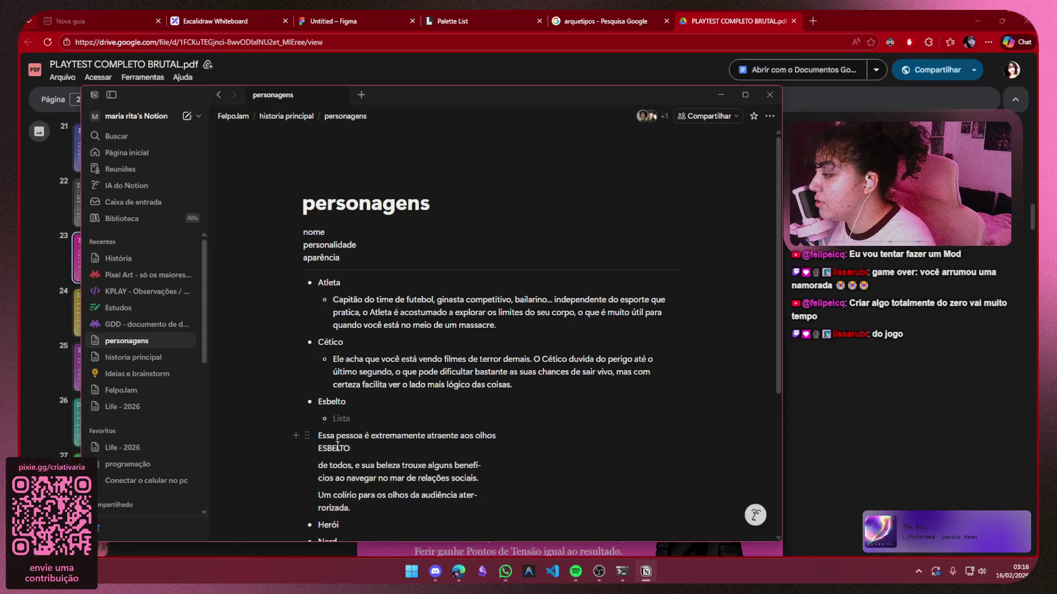
drag(326, 447, 319, 442)
key(BackSpace)
key(BackSpace)
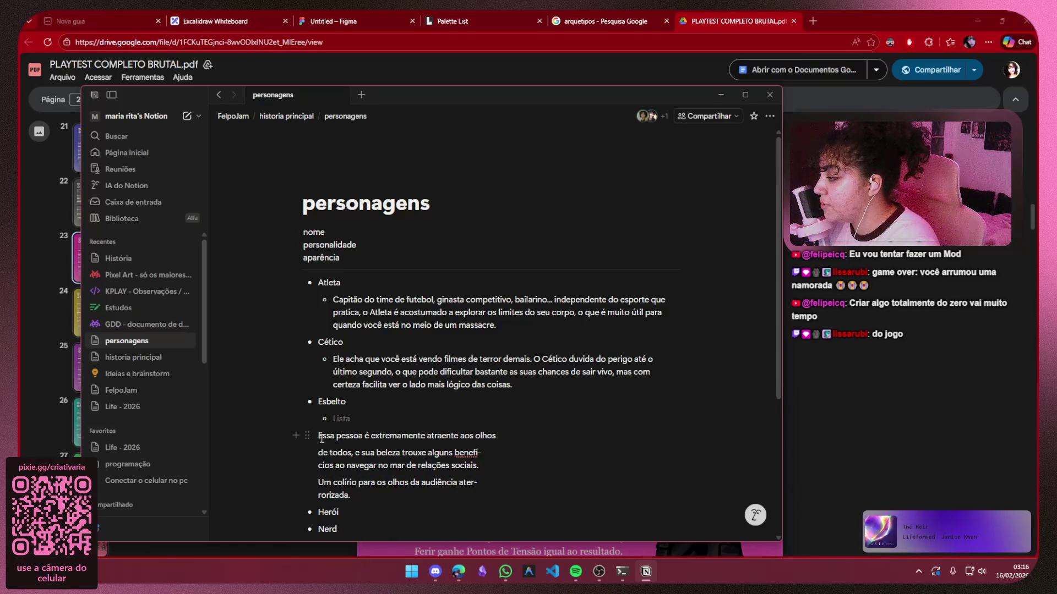
Merge the 'Essa pessoa', 'de todos' and 'Um colírio' lines and fix 'ater-rorizada'
click(320, 436)
key(BackSpace)
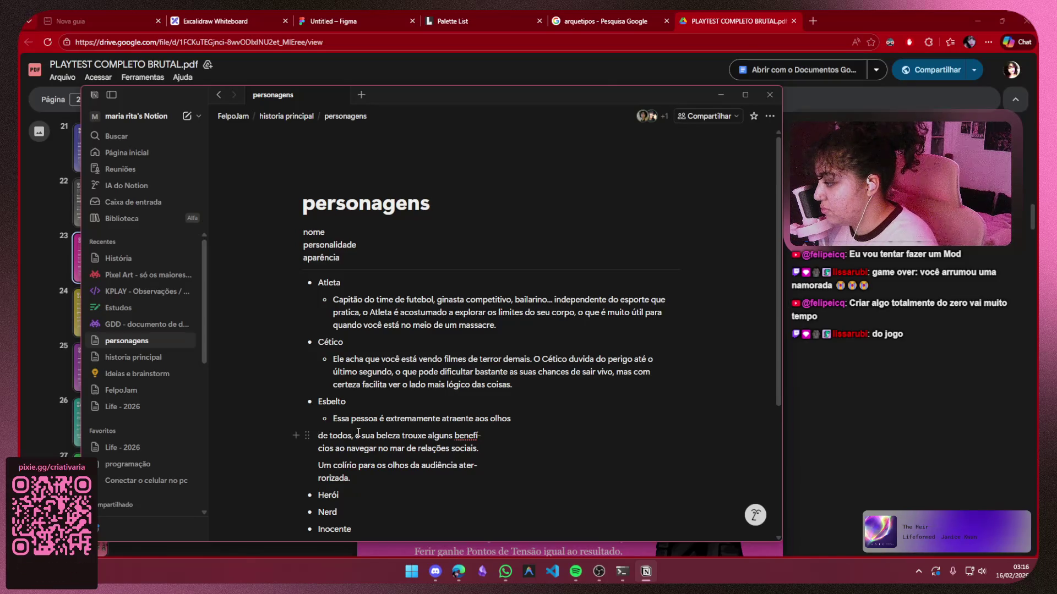
key(BackSpace)
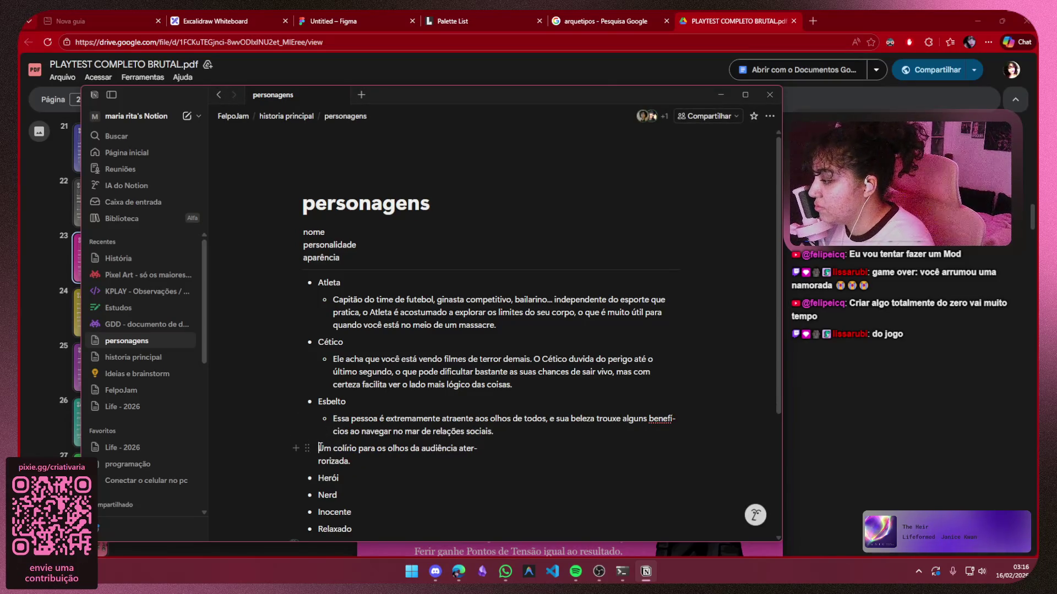
key(BackSpace)
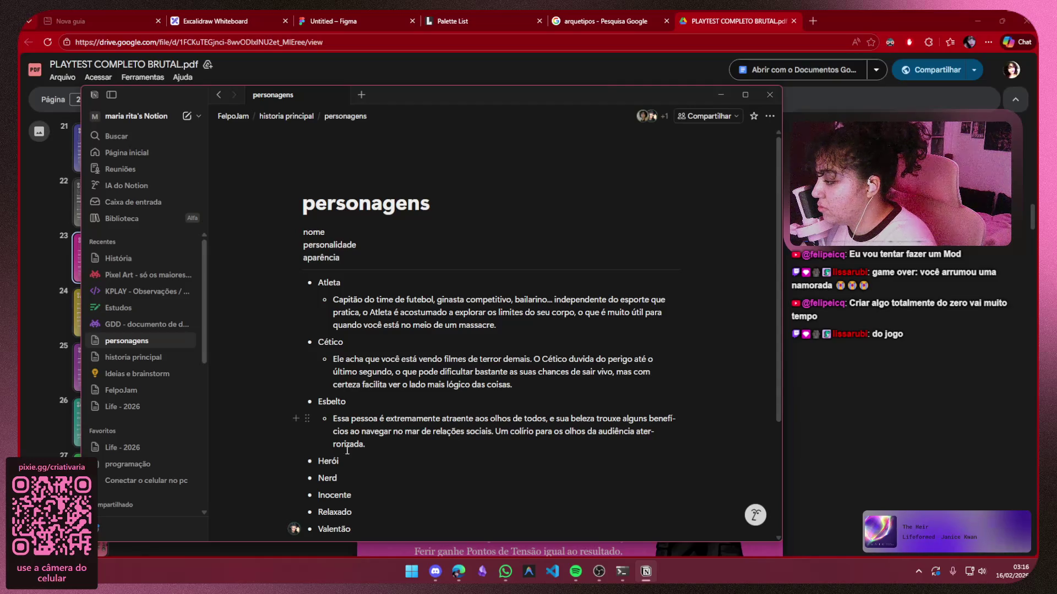
key(BackSpace)
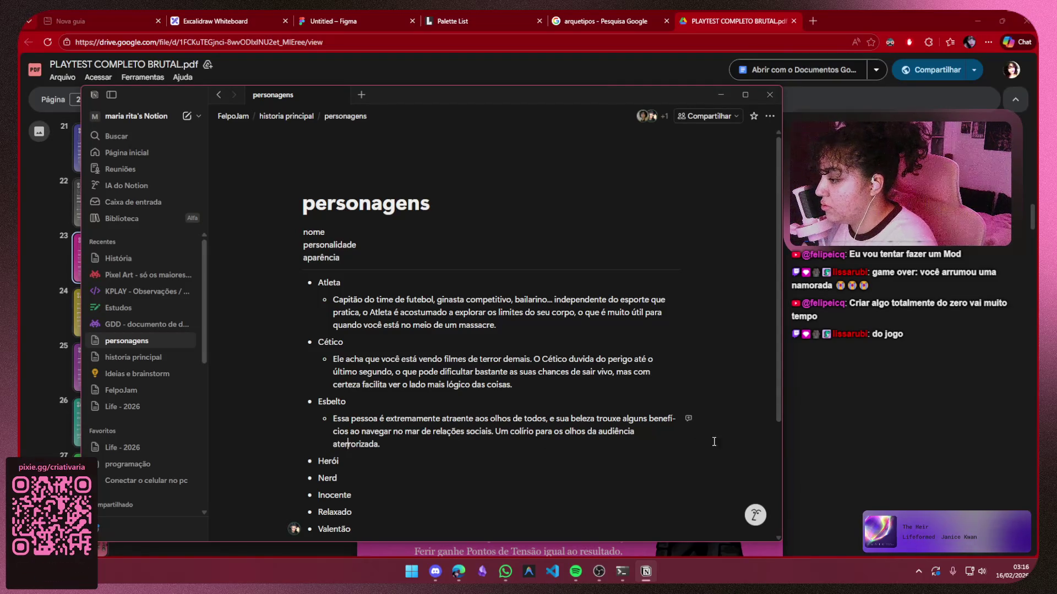
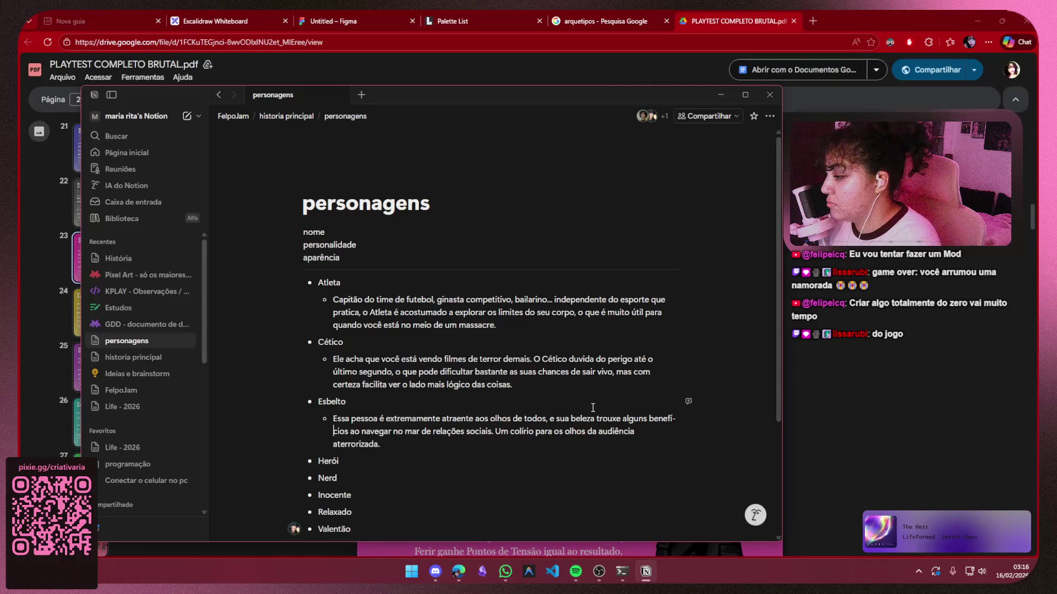
Remove the stray hyphen in 'benefícios', then paste the Herói description from the rulebook under Herói
key(BackSpace)
scroll(667, 116, down, 3)
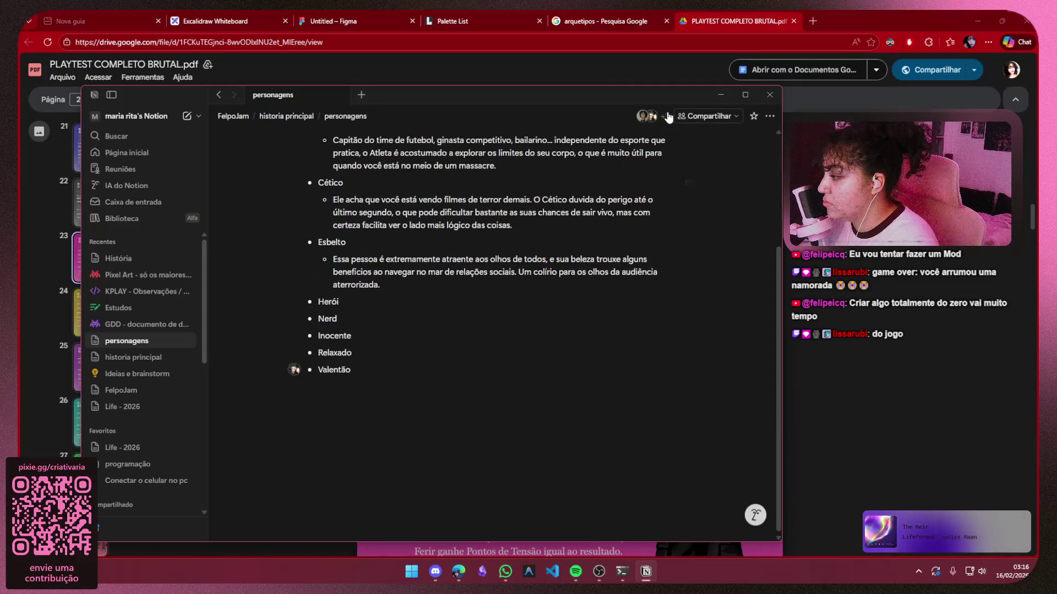
click(720, 95)
scroll(440, 304, down, 10)
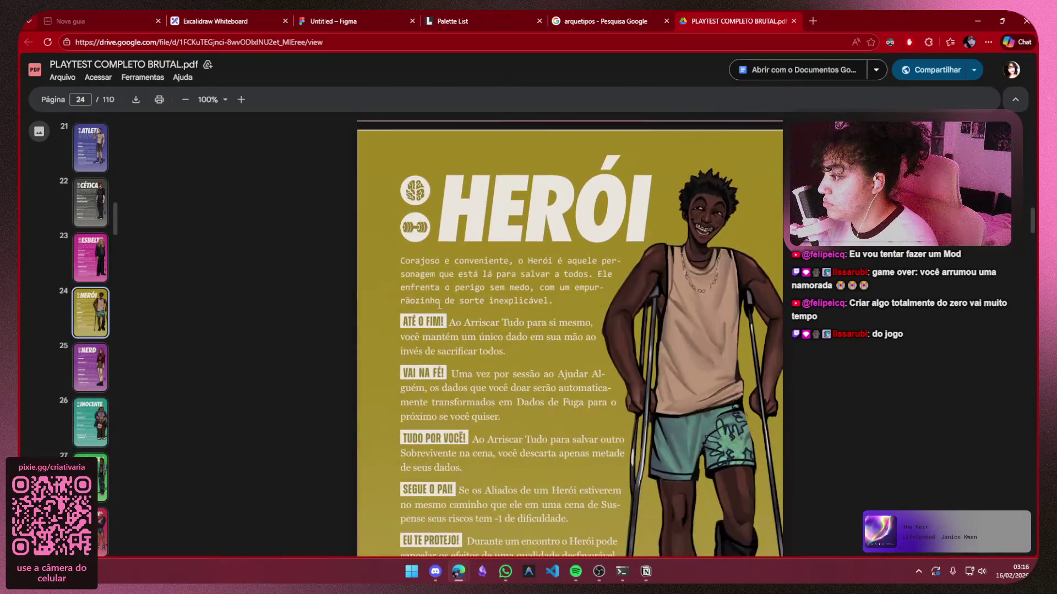
drag(467, 275, 542, 300)
key(ctrl+c)
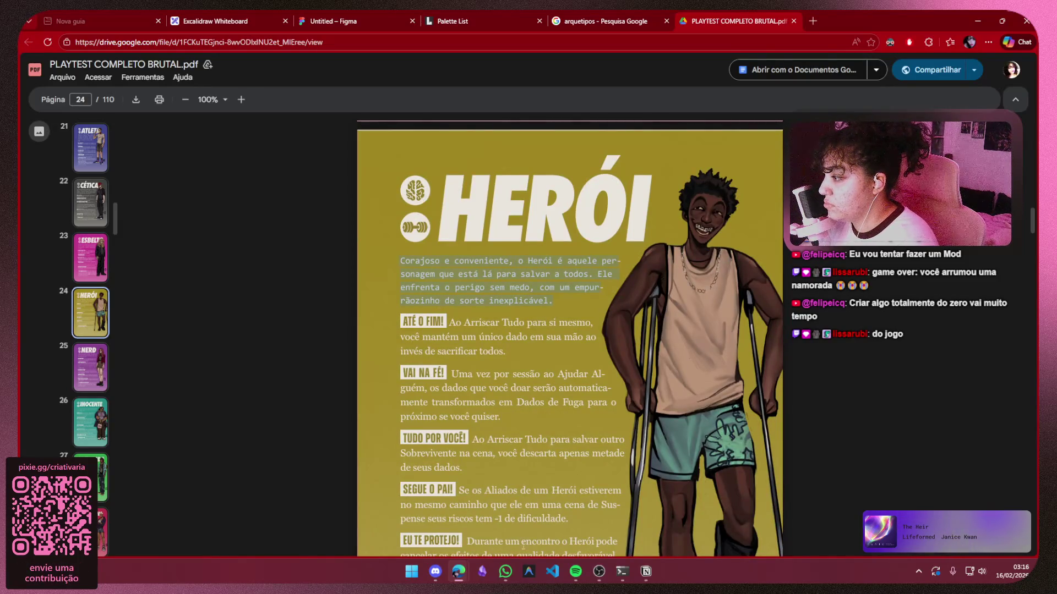
click(646, 572)
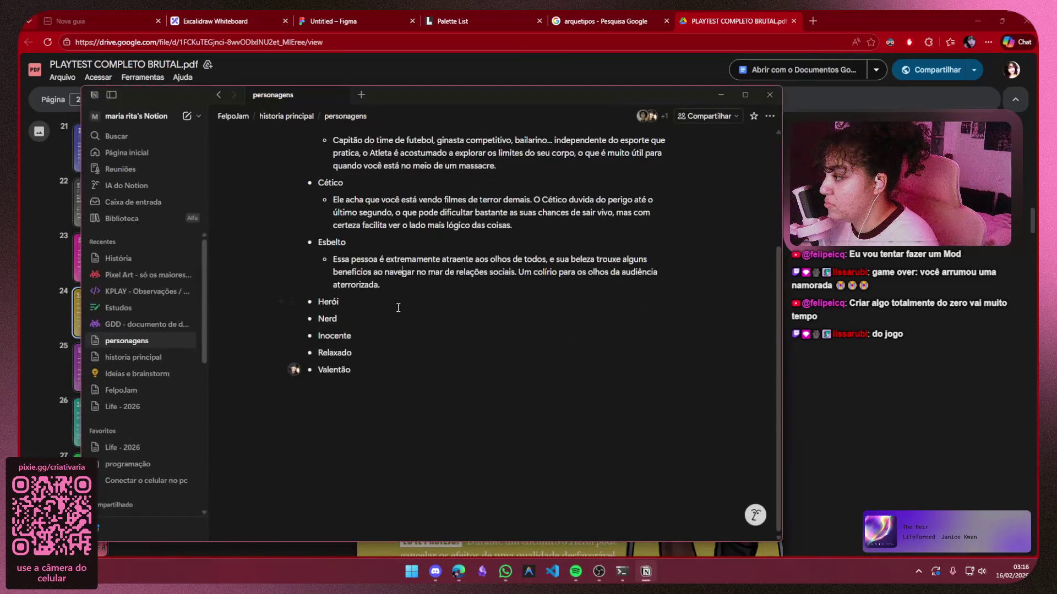
key(Return)
key(ctrl+v)
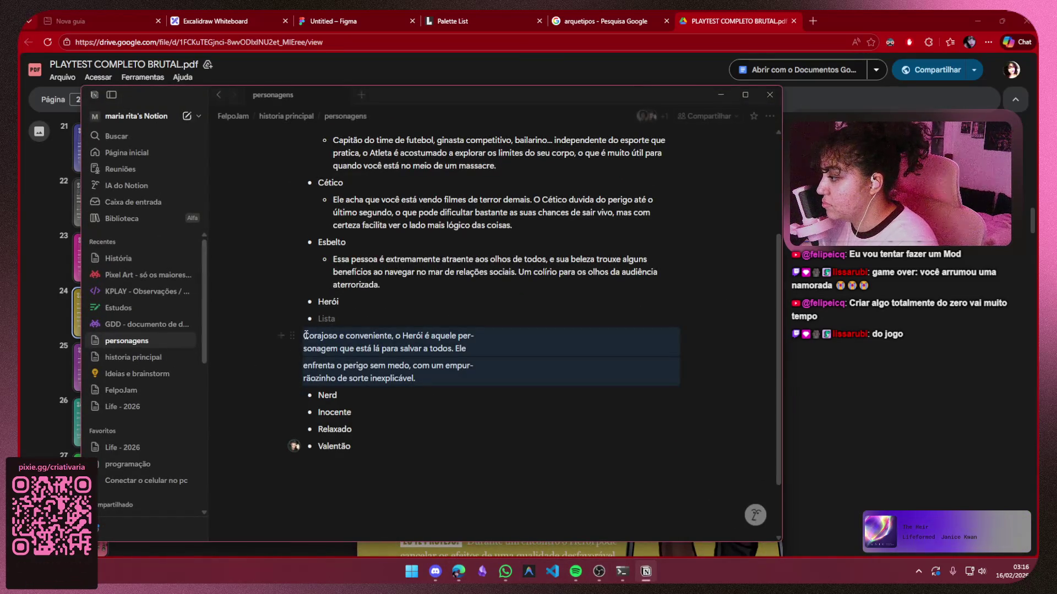
Join the pasted Herói lines into one paragraph, restoring 'personagem' and 'empurrãozinho'
click(312, 330)
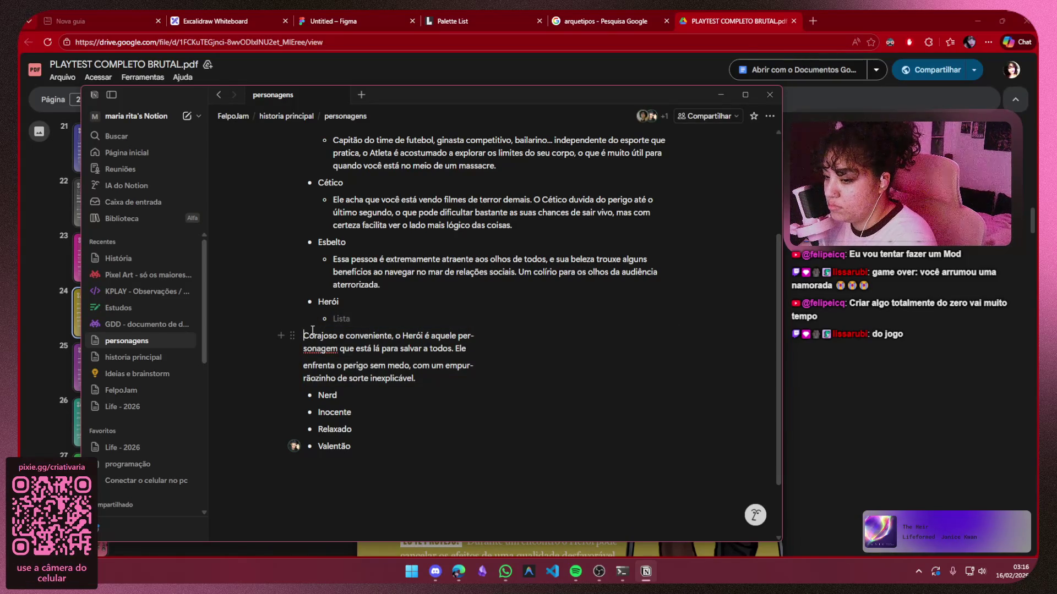
key(BackSpace)
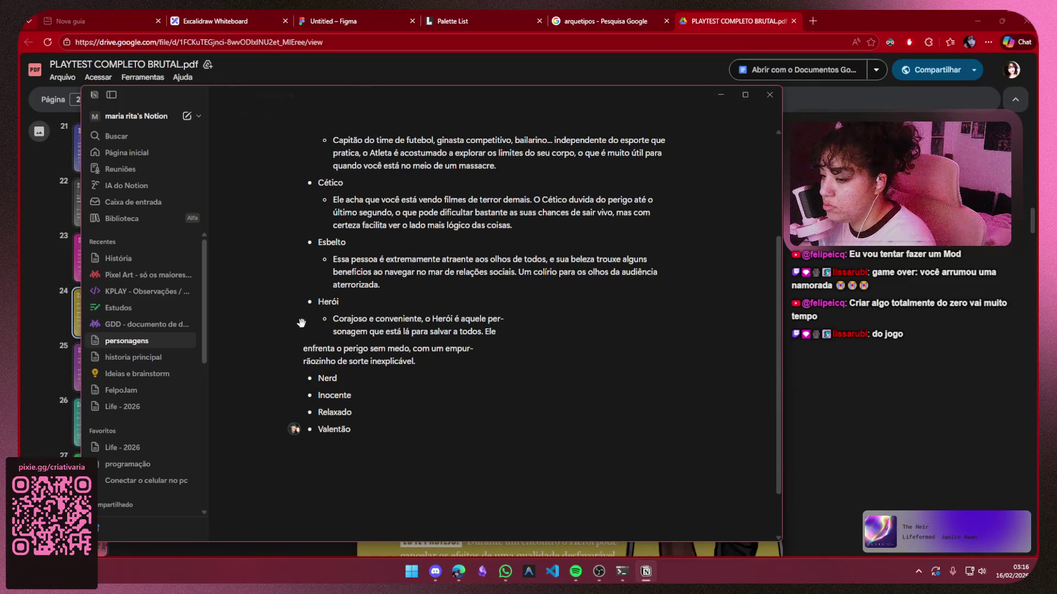
key(BackSpace)
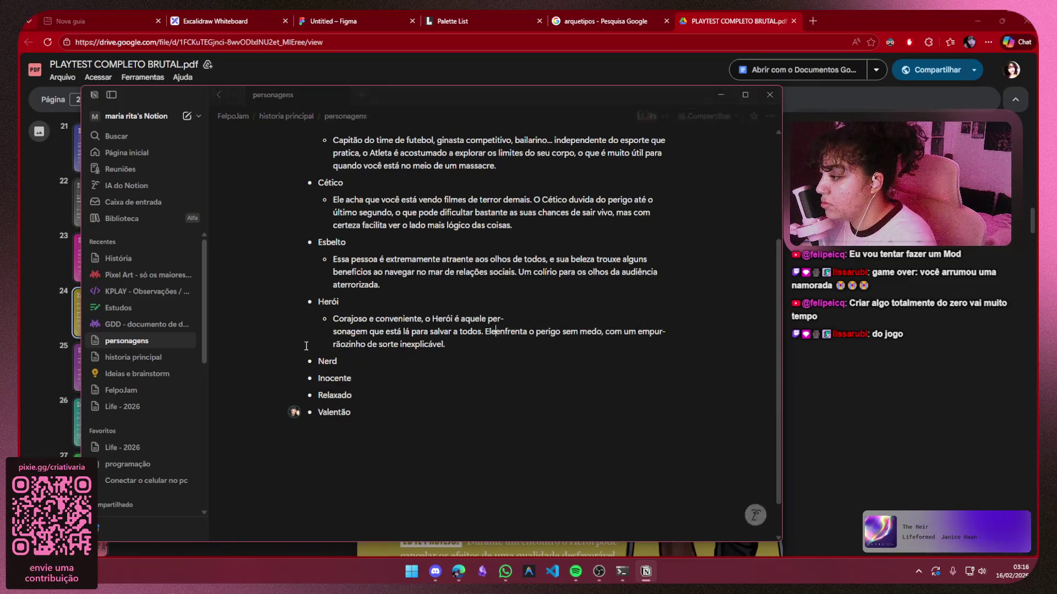
scroll(408, 328, up, 3)
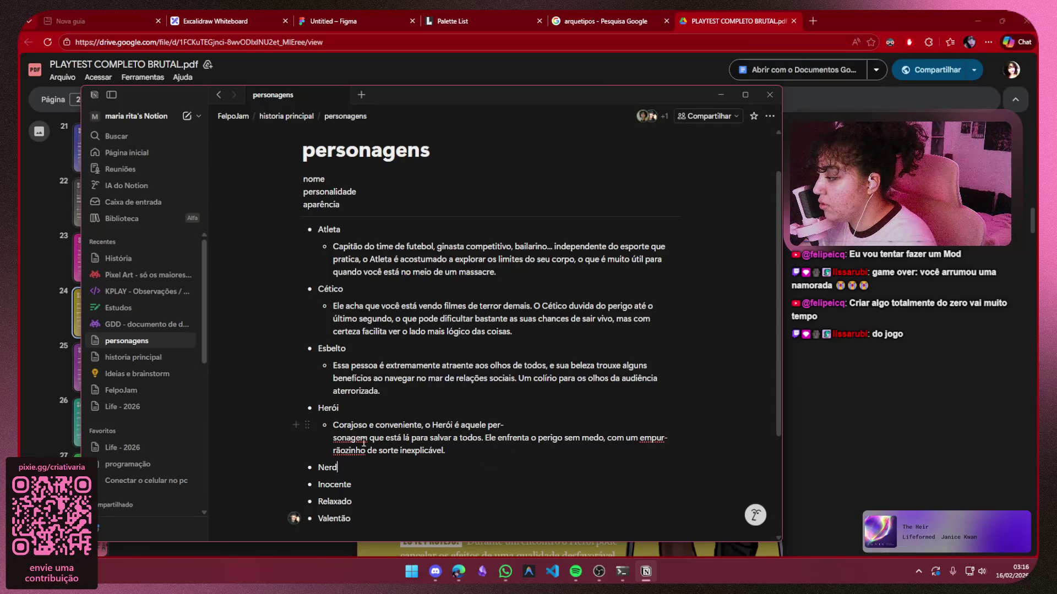
click(334, 439)
key(BackSpace)
key(BackSpace)
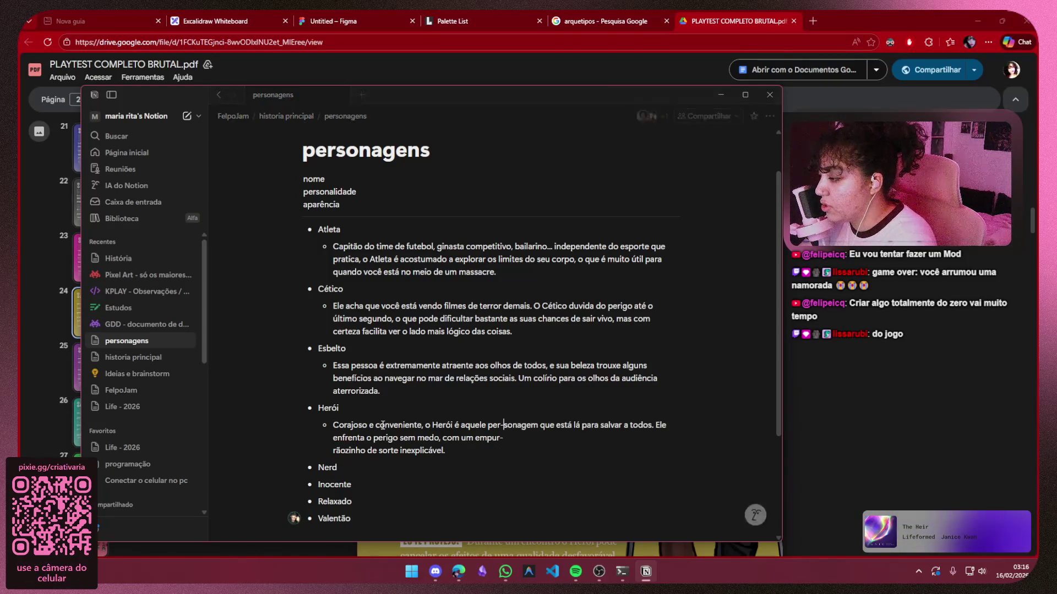
click(334, 450)
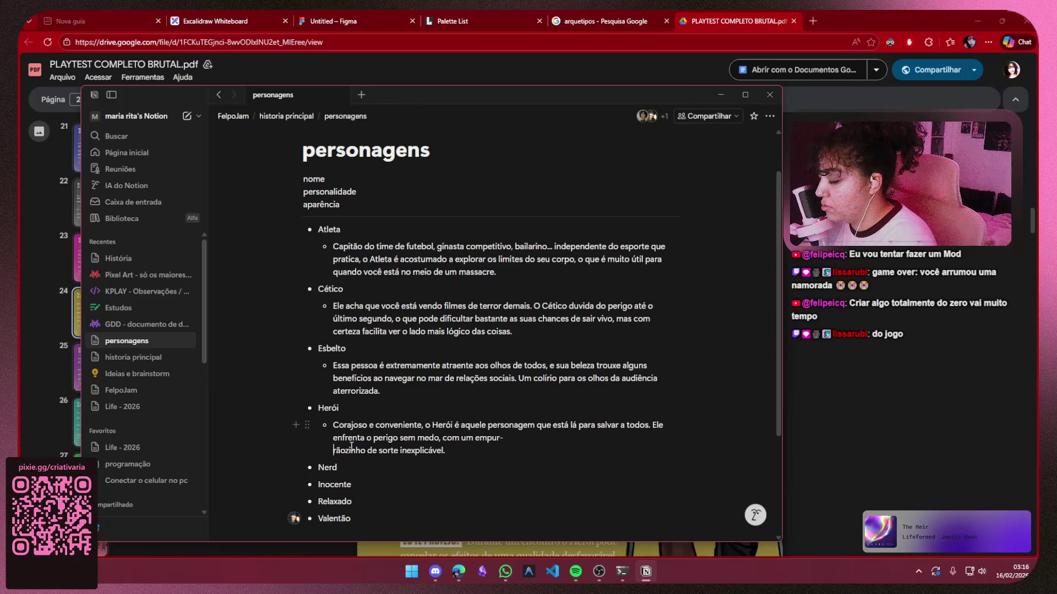
key(BackSpace)
key(BackSpace)
key(End)
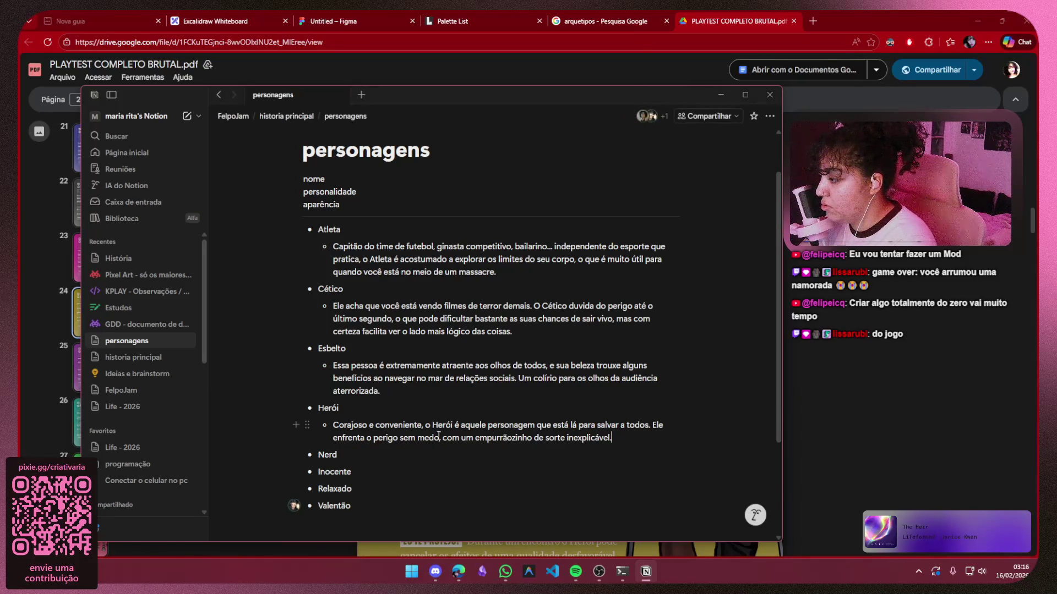
click(329, 435)
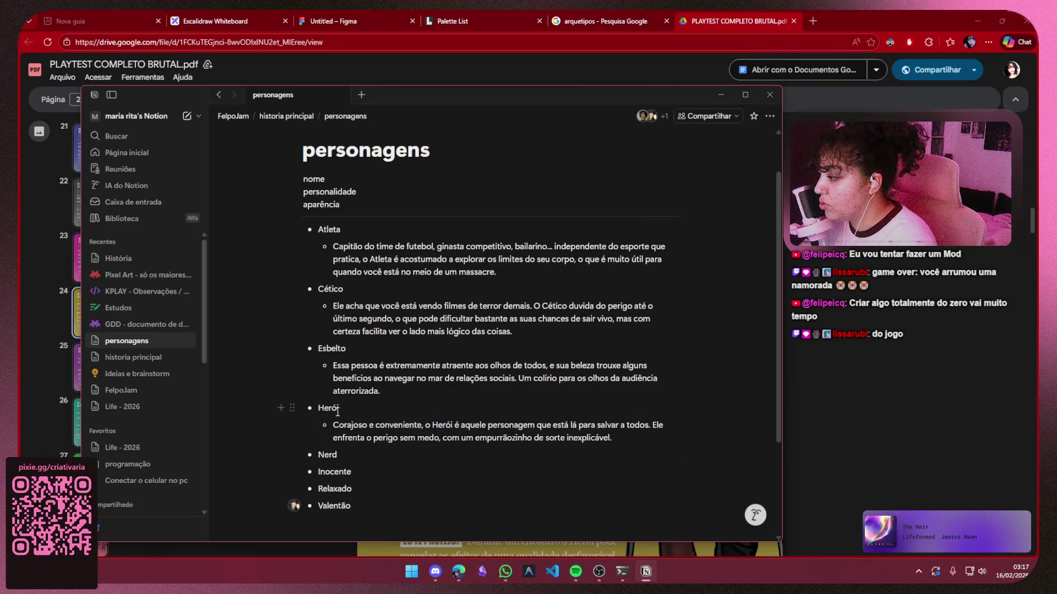
Start a new empty bullet after Nerd
click(333, 333)
click(319, 230)
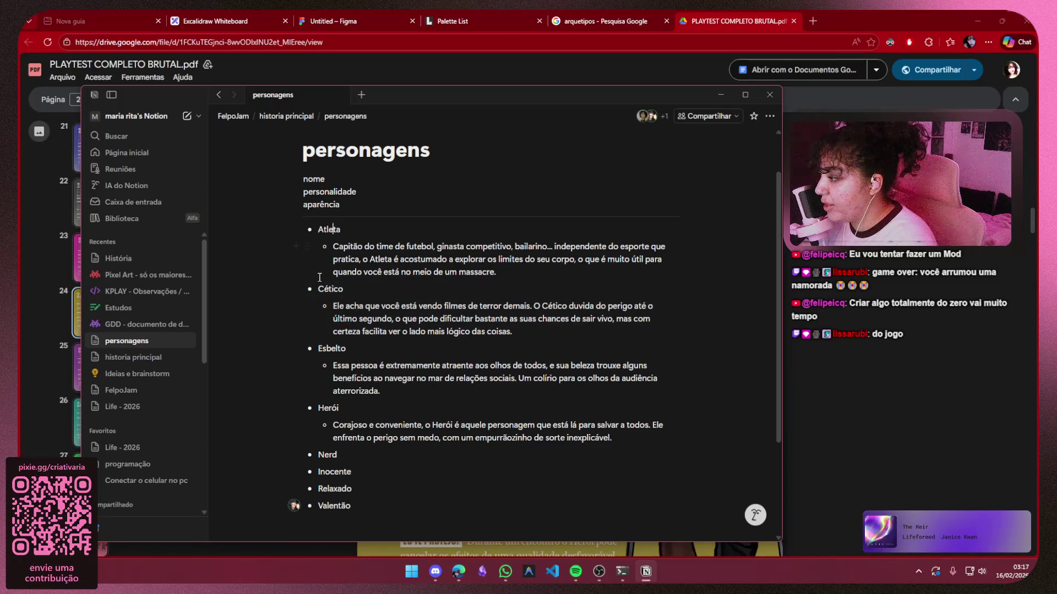
scroll(412, 392, down, 1)
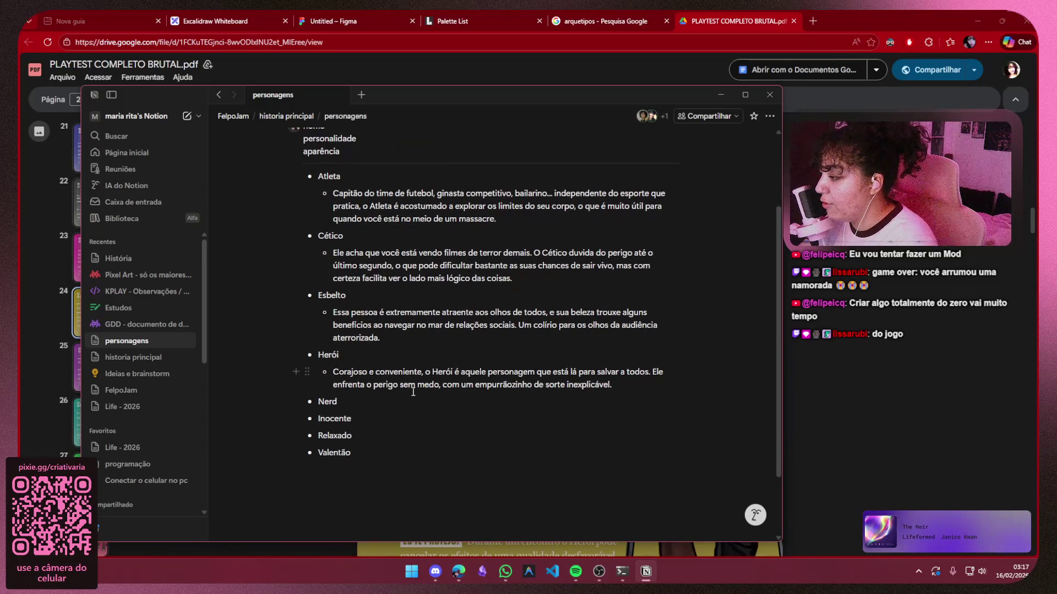
key(Return)
Indent the new bullet under Nerd and paste the Nerd paragraph copied from the rulebook
key(Tab)
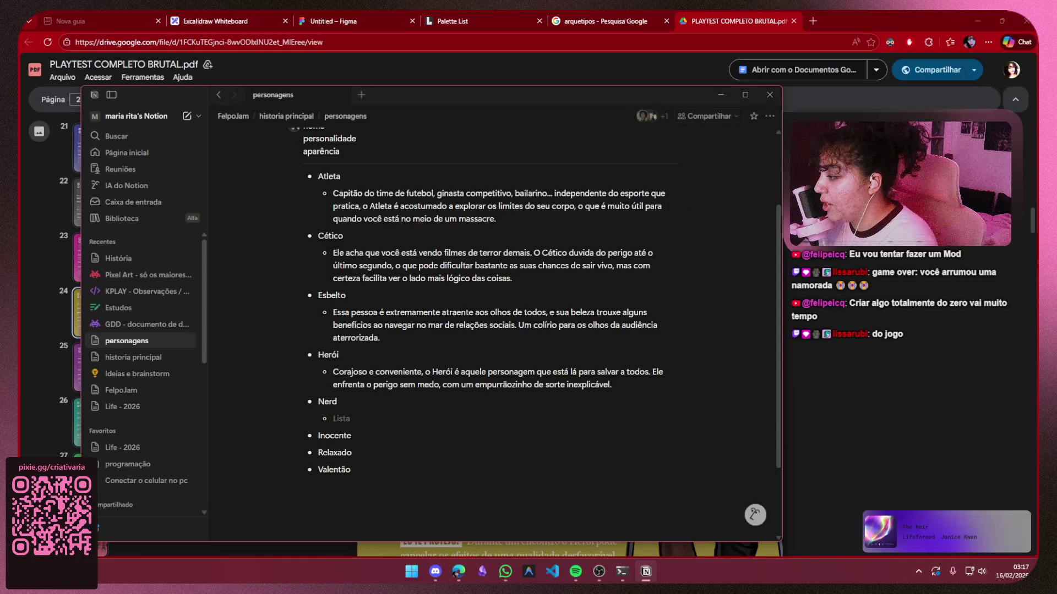
key(alt+Tab)
scroll(589, 232, down, 10)
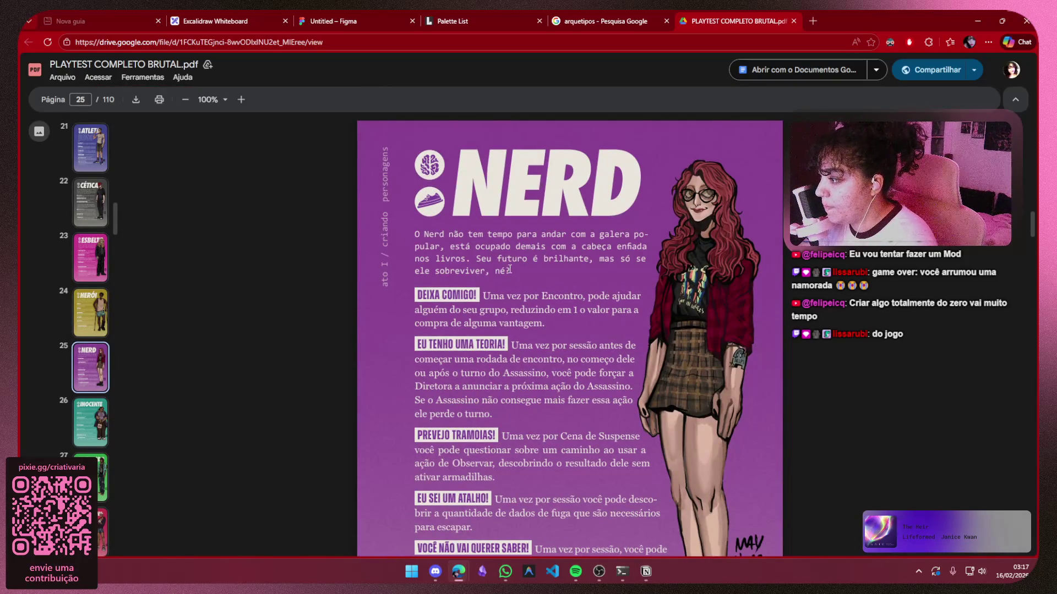
drag(441, 246, 416, 234)
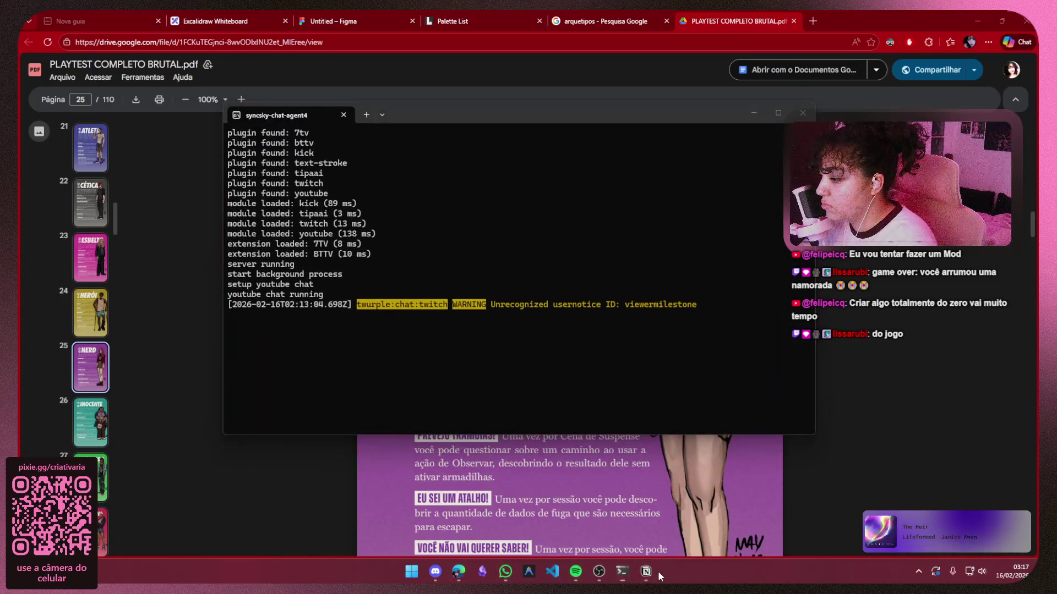
click(645, 571)
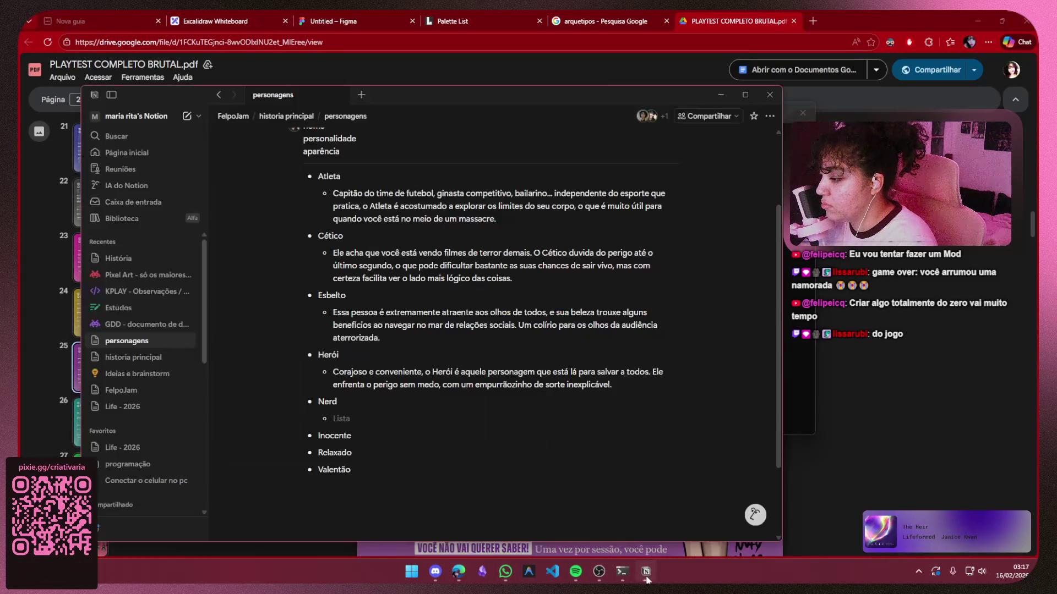
text(O Nerd não tem tempo para andar com a galera po NERD - pular, está ocupado demais com a cabeça enfiada nos livros. Seu futuro é brilhante, mas só se ele sobreviver, né?)
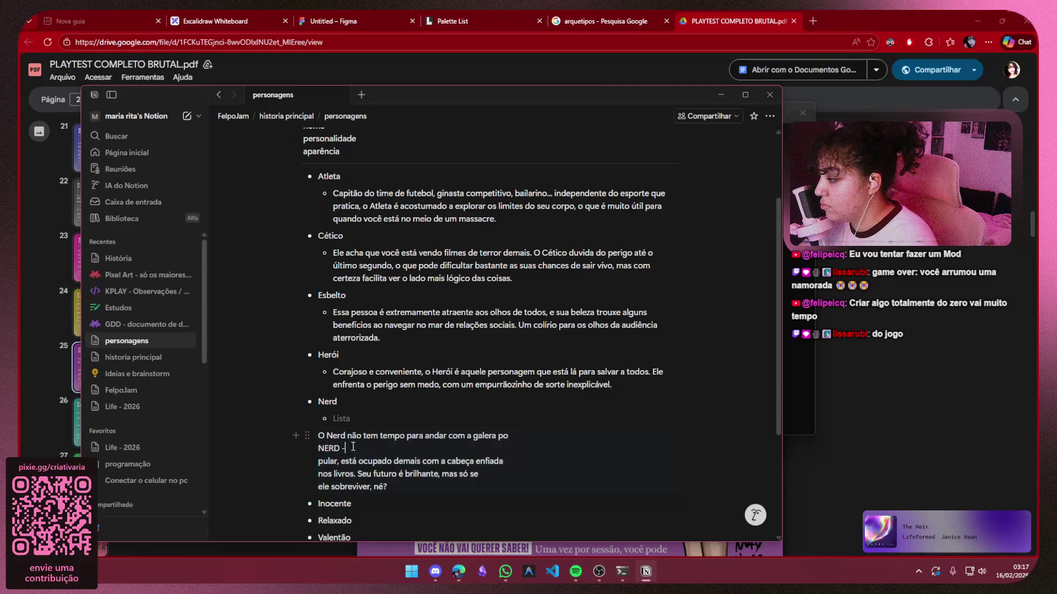
Clean the Nerd text by dropping the NERD heading, joining broken lines and splitting 'seele' into 'se ele'
key(BackSpace)
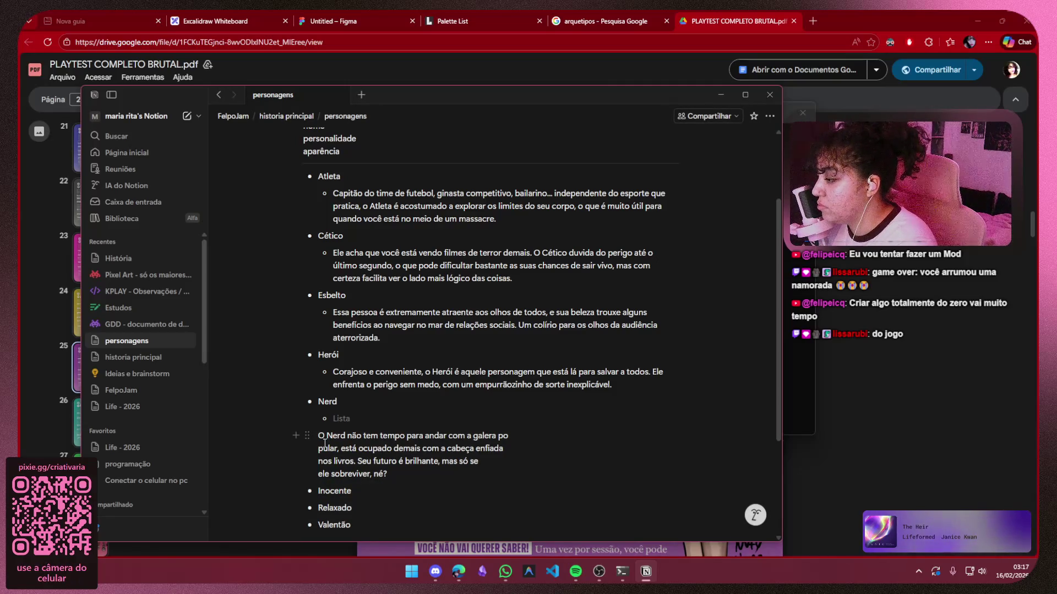
key(BackSpace)
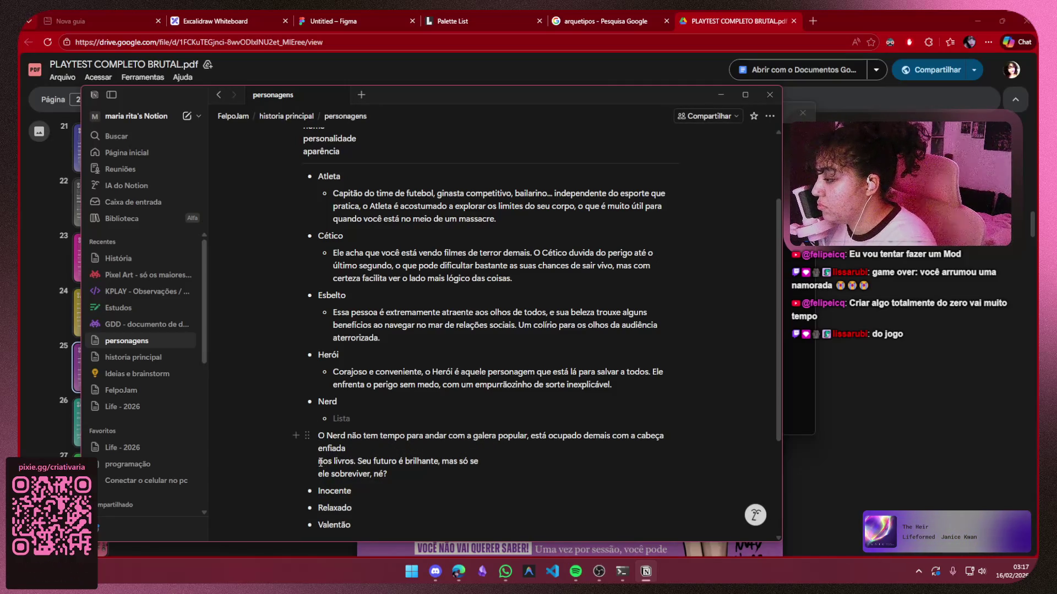
click(318, 461)
key(BackSpace)
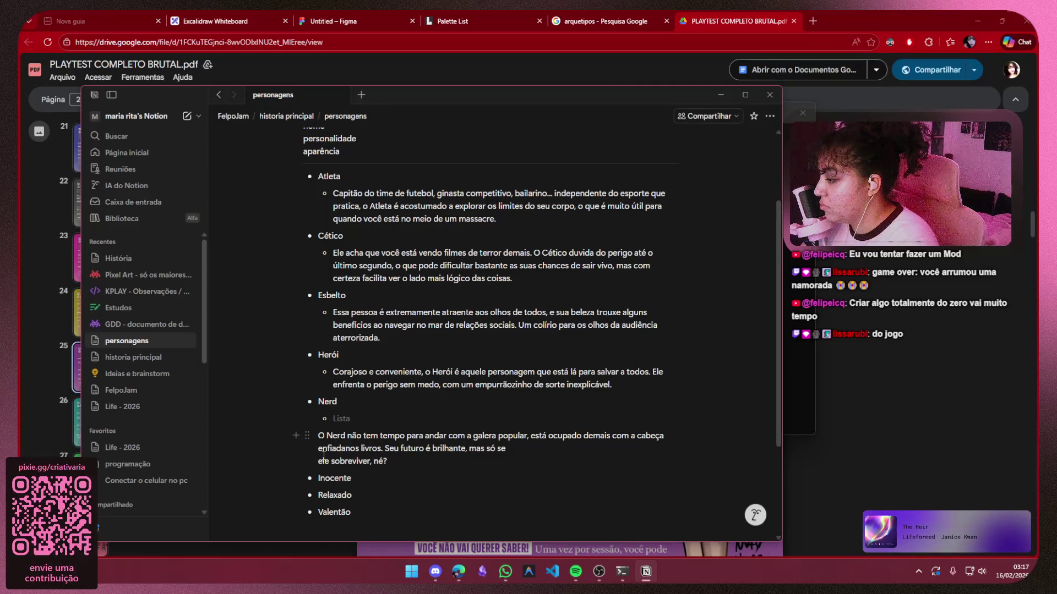
click(319, 461)
key(BackSpace)
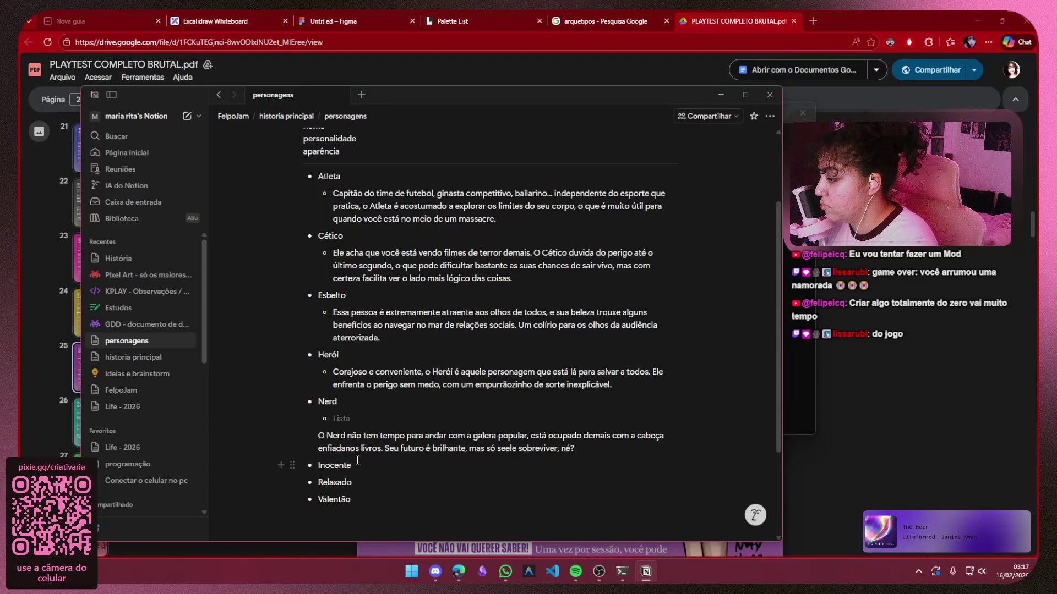
click(319, 435)
key(shift+Tab)
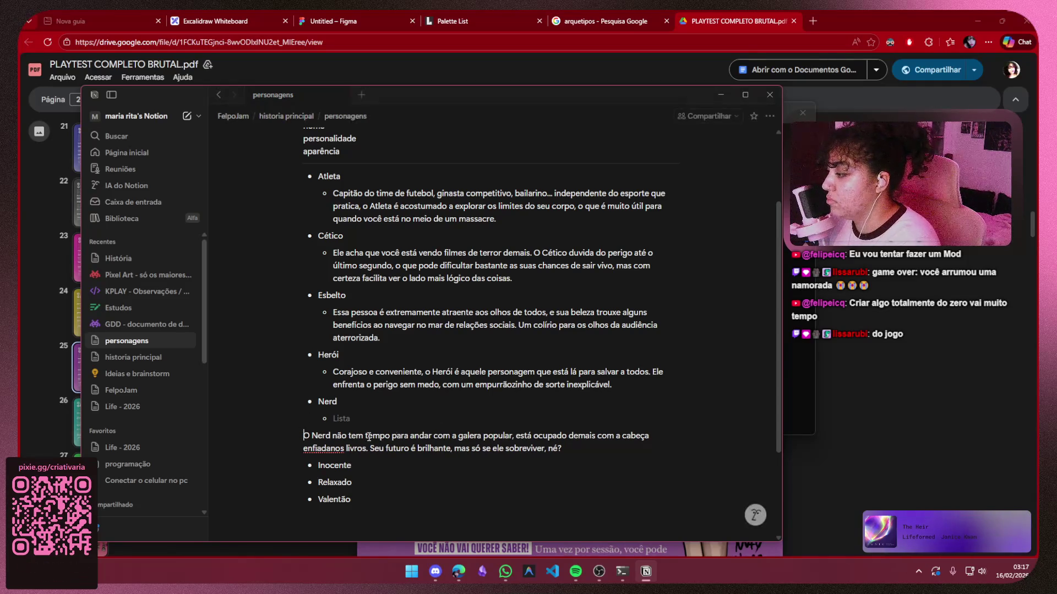
key(BackSpace)
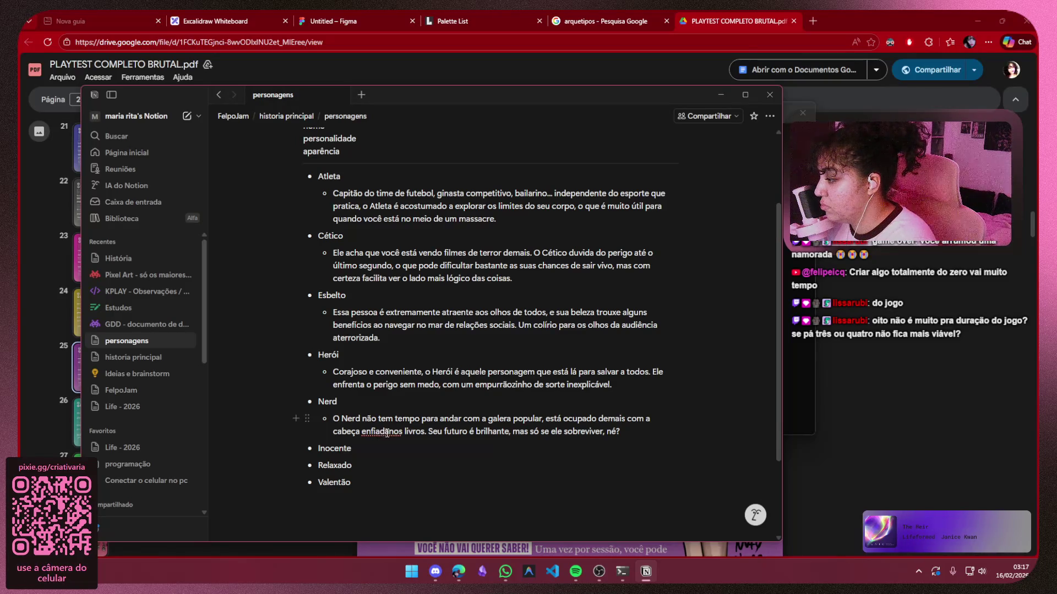
click(390, 431)
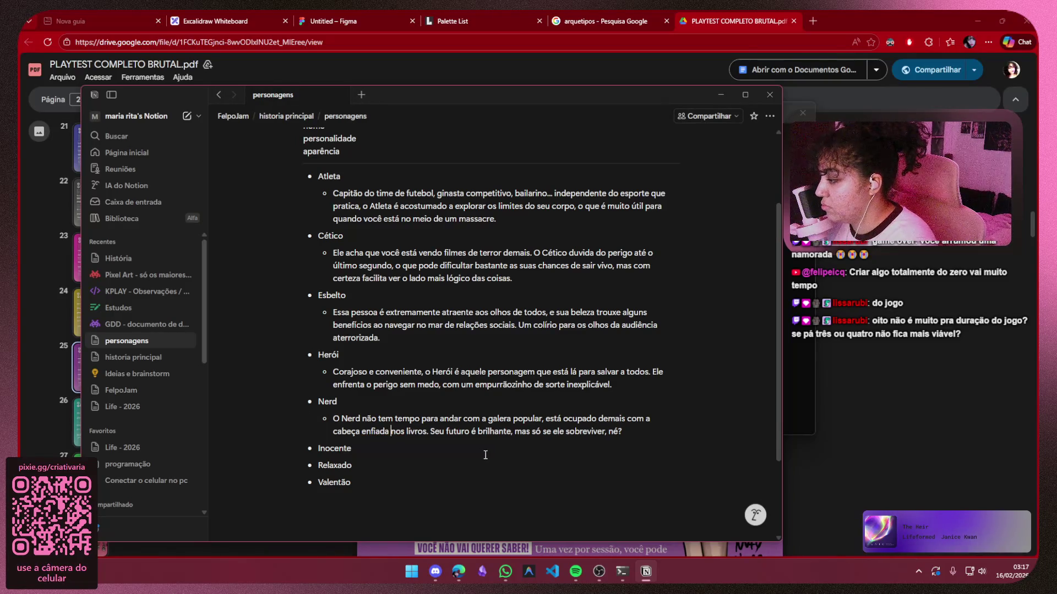
click(720, 94)
Copy the Inocente description from the PDF and paste it as a nested sub-bullet under Inocente
click(721, 217)
scroll(721, 218, down, 10)
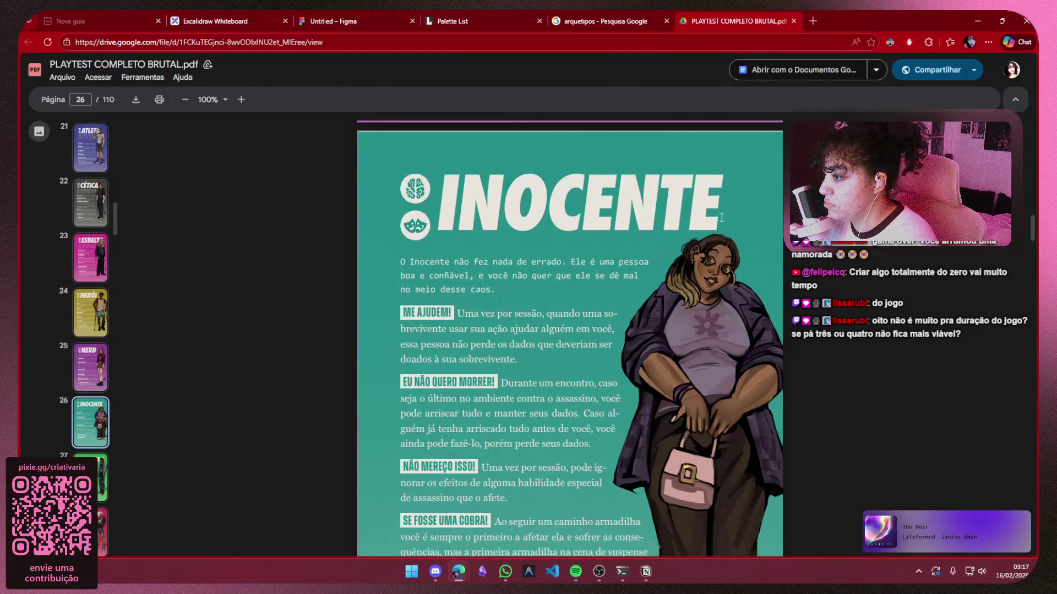
drag(495, 289, 469, 289)
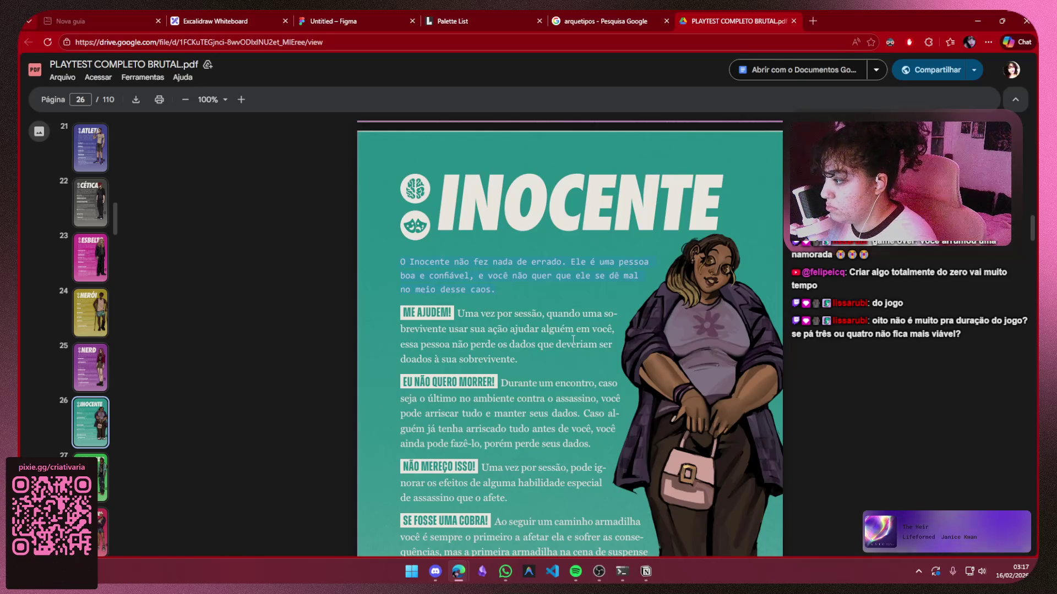
scroll(550, 360, down, 4)
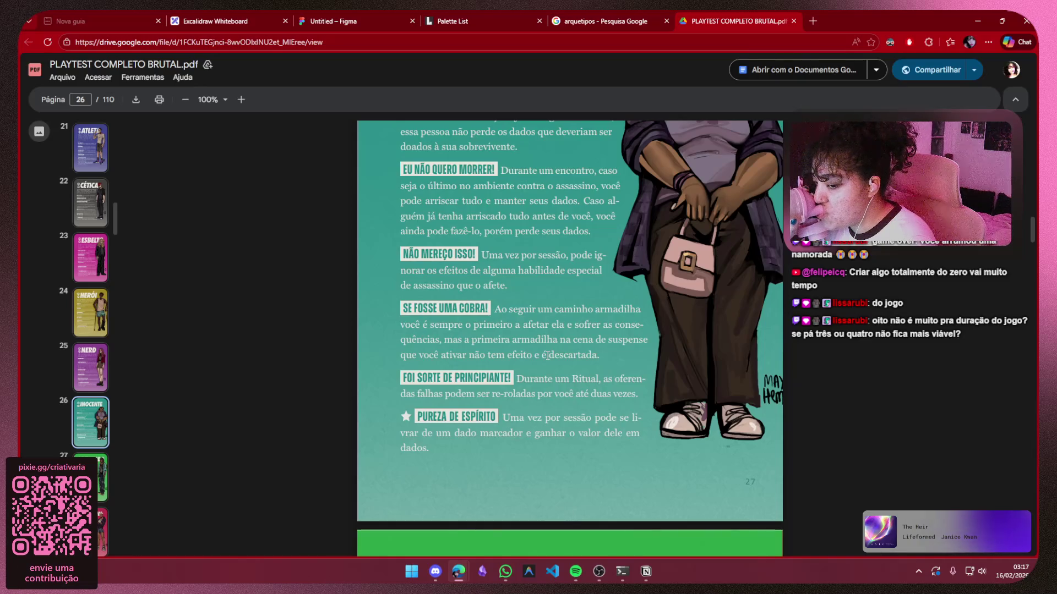
scroll(548, 355, down, 5)
scroll(561, 391, up, 10)
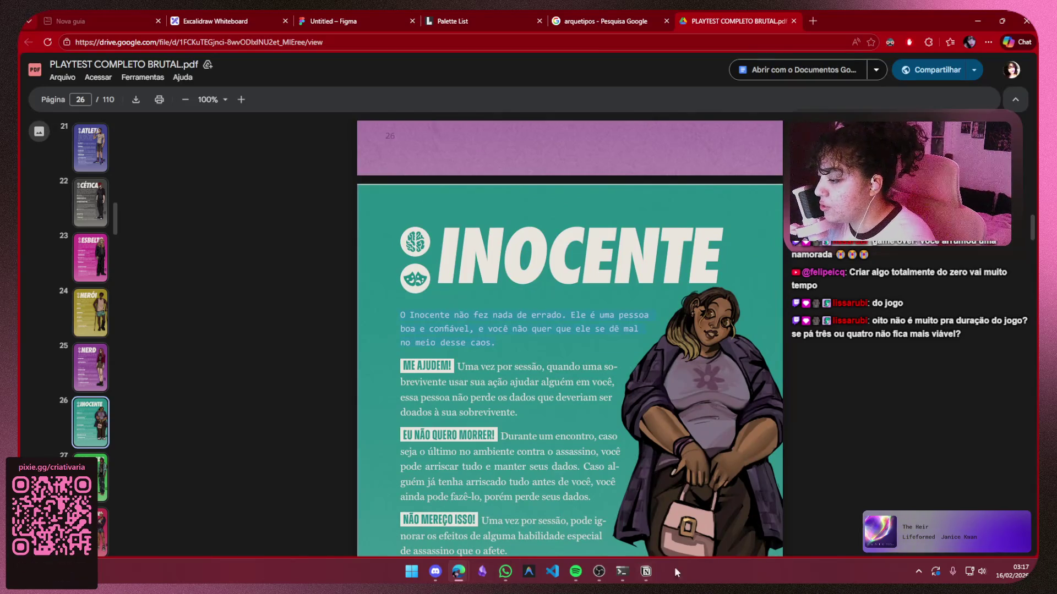
key(alt+Tab)
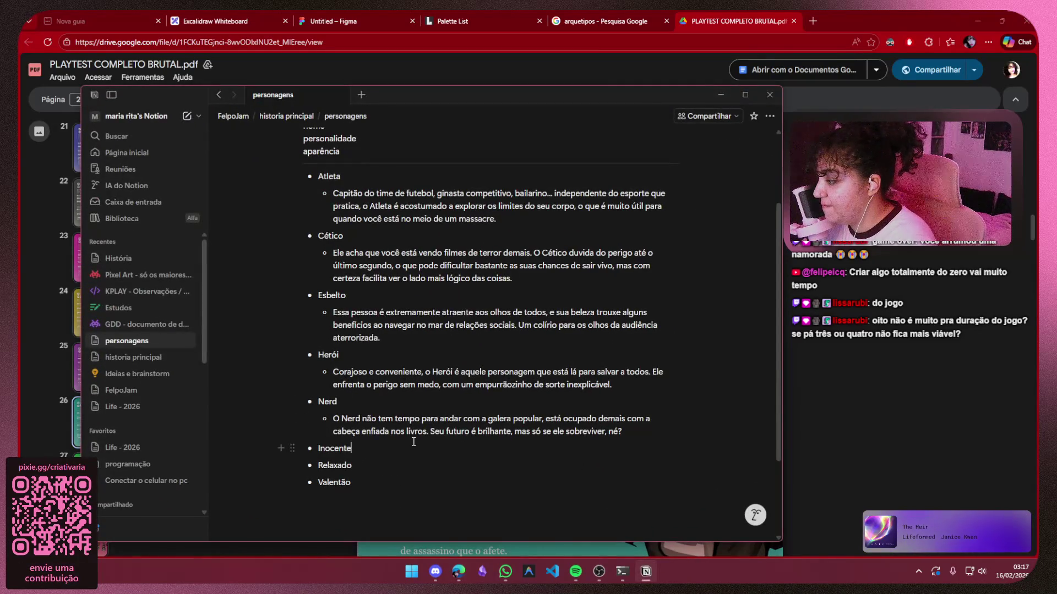
key(Return)
key(Tab)
text(O Inocente não fez nada de errado. Ele é uma pessoa boa e confiável, e você não quer que ele se dê mal no meio desse caos.)
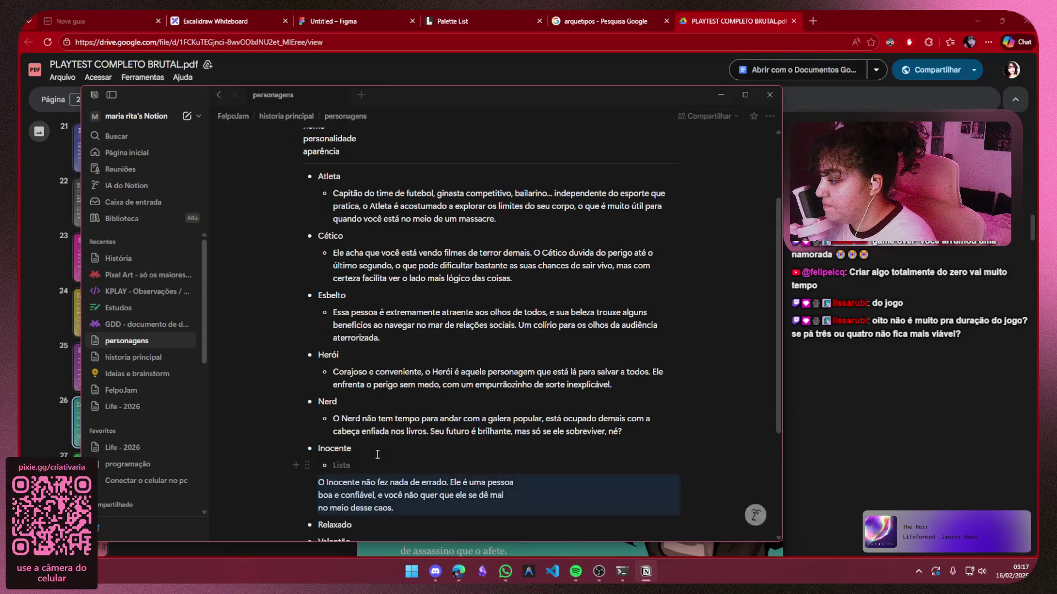
Join the pasted Inocente lines into one paragraph and fix the typo 'pessoaa' to 'pessoa'
scroll(377, 454, down, 2)
click(321, 378)
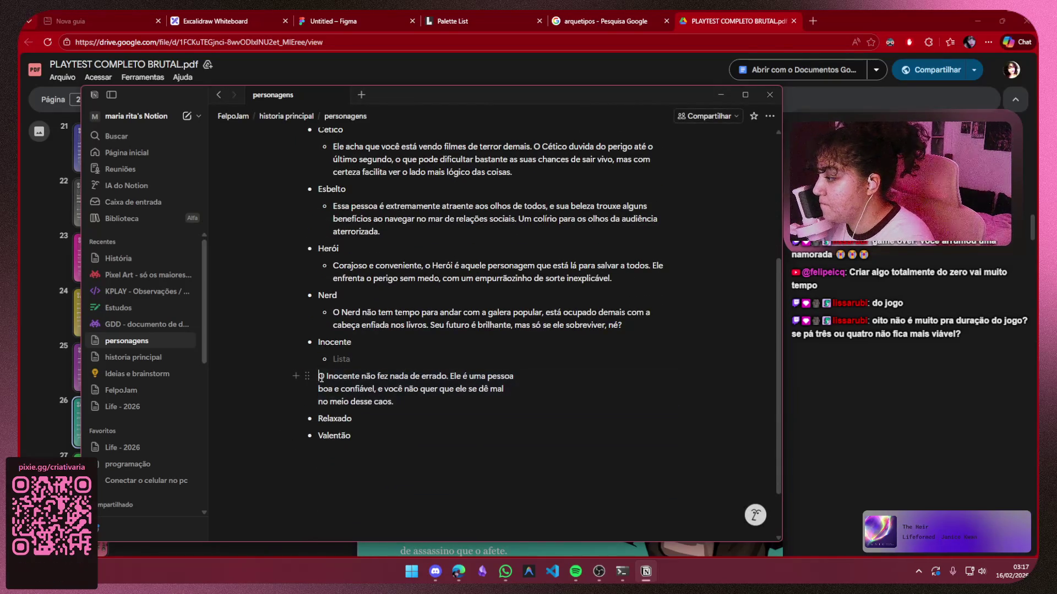
key(BackSpace)
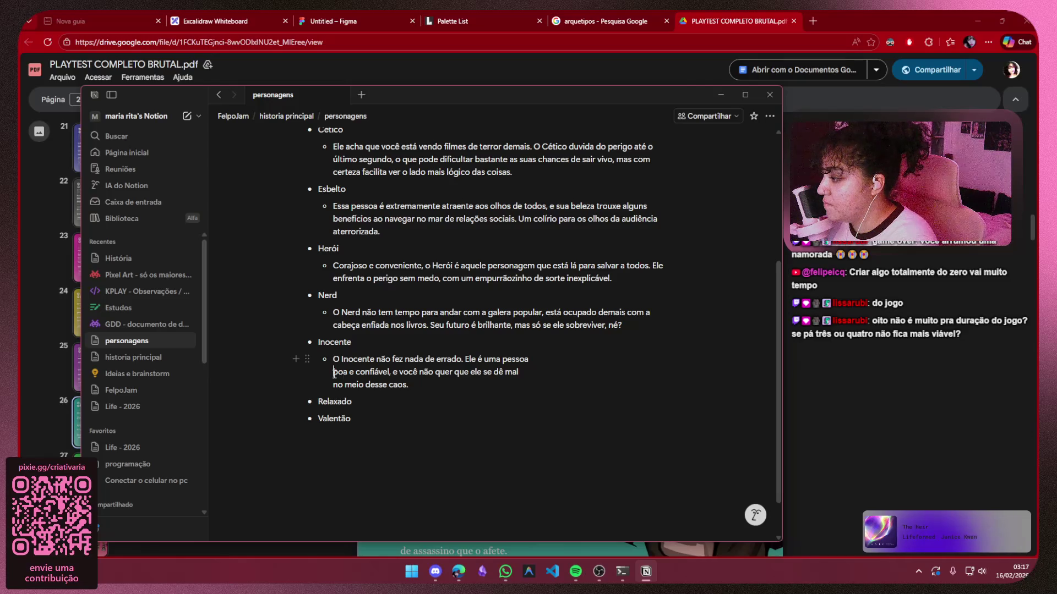
key(BackSpace)
key(BackSpace)
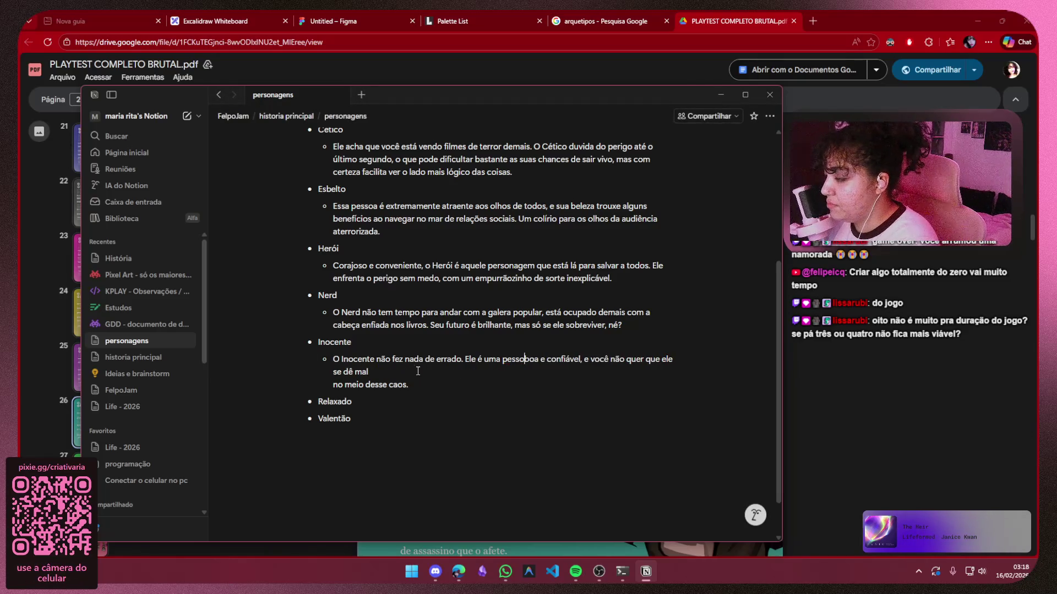
text(aa)
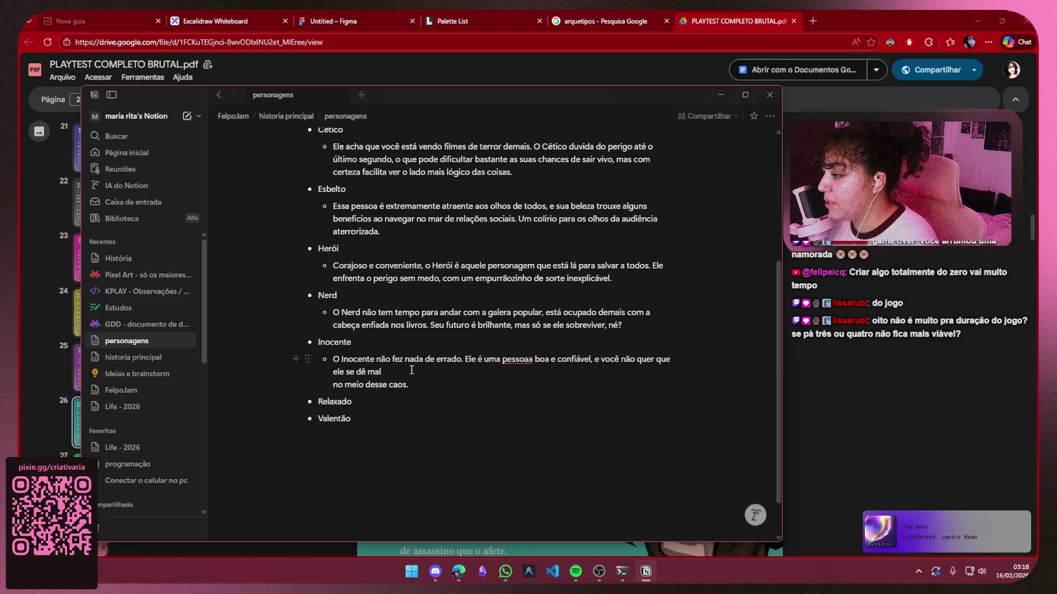
key(BackSpace)
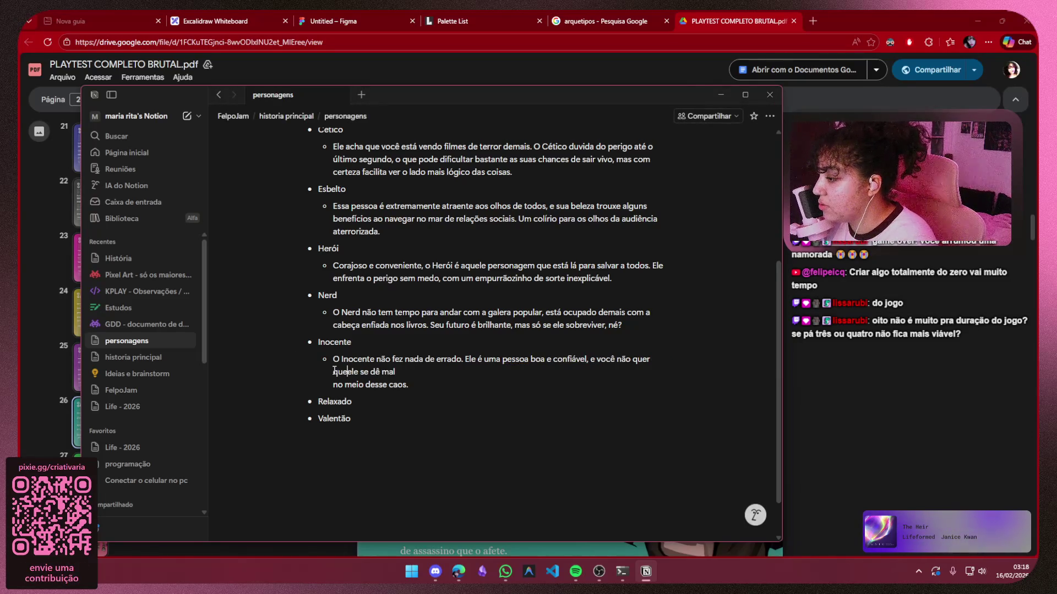
click(333, 370)
key(BackSpace)
click(334, 385)
key(BackSpace)
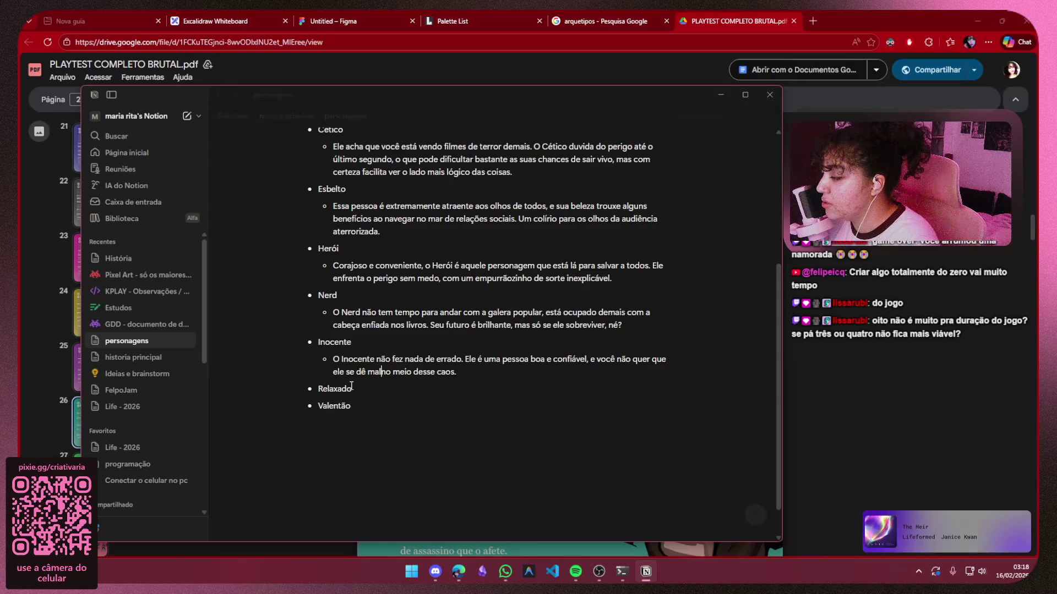
key(Escape)
key(BackSpace)
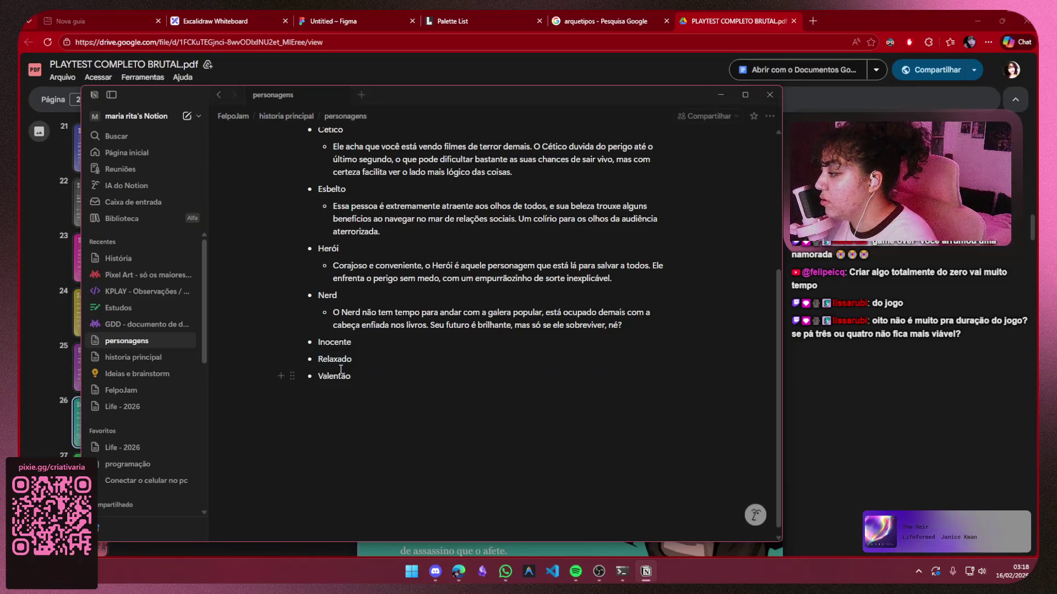
key(ctrl+z)
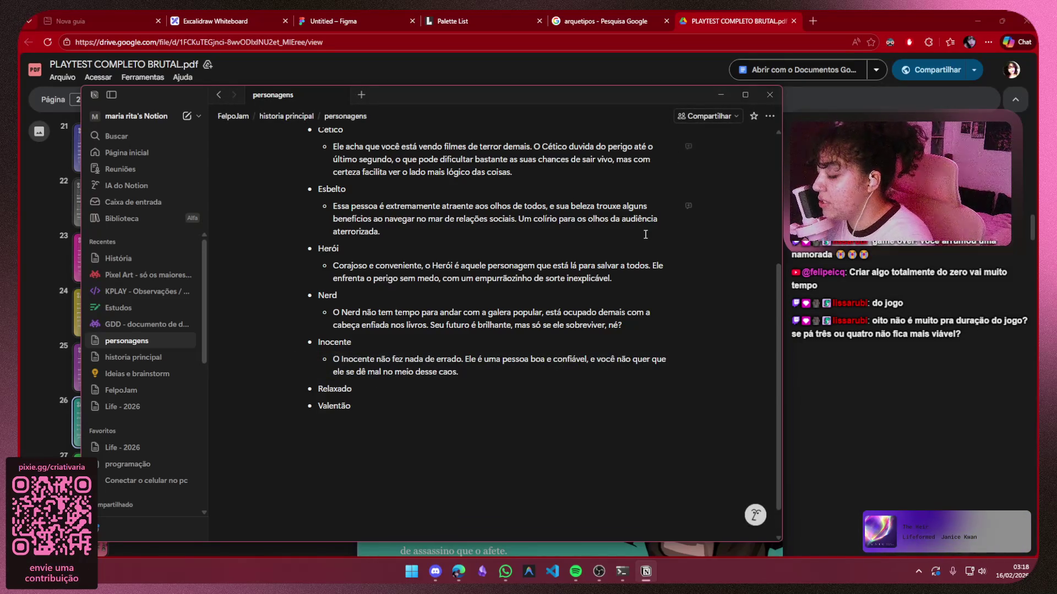
Paste the rulebook's Relaxado paragraph under Relaxado and join its broken lines into one paragraph
click(719, 94)
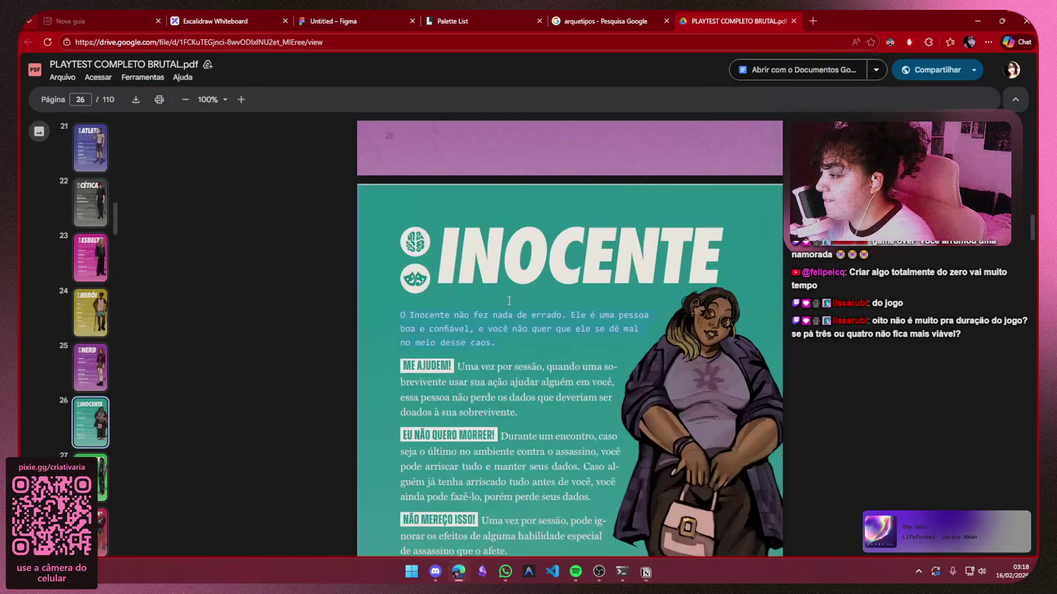
scroll(509, 301, down, 10)
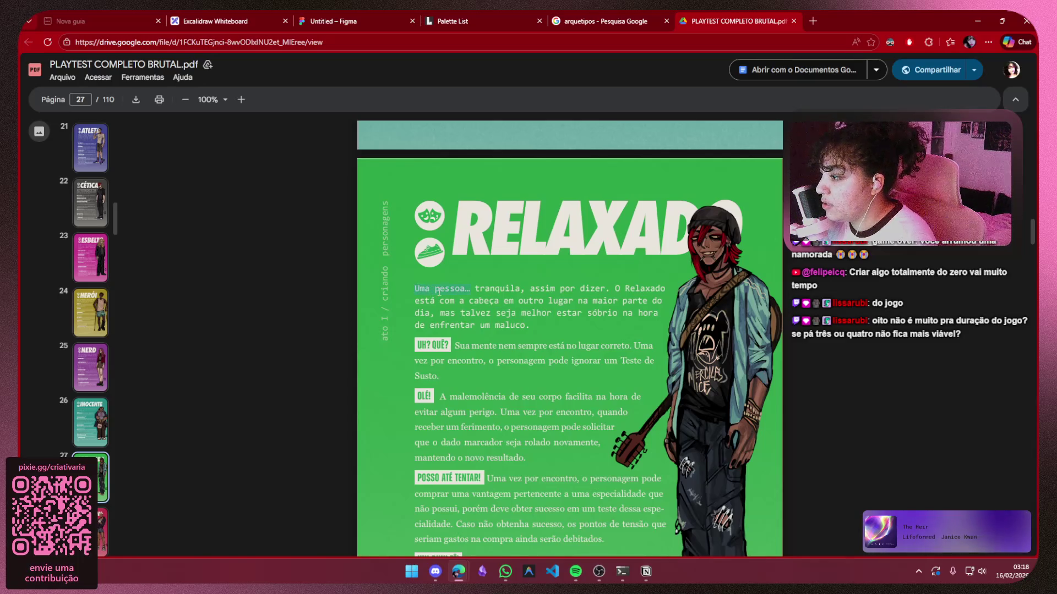
drag(439, 292, 530, 326)
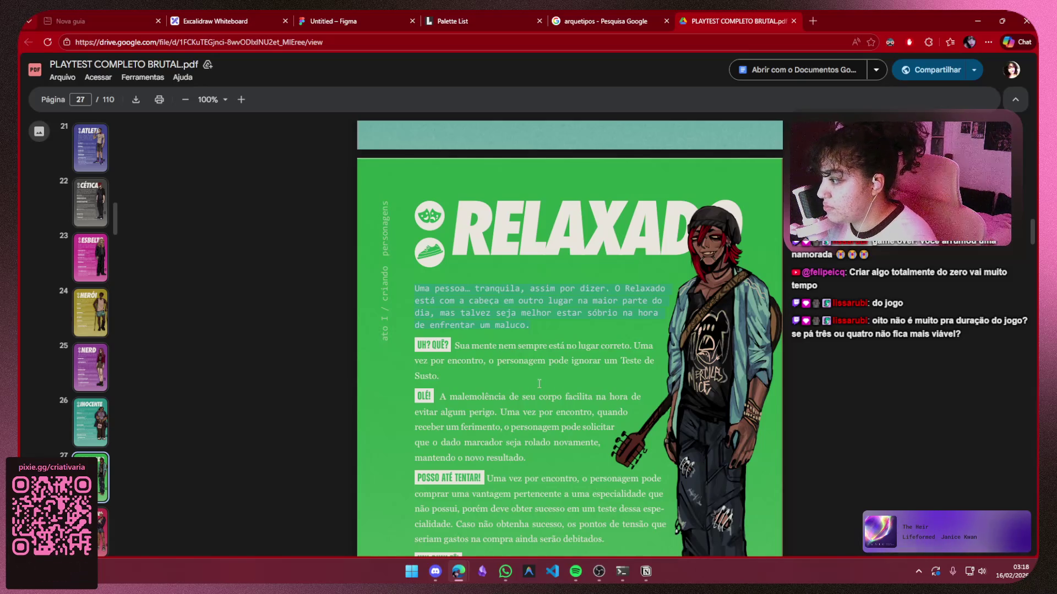
click(646, 571)
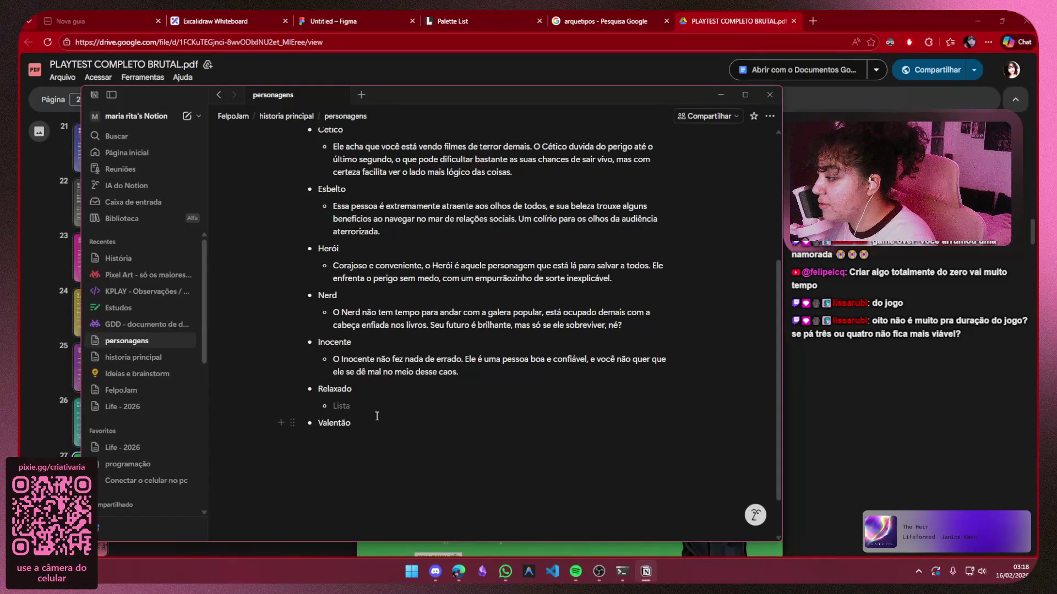
text(Uma pessoa... tranquila, assim por dizer. O Relaxado está com a cabeça em outro lugar na maior parte do dia, mas talvez seja melhor estar sóbrio na hora de enfrentar um maluco.)
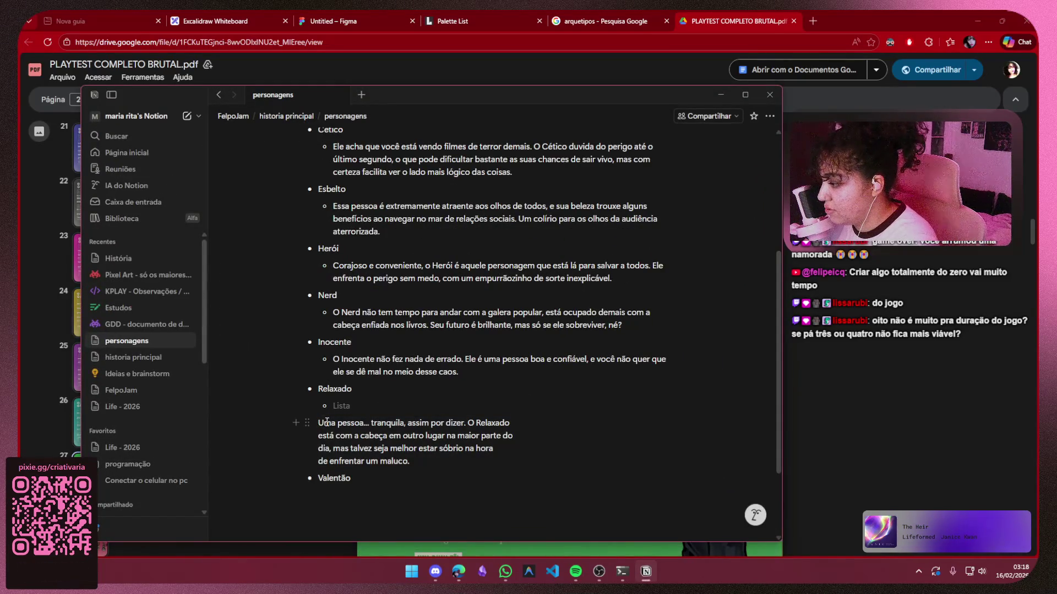
key(BackSpace)
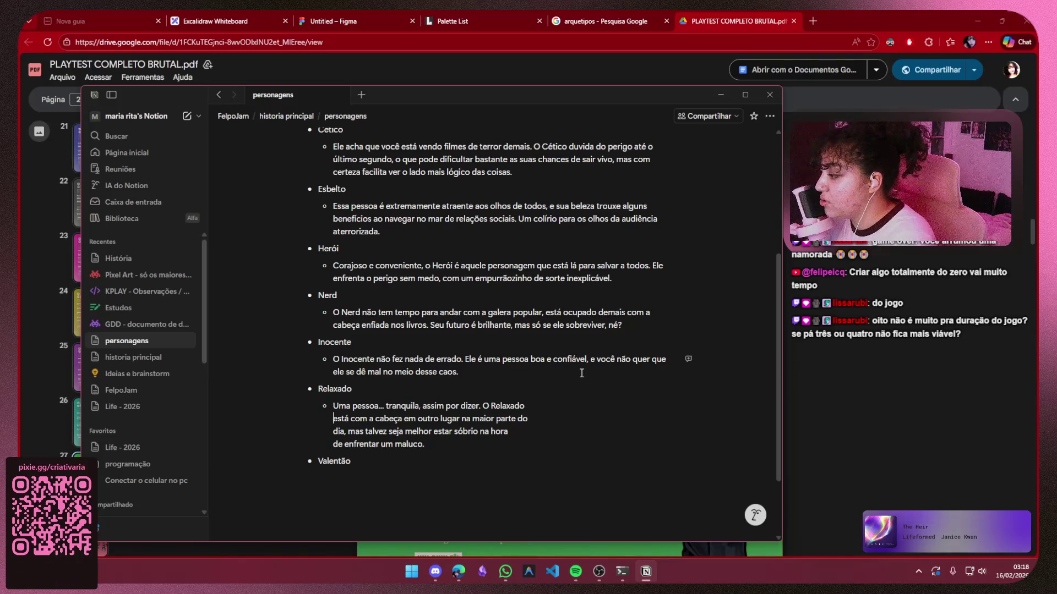
key(Delete)
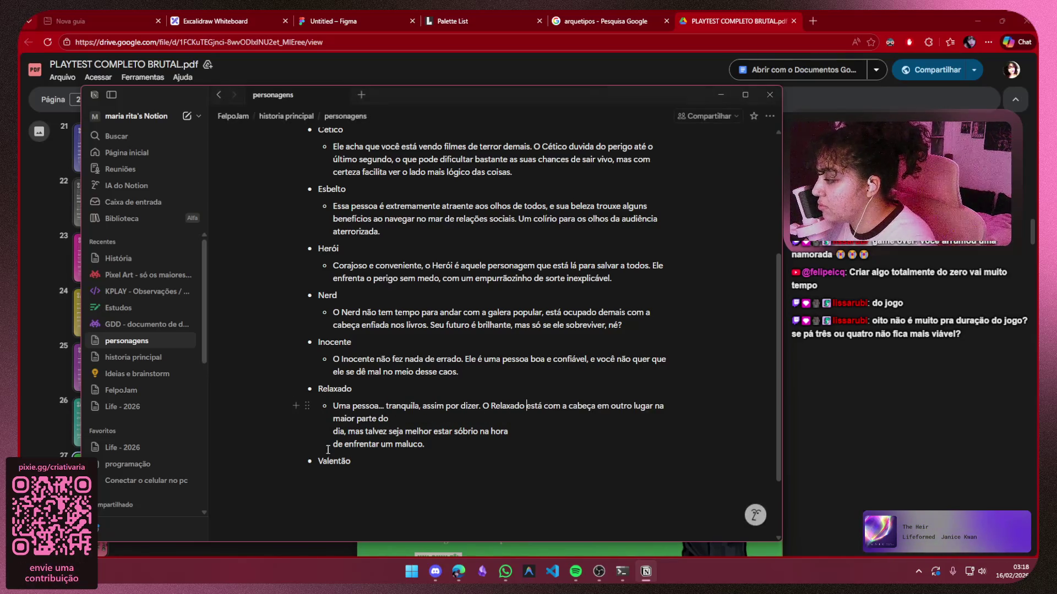
key(Delete)
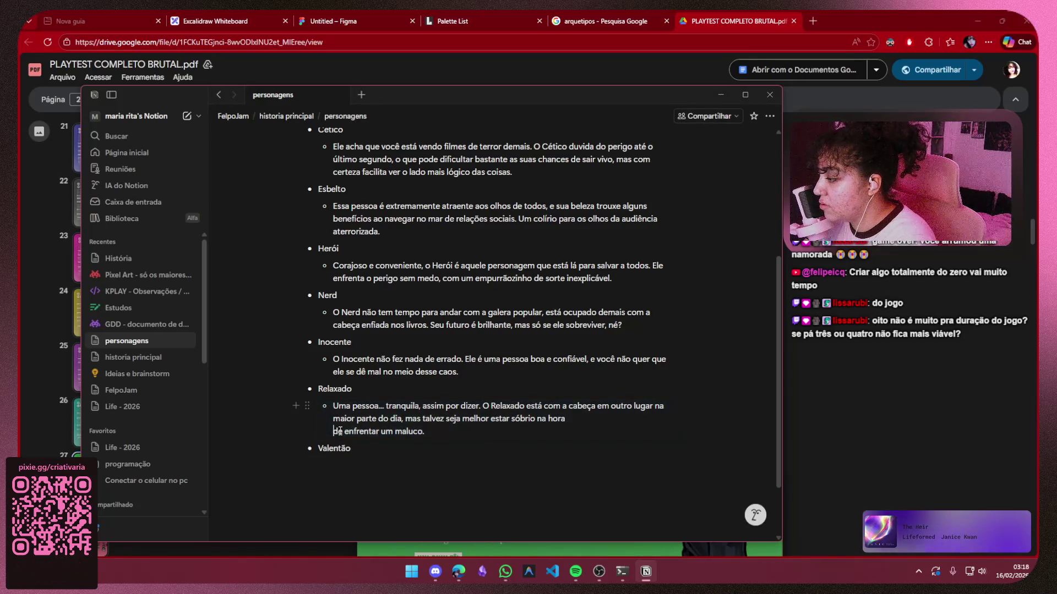
key(Delete)
Copy the Valentona paragraph from the PDF and paste it as a nested sub-bullet under Valentão
click(868, 418)
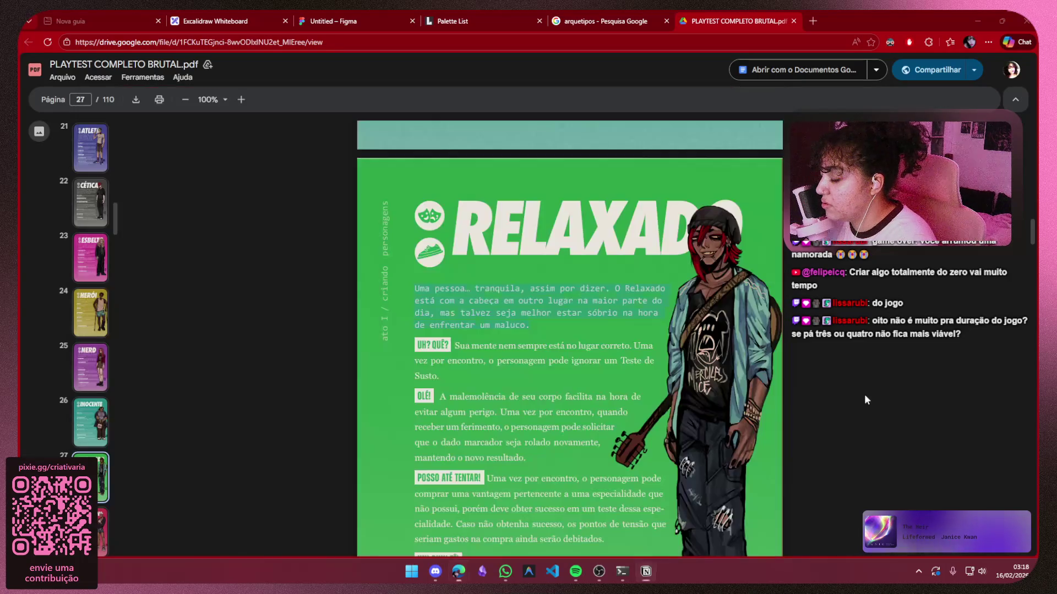
scroll(551, 300, down, 5)
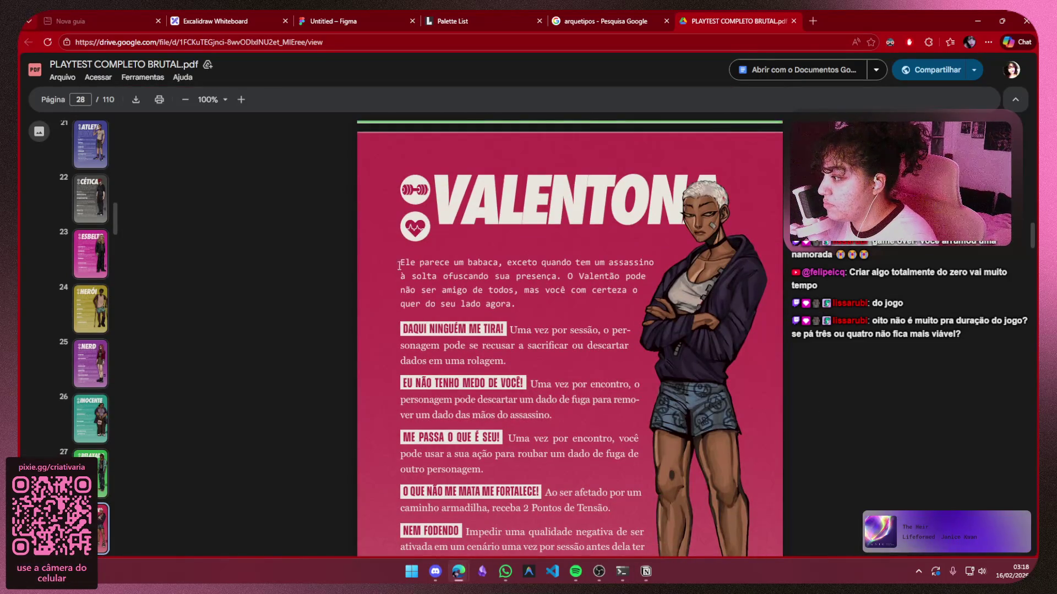
drag(400, 266, 424, 266)
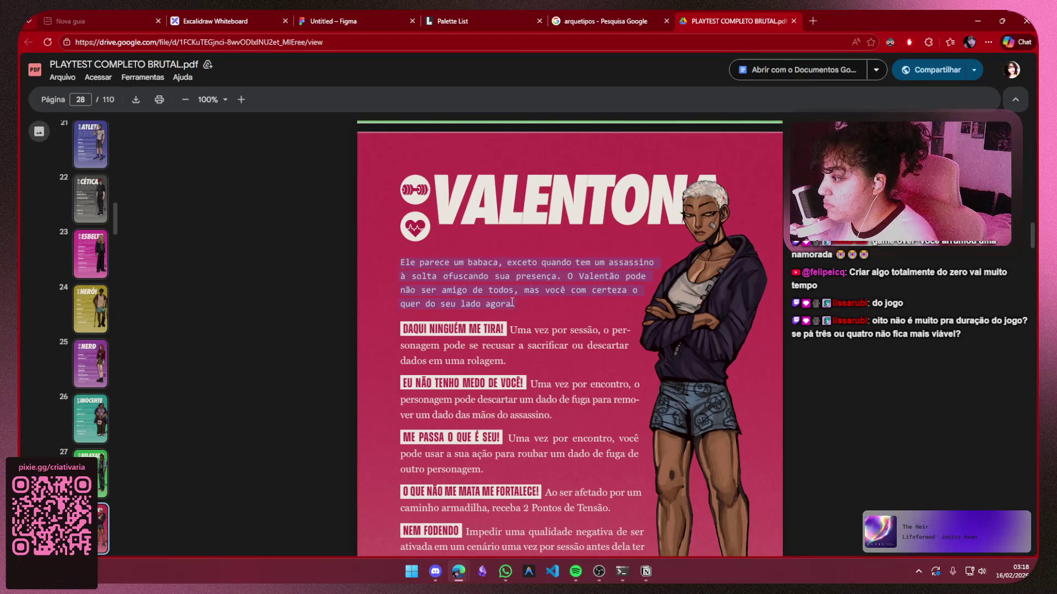
scroll(512, 291, down, 15)
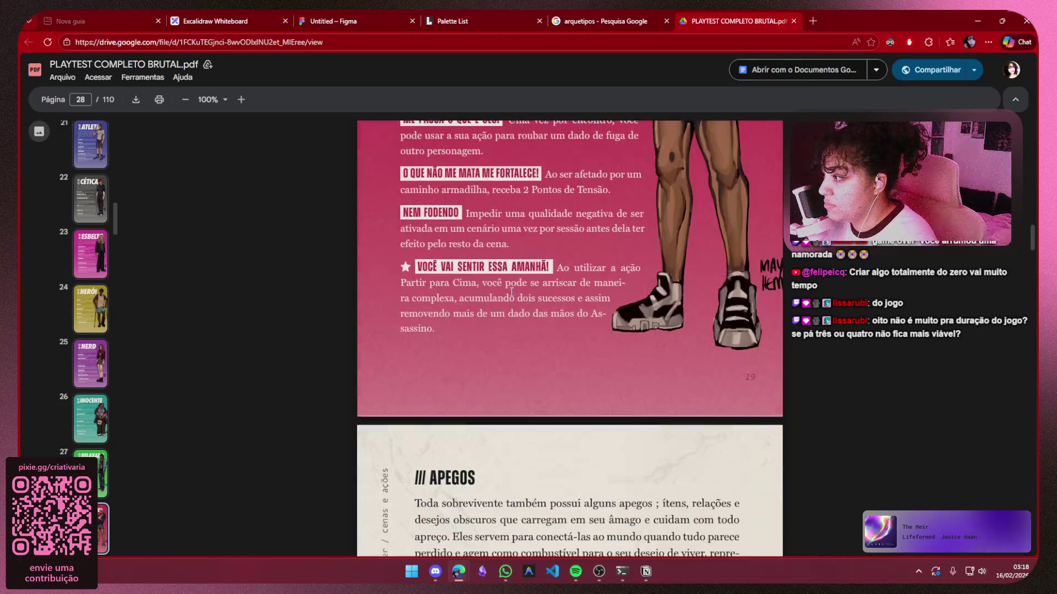
scroll(563, 299, up, 7)
scroll(563, 299, up, 5)
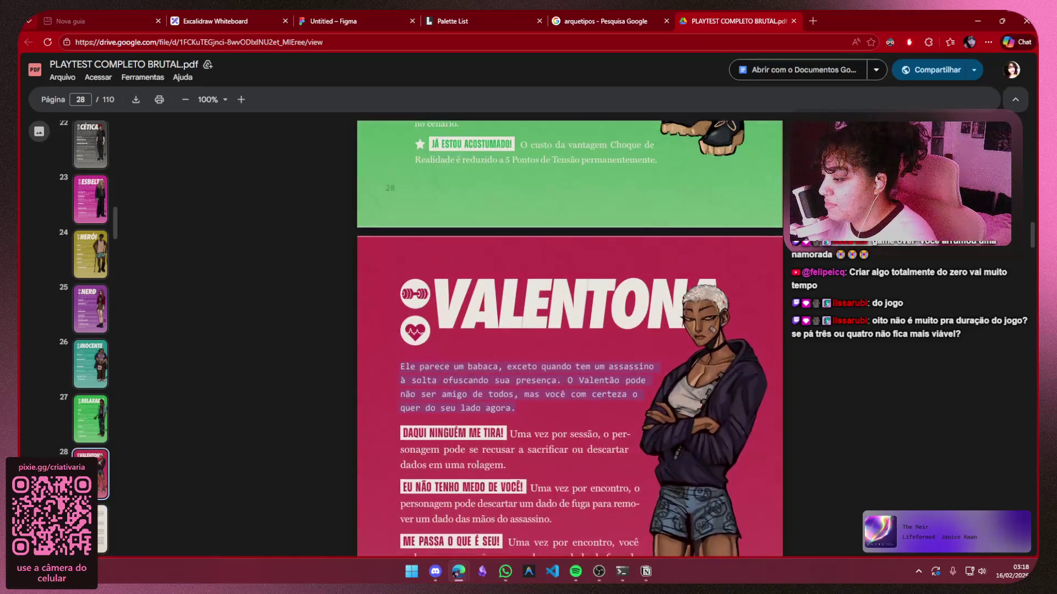
click(646, 571)
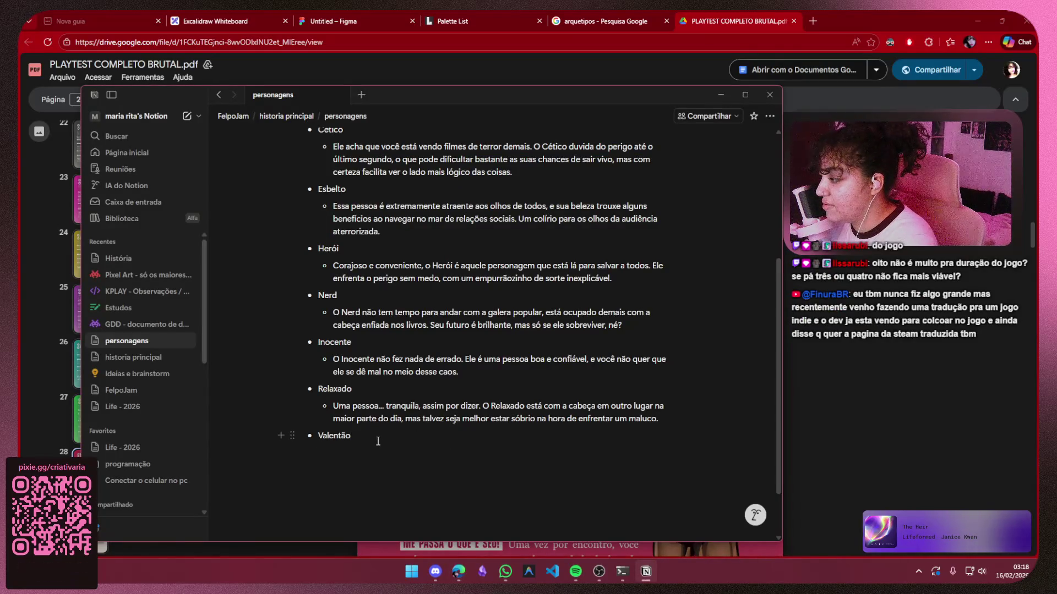
key(Return)
key(Tab)
text(Ele parece um babaca, exceto quando tem um assassino à solta ofuscando sua presença. O Valentão pode não ser amigo de todos, mas você com certeza o quer do seu lado agora.)
Join the pasted Valentona lines, including those after 'assassino' and at 'não ser', into one paragraph
click(332, 469)
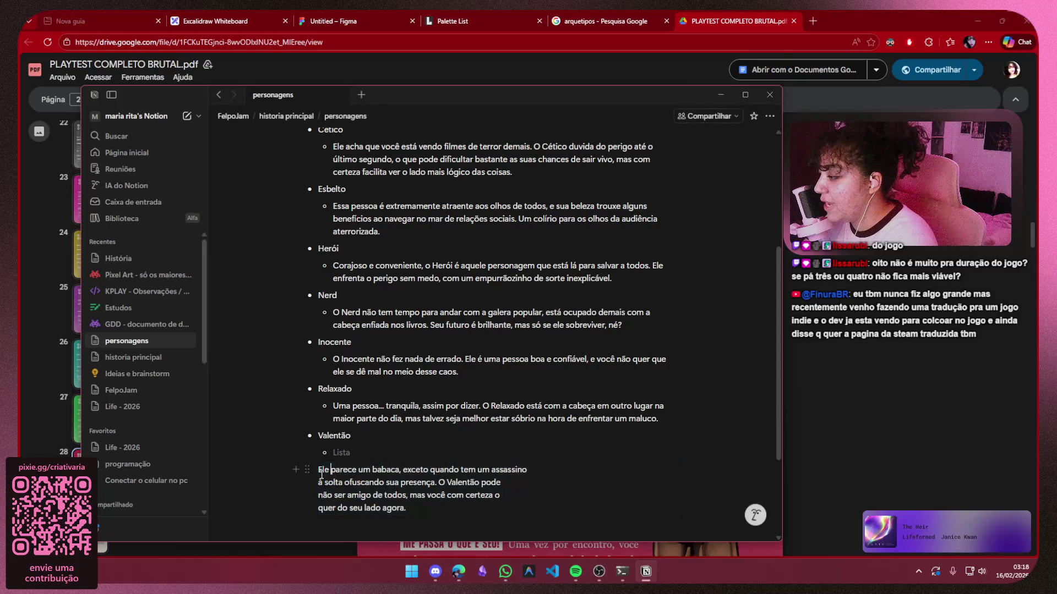
click(307, 470)
key(Escape)
drag(318, 470, 328, 470)
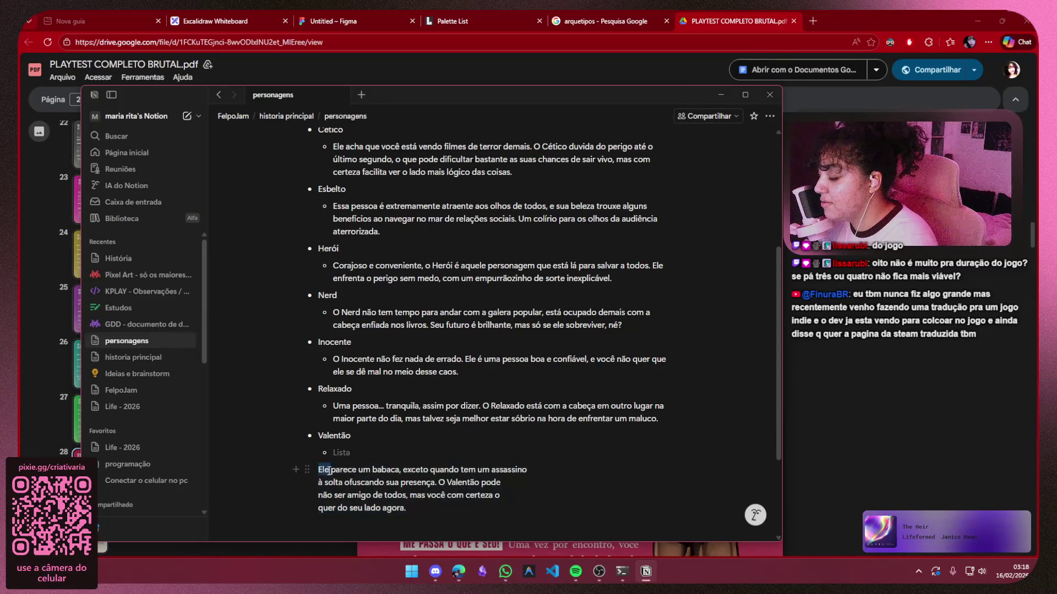
click(321, 472)
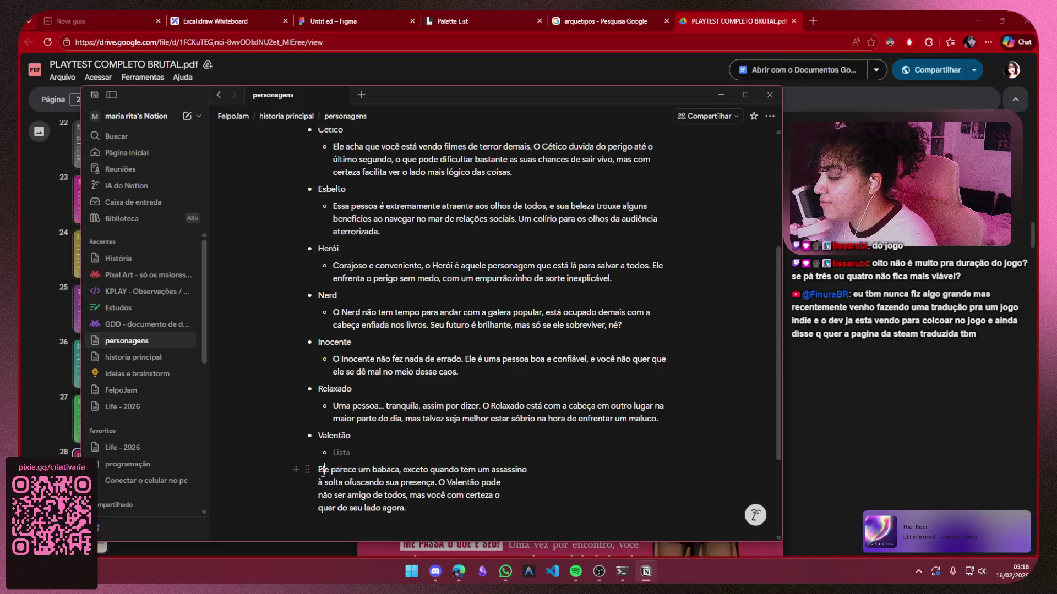
key(BackSpace)
key(BackSpace)
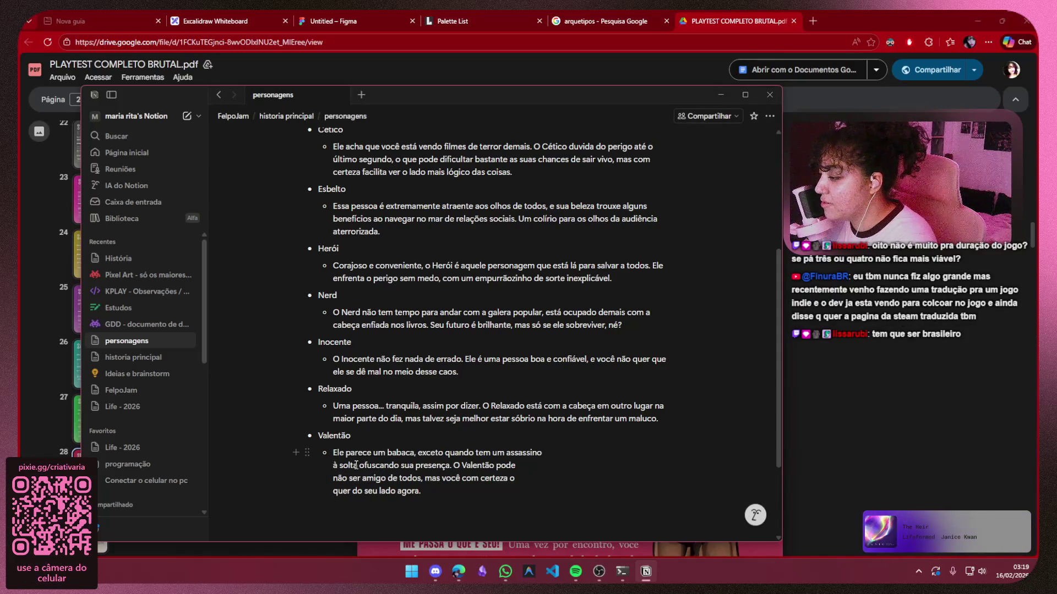
key(BackSpace)
click(333, 479)
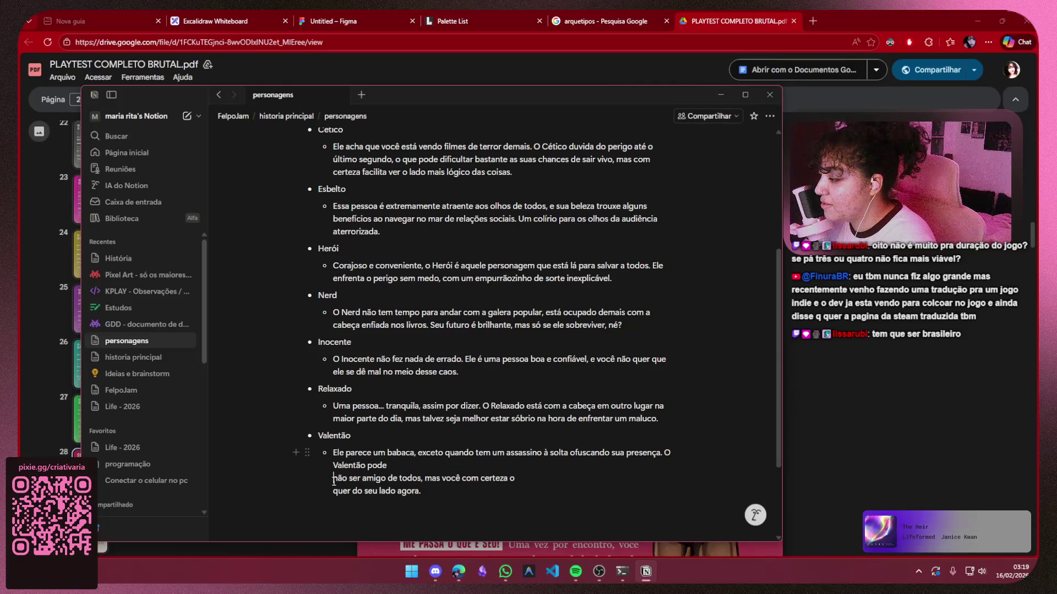
key(BackSpace)
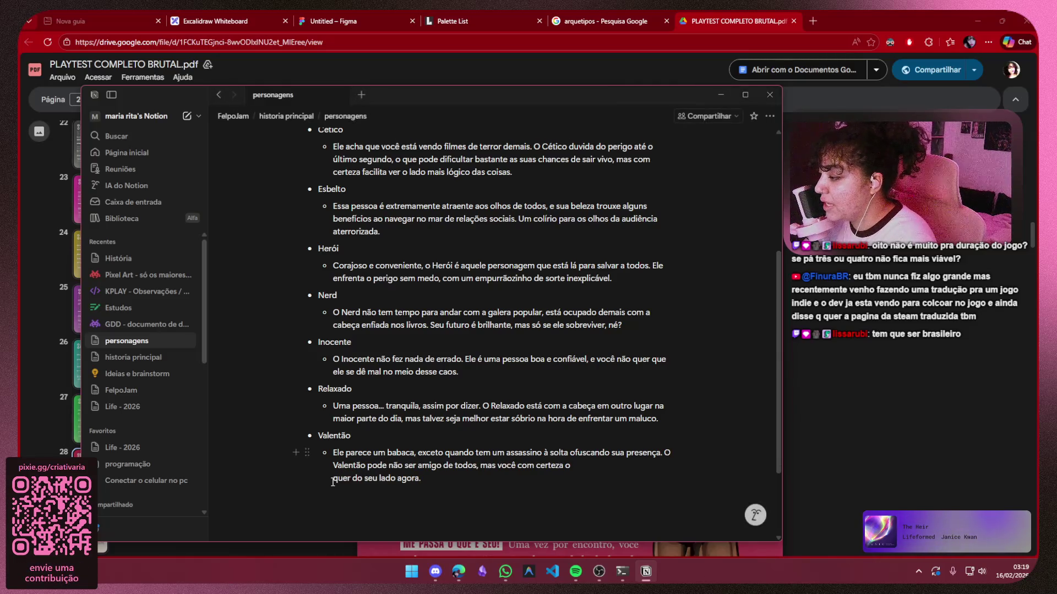
click(333, 478)
key(BackSpace)
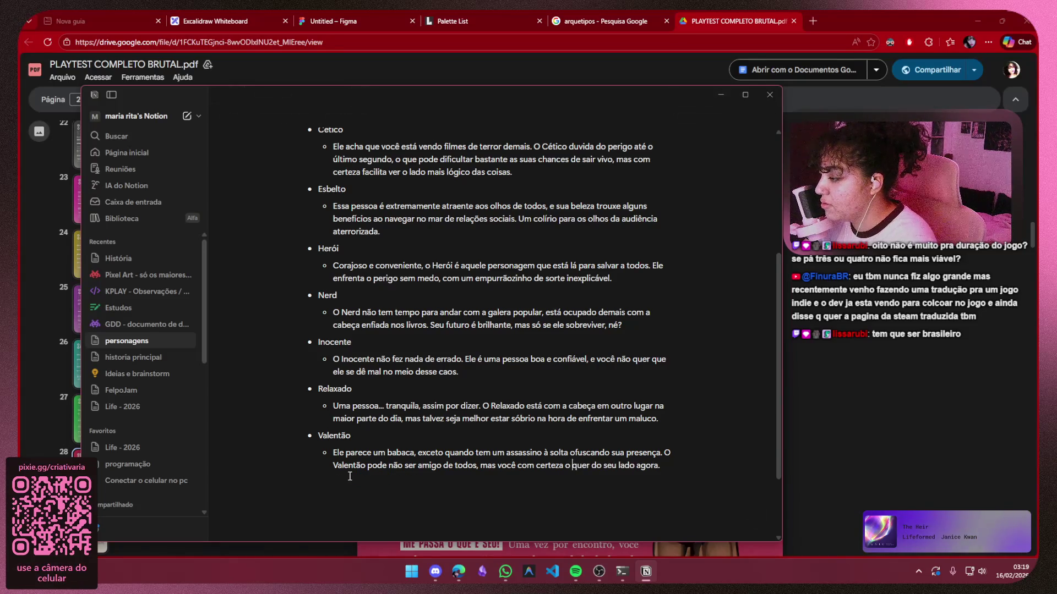
scroll(402, 251, up, 3)
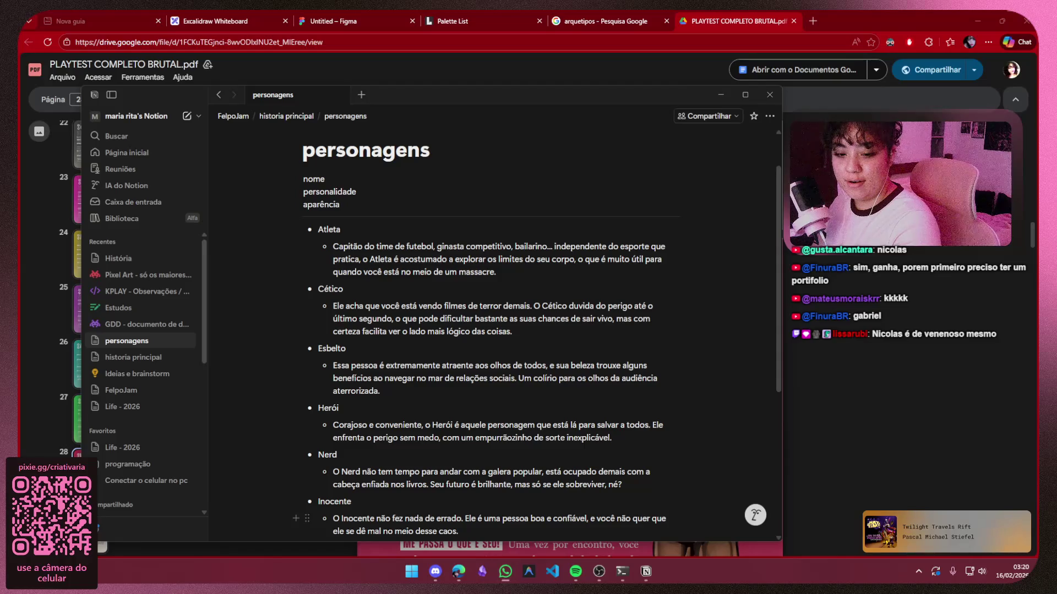
Extend the Atleta bullet to read 'Atleta: Gabriel'
click(389, 229)
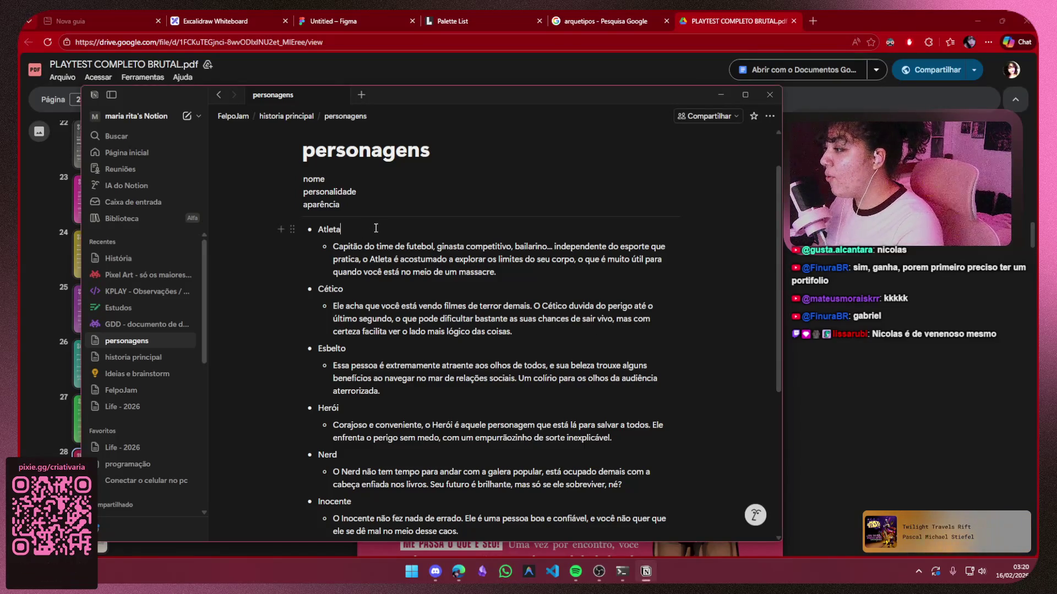
text(: Gabriel)
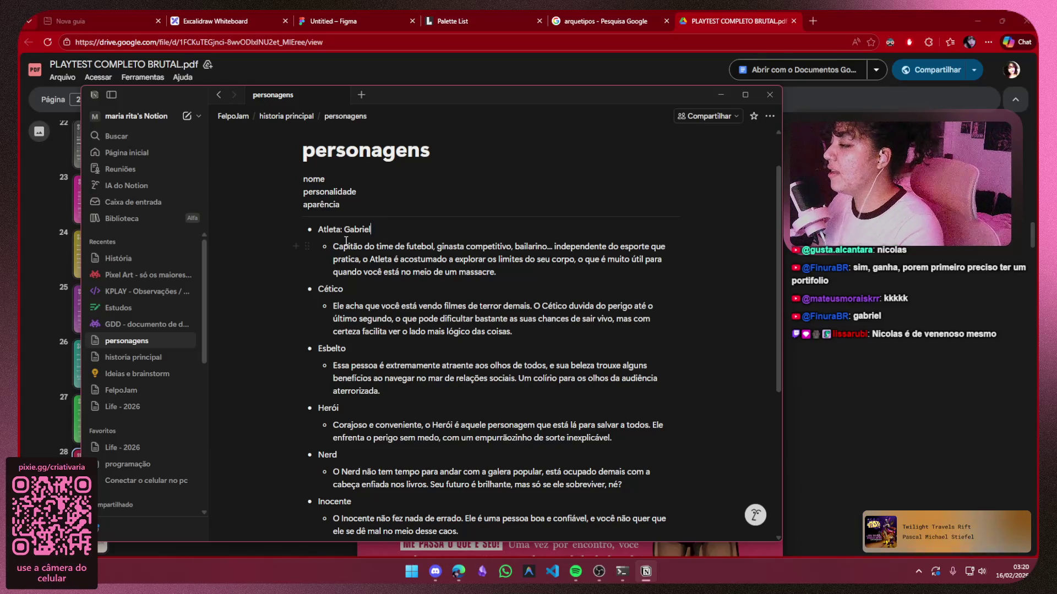
click(507, 245)
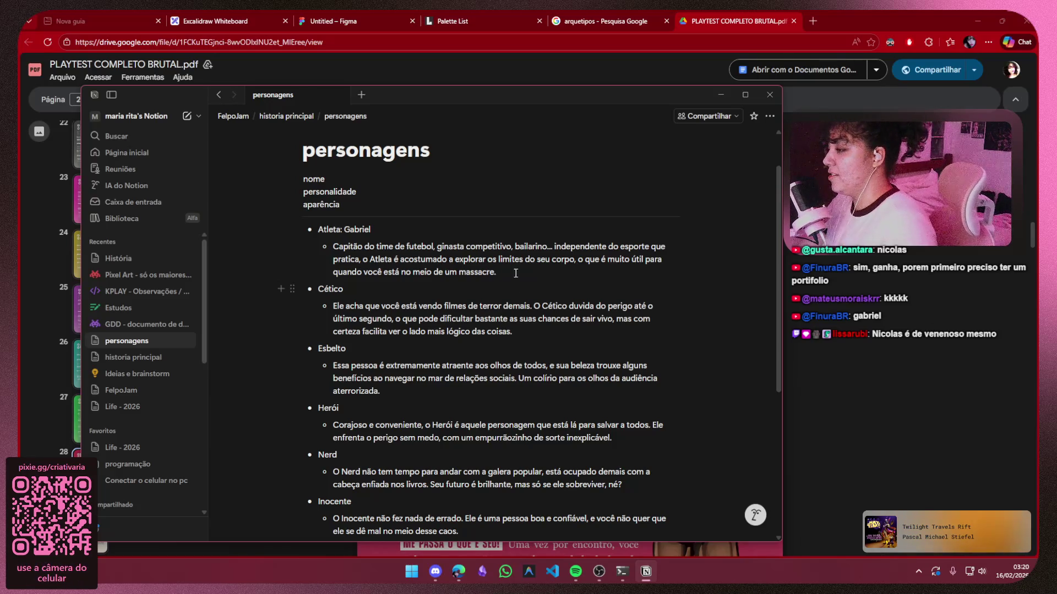
In a new tab, search Pinterest for 'rodrigo'
click(815, 25)
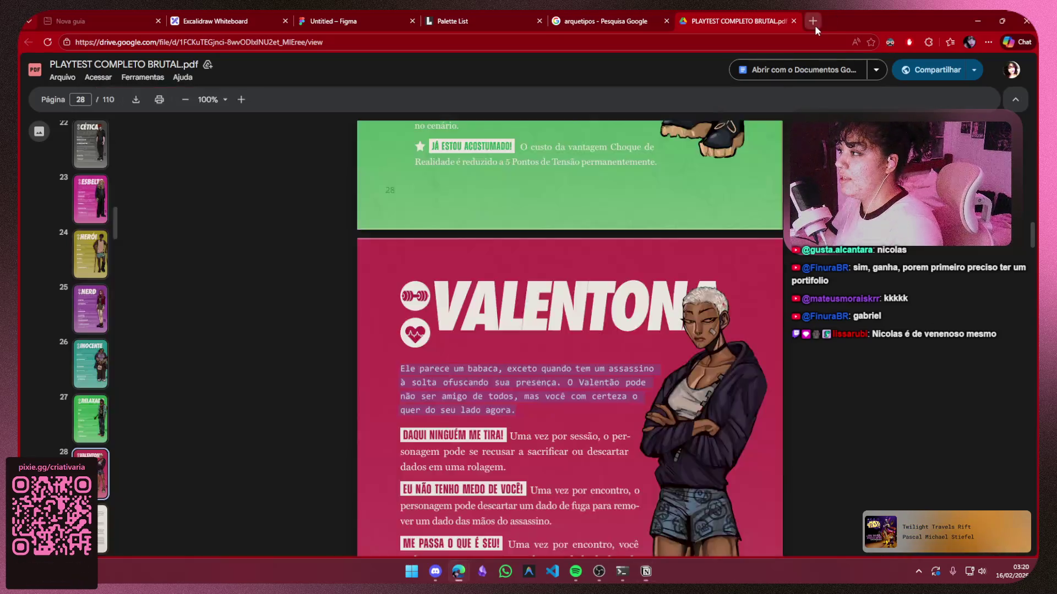
click(641, 179)
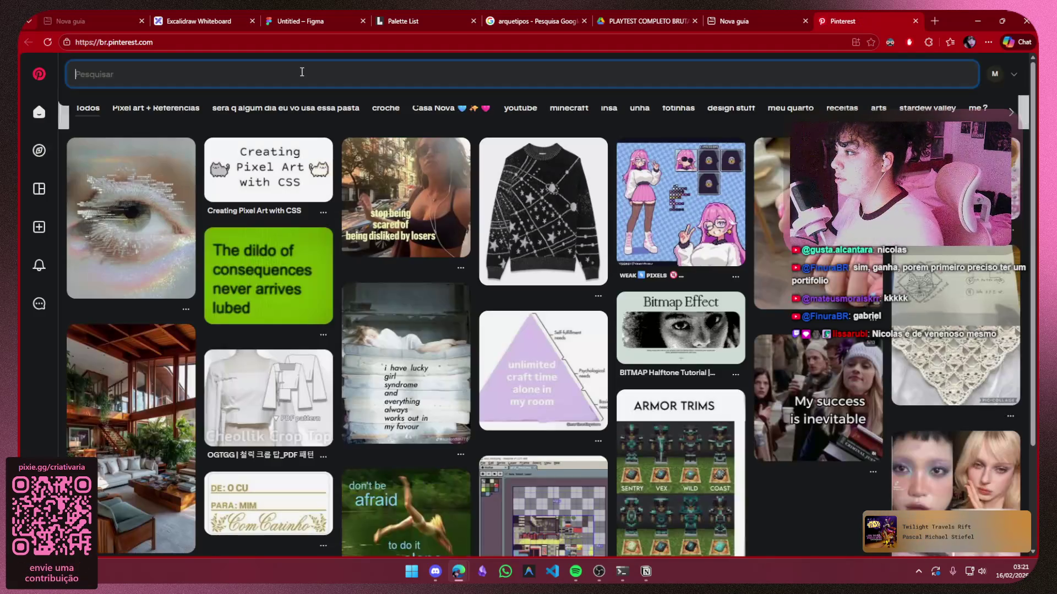
click(311, 72)
text(rodri)
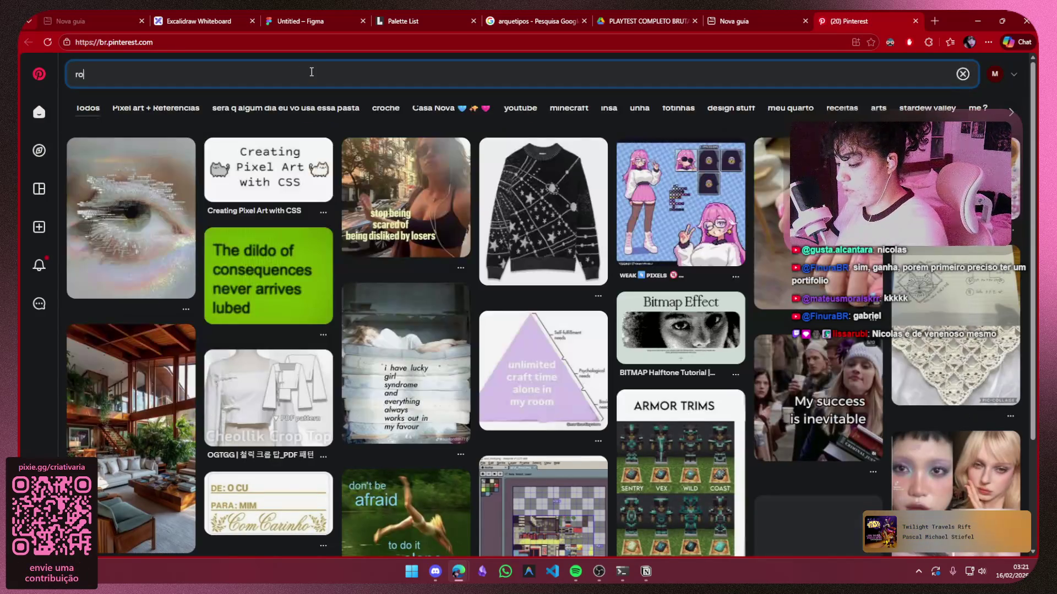
text(go)
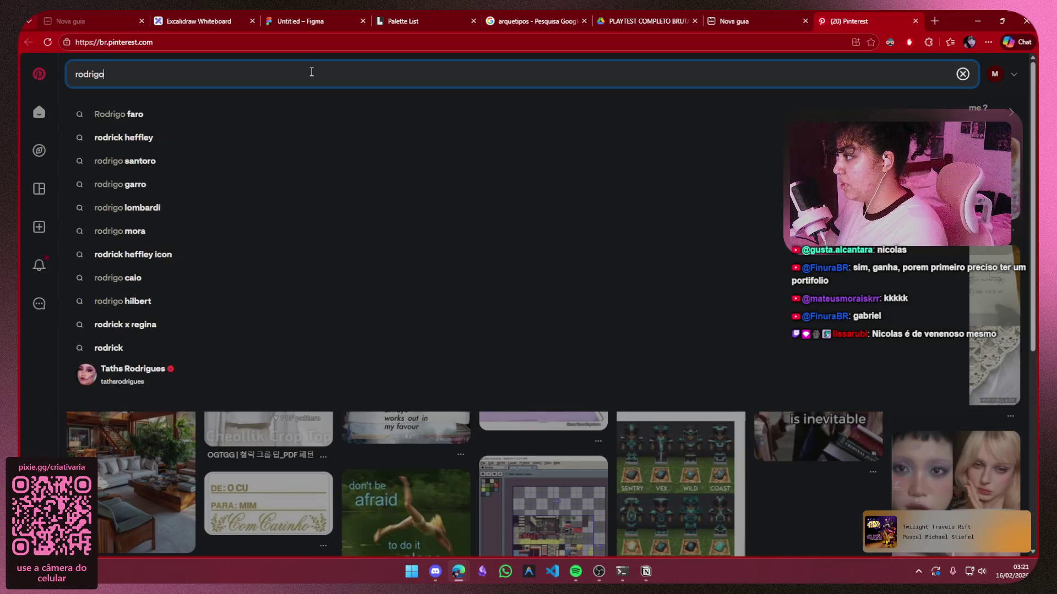
key(Return)
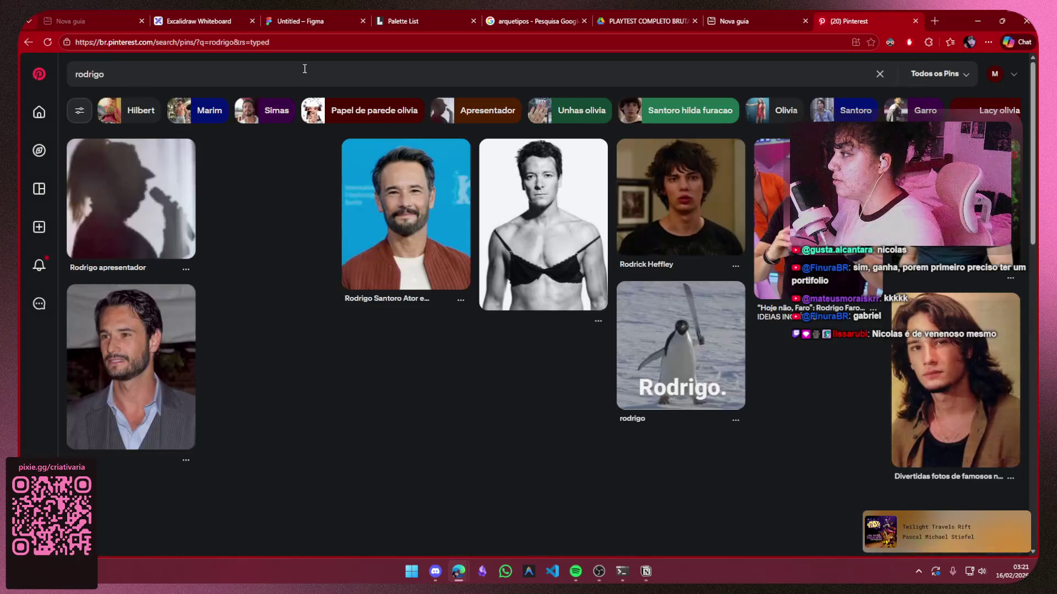
click(141, 73)
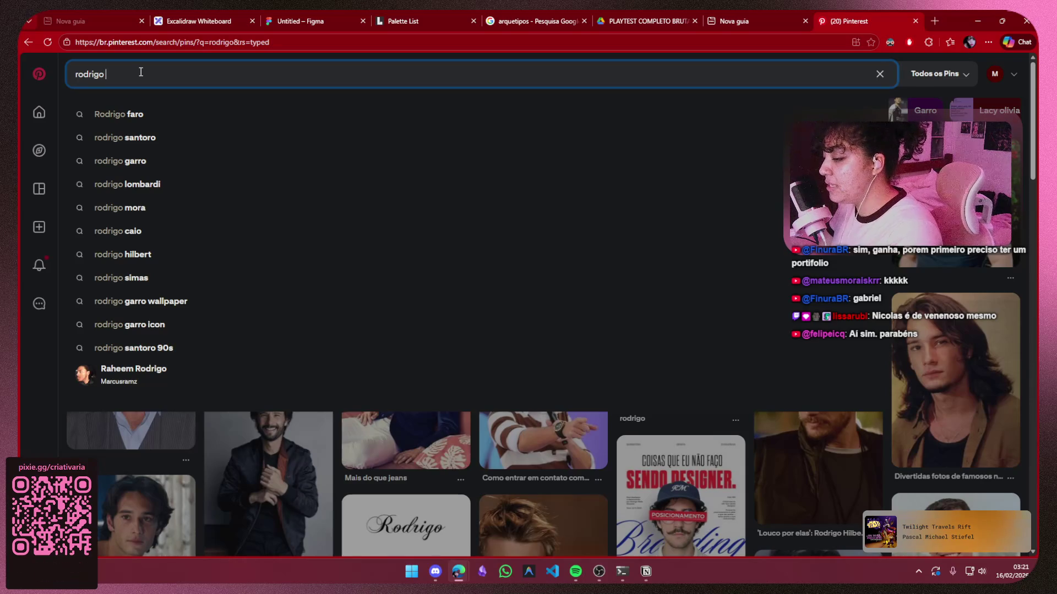
text(rogerio)
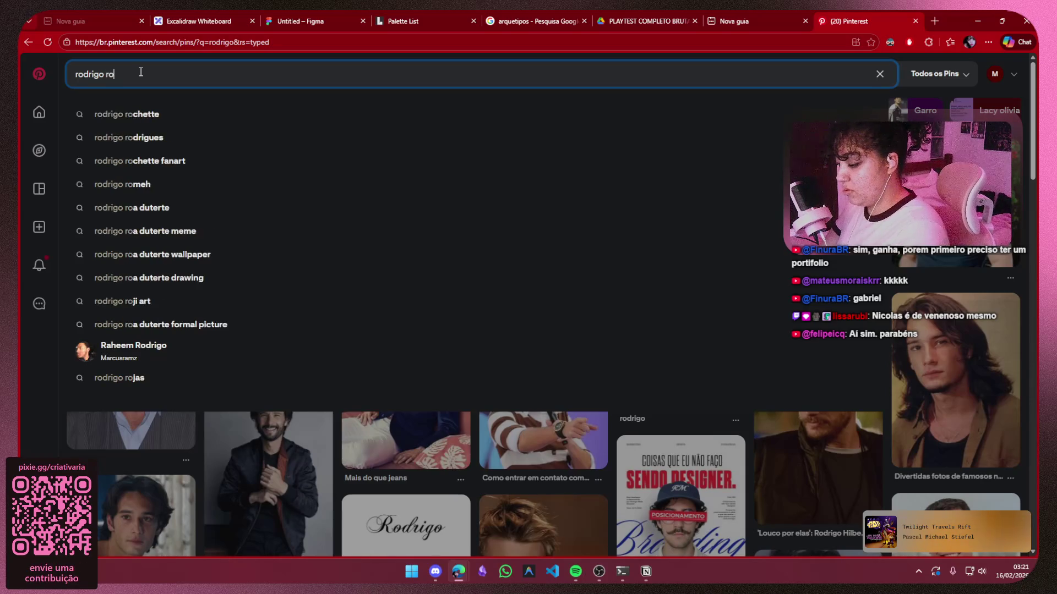
key(Return)
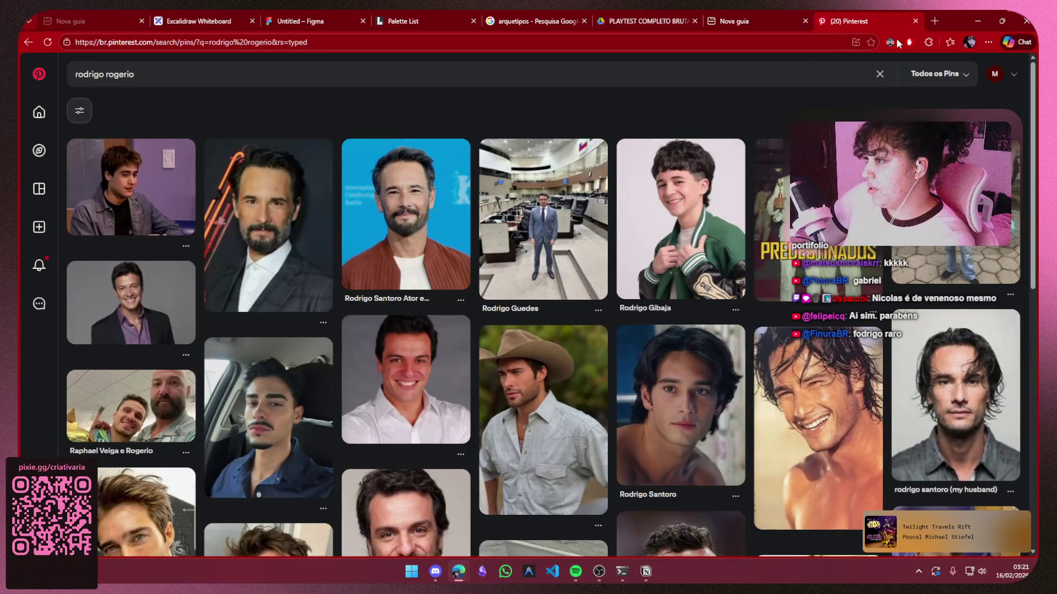
click(915, 21)
Open the Ordem Paranormal wiki and go to the Natal Macabro article
click(768, 47)
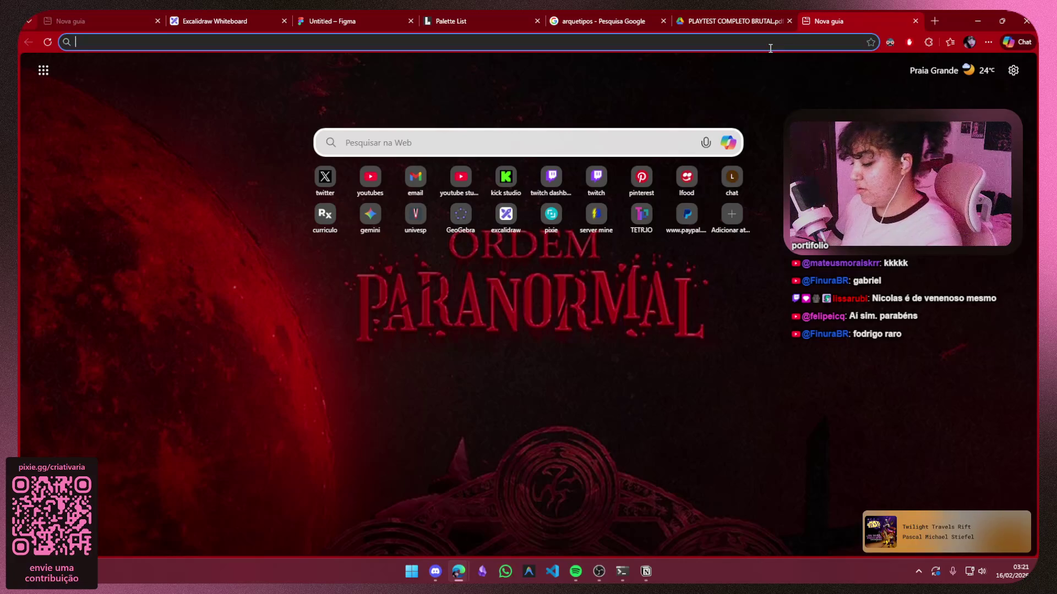
text(ordemparanormal.fandom.com/wiki/Ordem_Paranormal_Wiki)
key(Return)
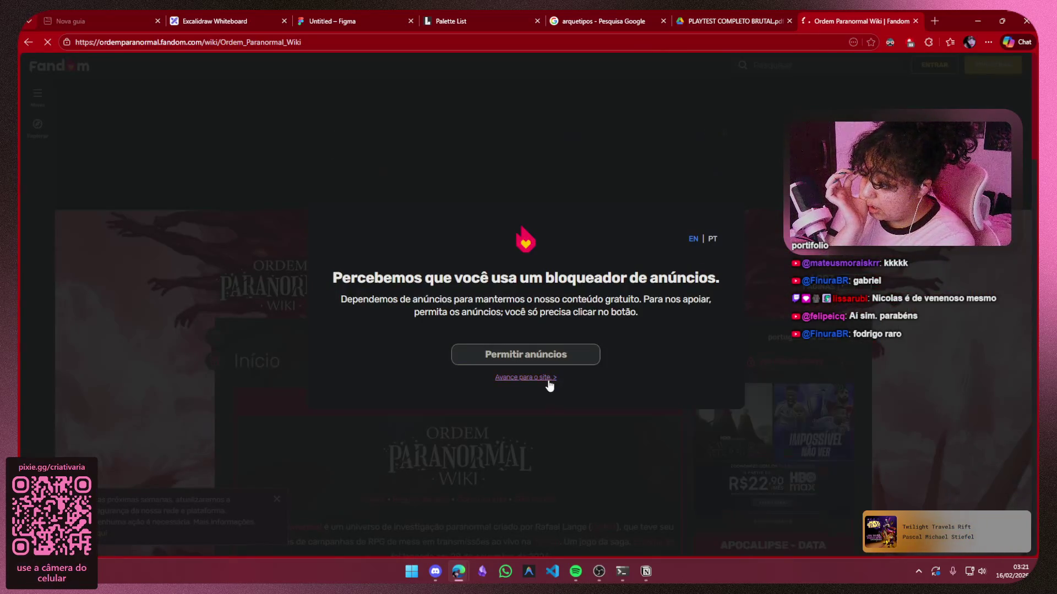
click(546, 378)
click(831, 67)
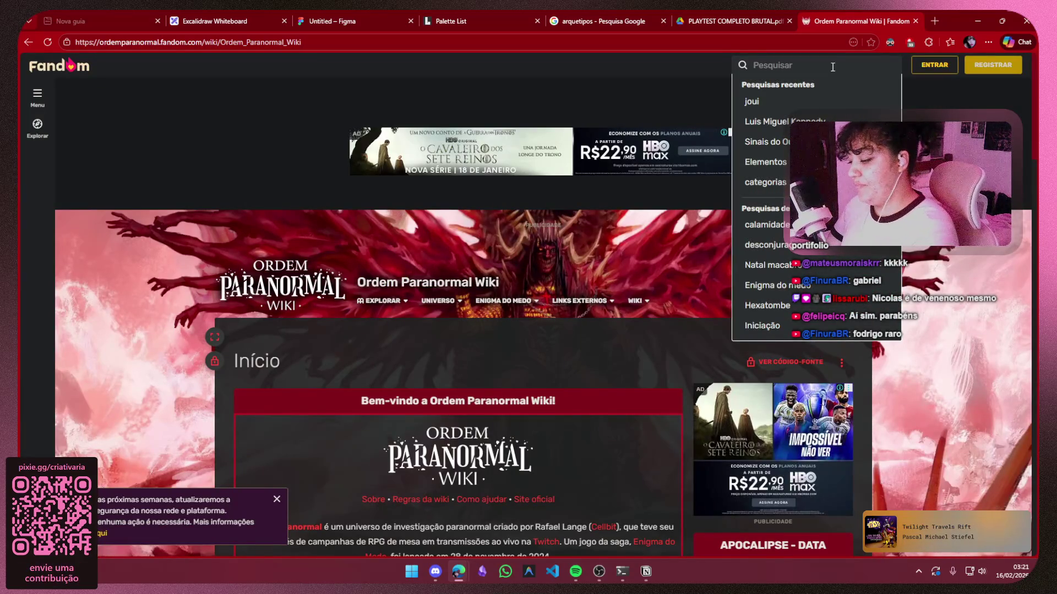
text(natal maca)
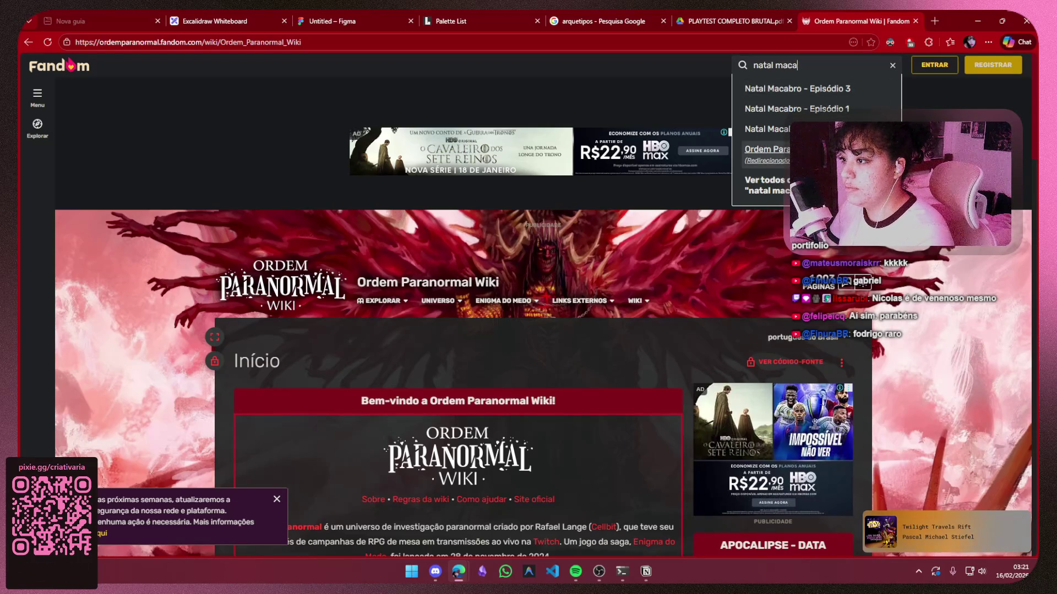
click(843, 154)
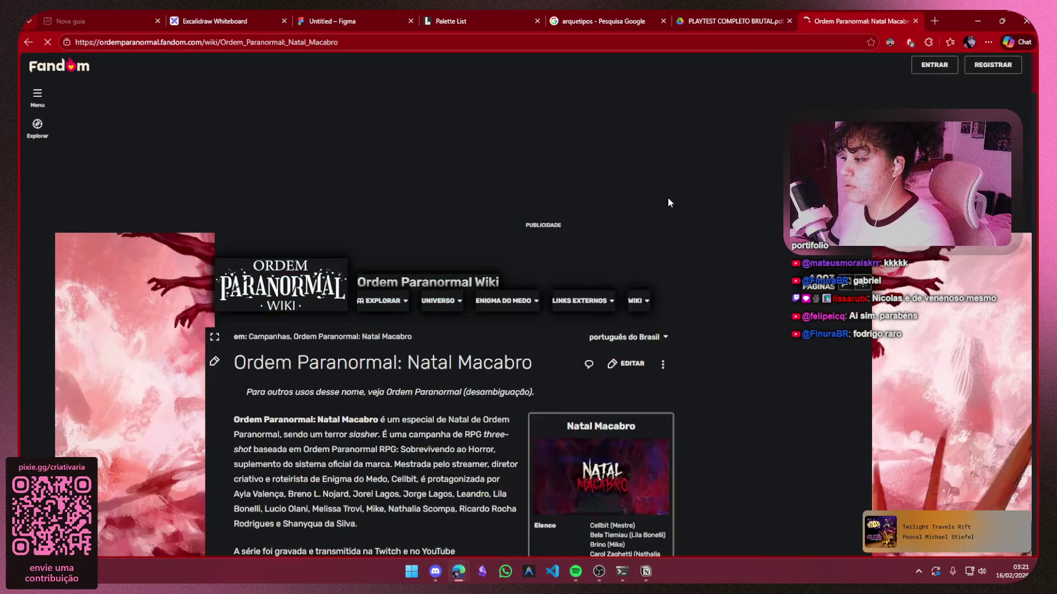
Find Ricardo Rocha Rodrigues in the Episódios section and open his character page
scroll(426, 272, down, 10)
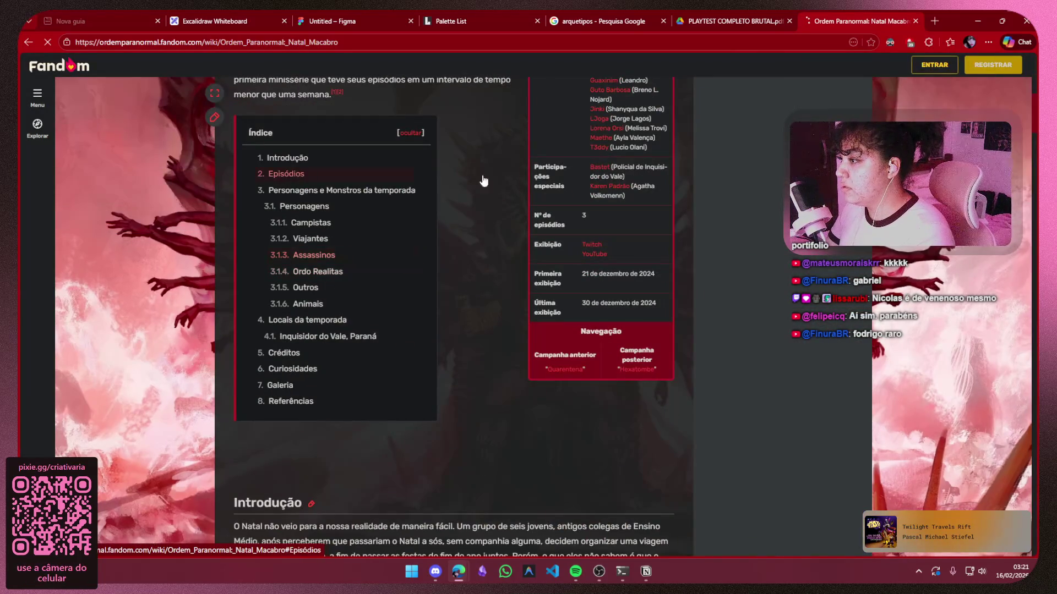
scroll(506, 176, down, 9)
scroll(507, 177, up, 6)
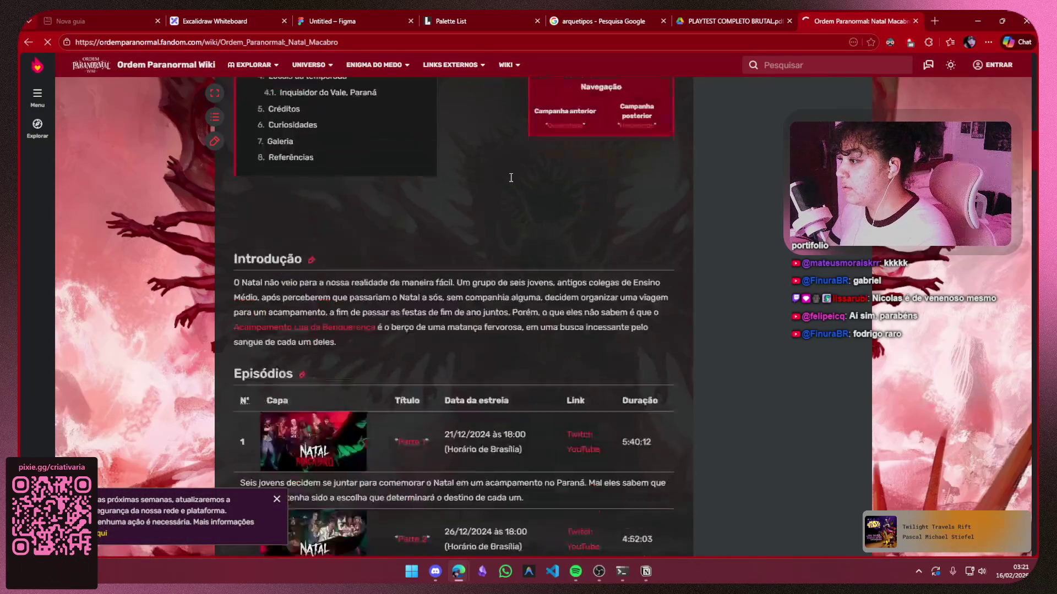
scroll(332, 267, up, 2)
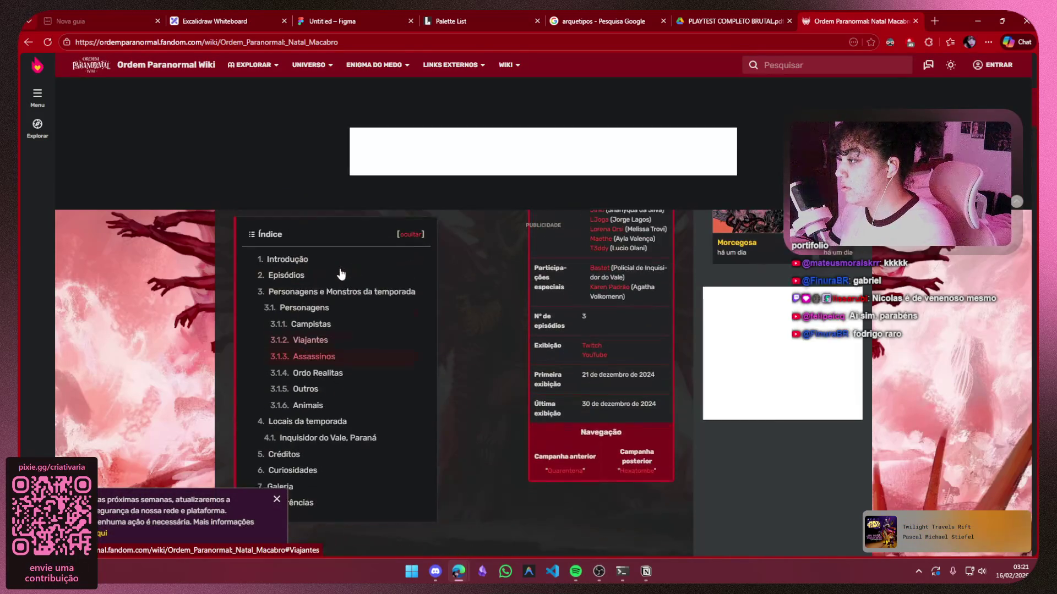
click(296, 283)
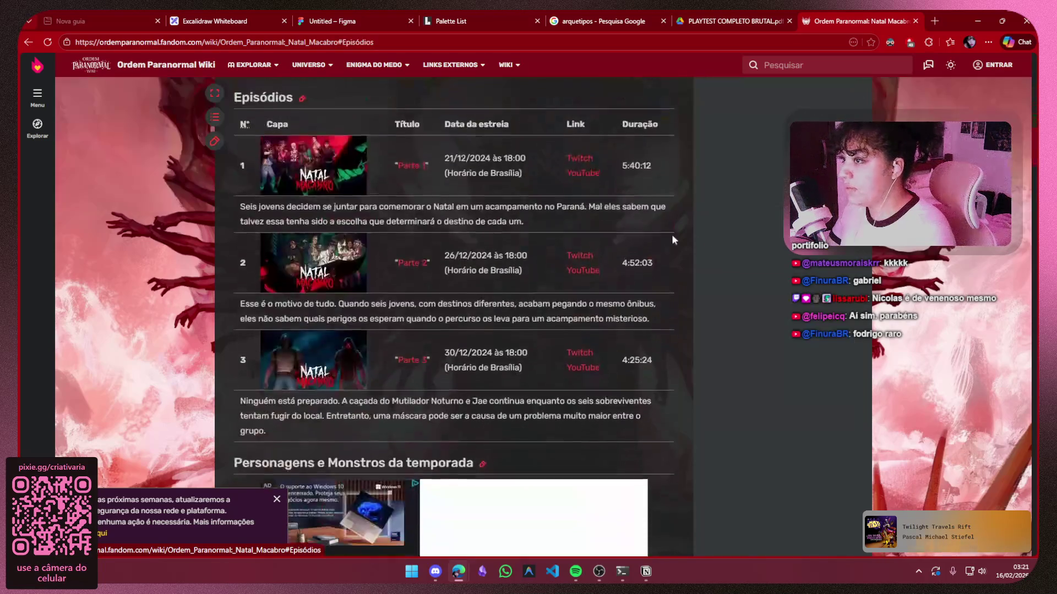
scroll(660, 242, down, 3)
scroll(655, 248, down, 2)
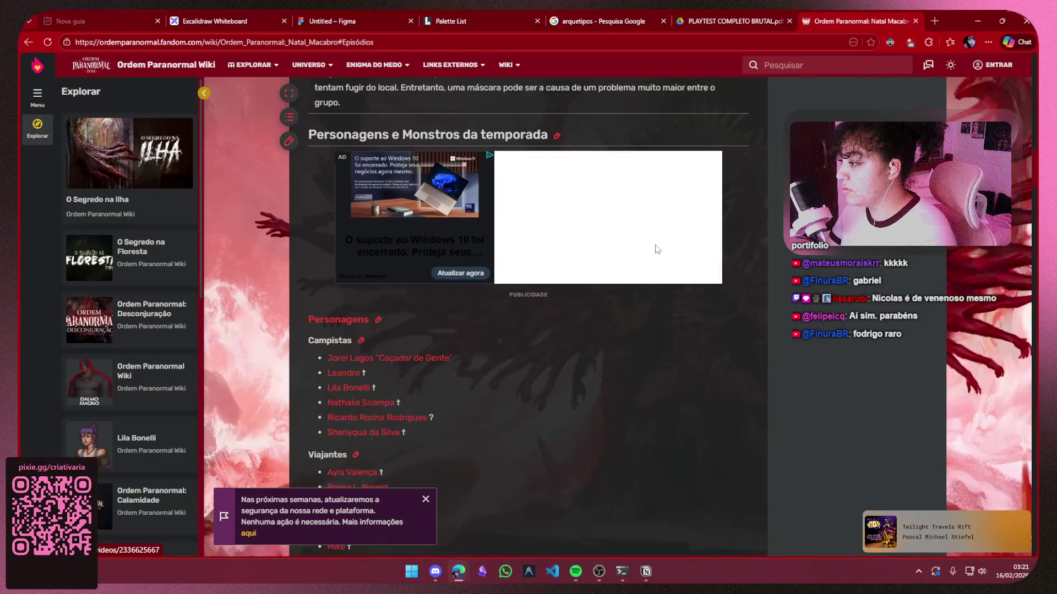
scroll(428, 255, down, 3)
scroll(424, 257, down, 1)
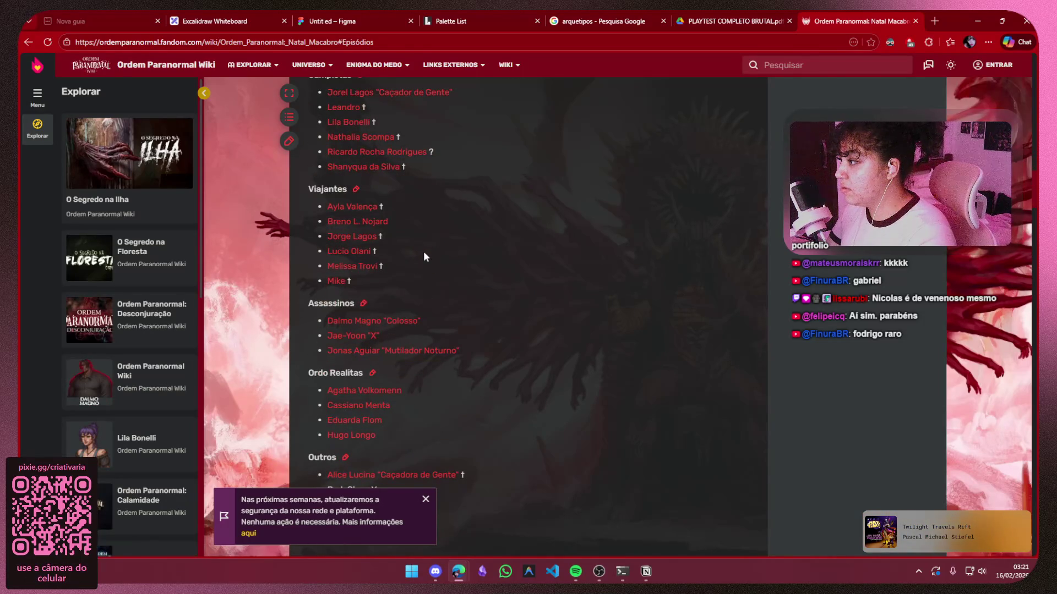
click(385, 153)
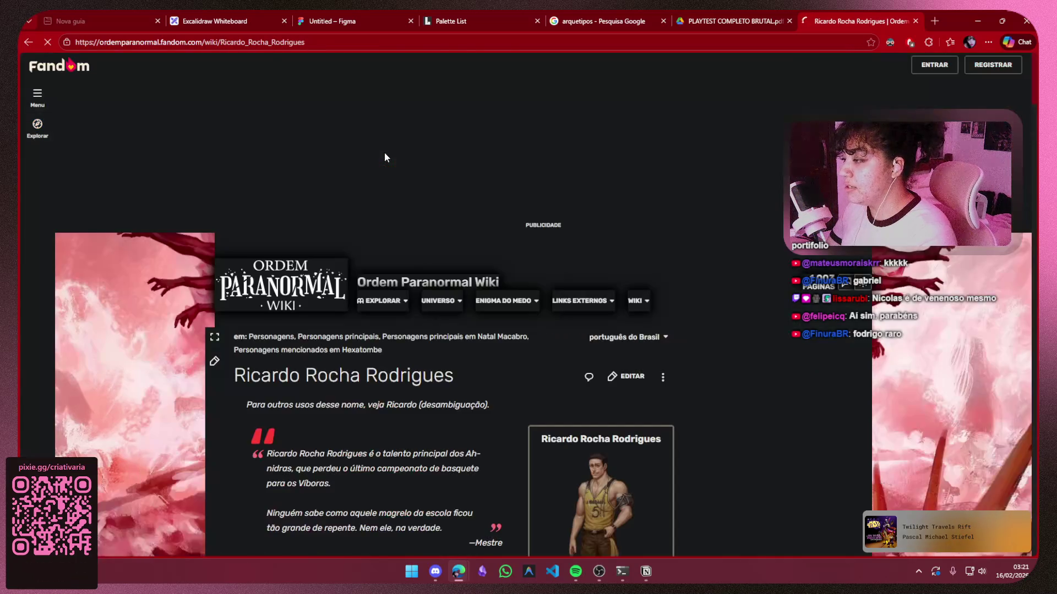
Open his full-size artwork and copy the image
click(610, 350)
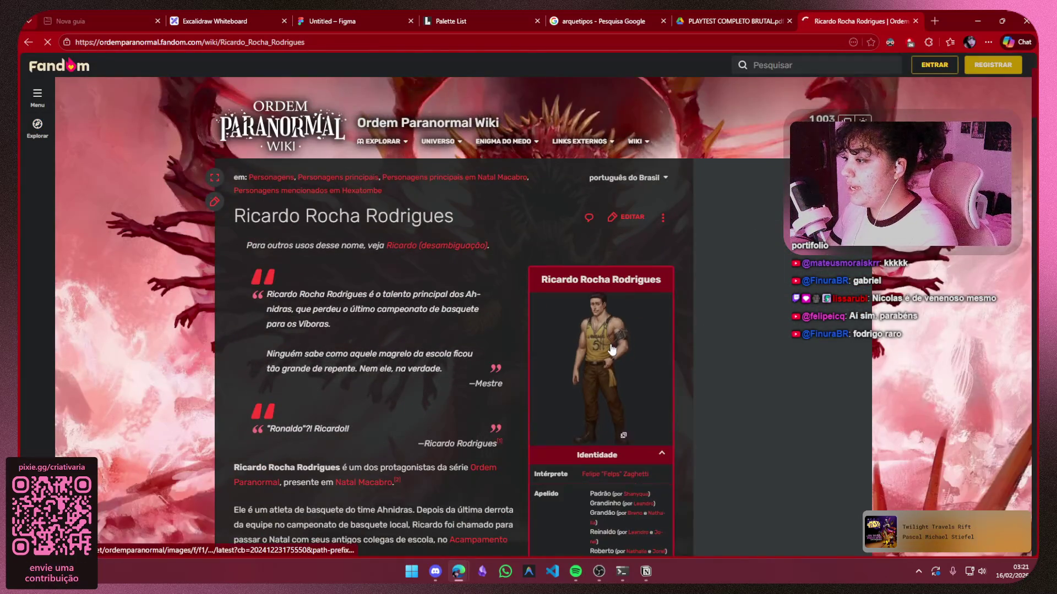
right_click(513, 230)
click(550, 278)
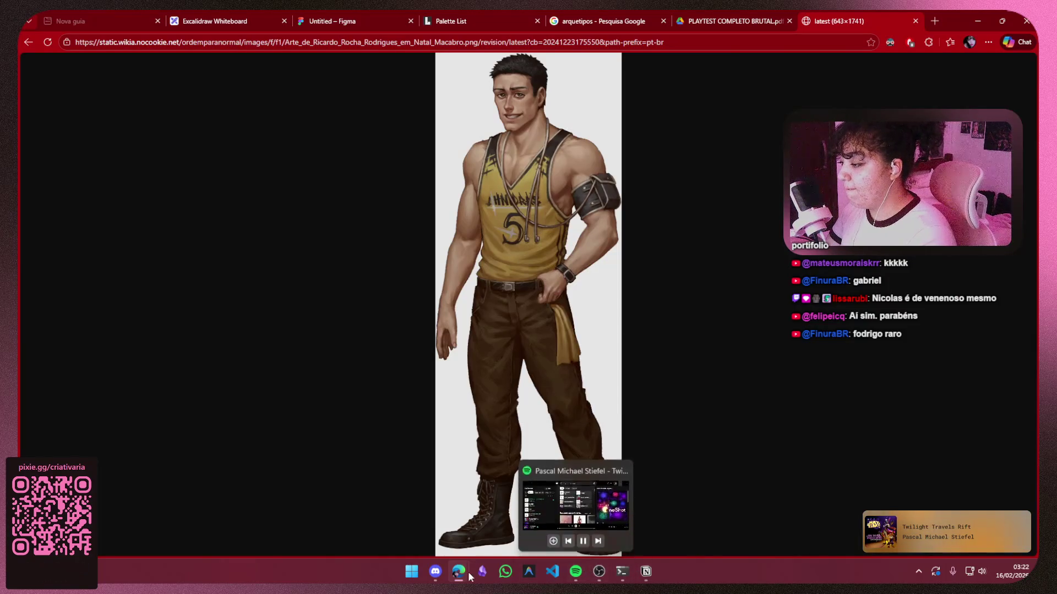
mouse_move(463, 578)
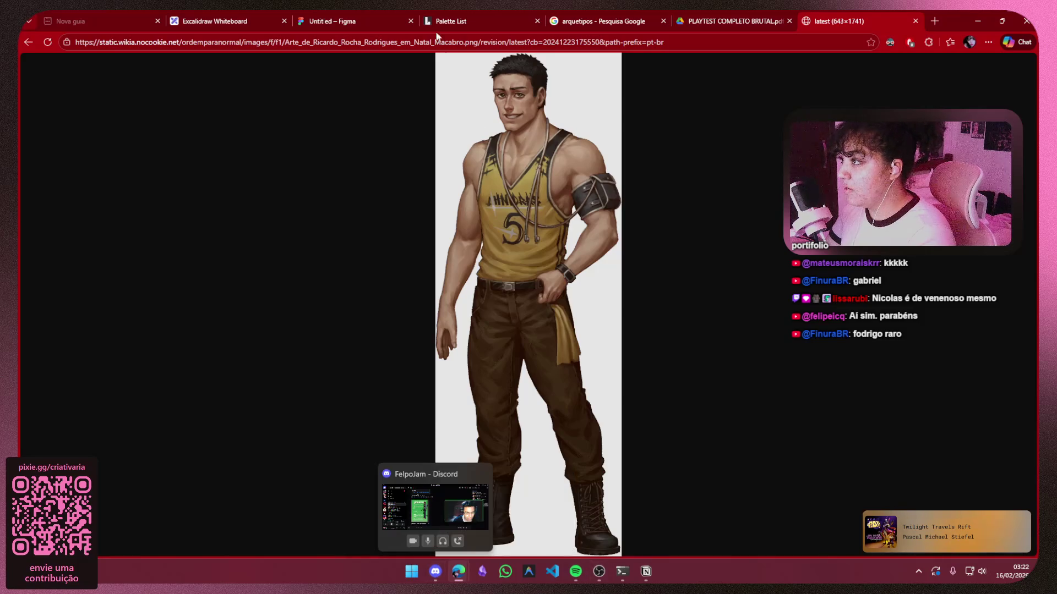
click(352, 17)
Paste the copied artwork onto the Figma refs board beneath the Gabriel name text
mouse_move(347, 394)
mouse_down()
mouse_move(729, 210)
mouse_move(719, 216)
mouse_up()
scroll(524, 259, down, 5)
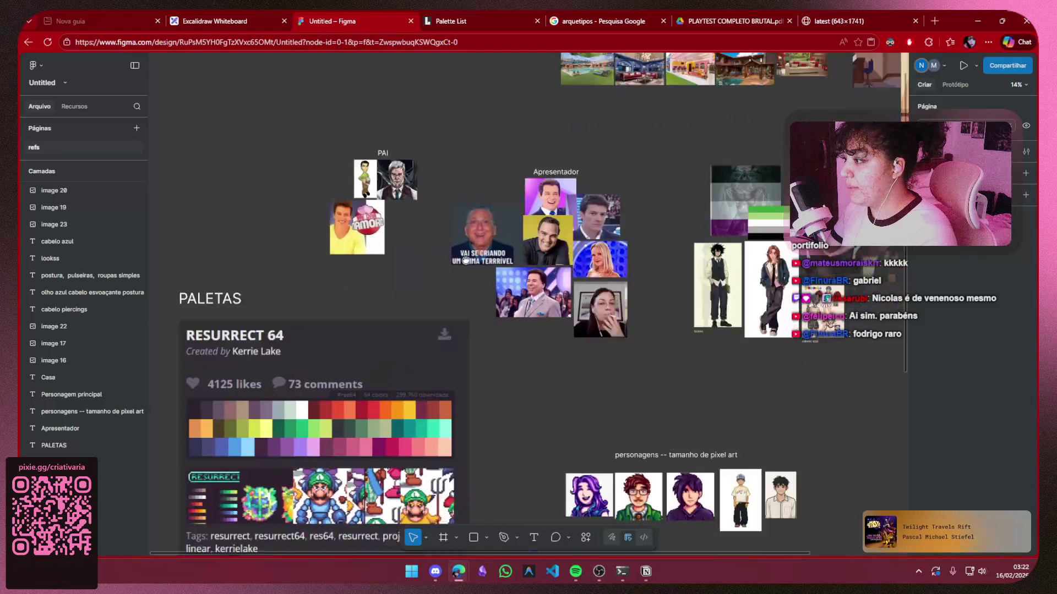
scroll(596, 270, up, 5)
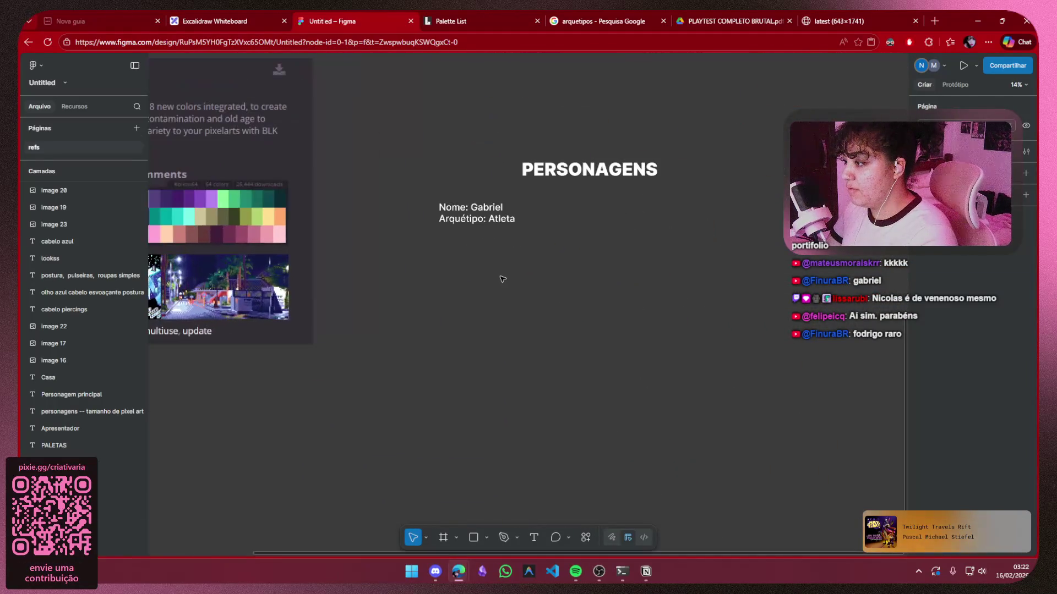
key(ctrl+v)
drag(521, 292, 445, 285)
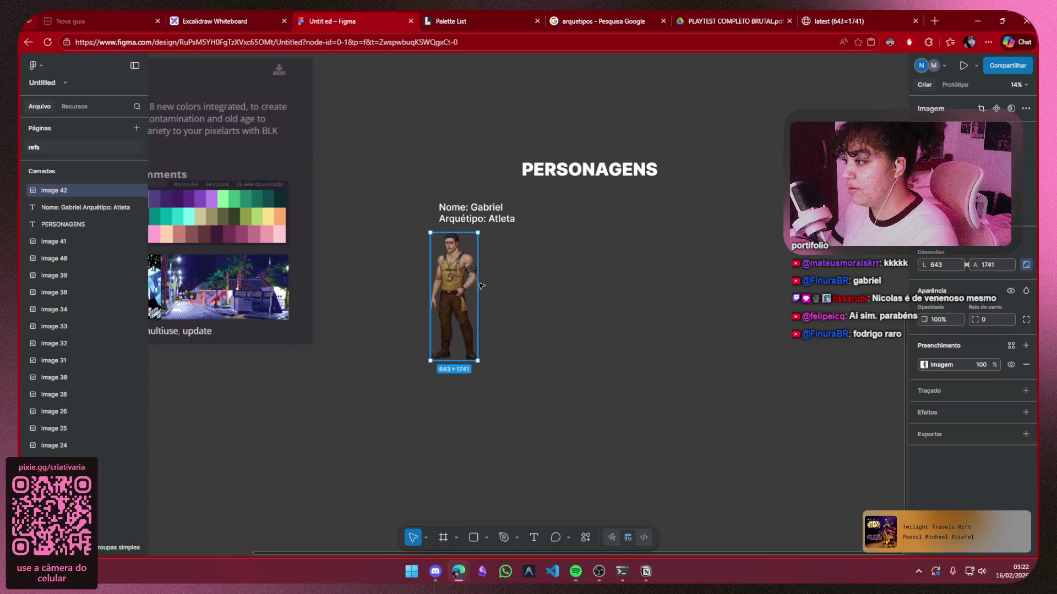
click(611, 270)
Close the full-size artwork tab, review the Excalidraw story whiteboard, then bring up the Notion page
mouse_move(850, 13)
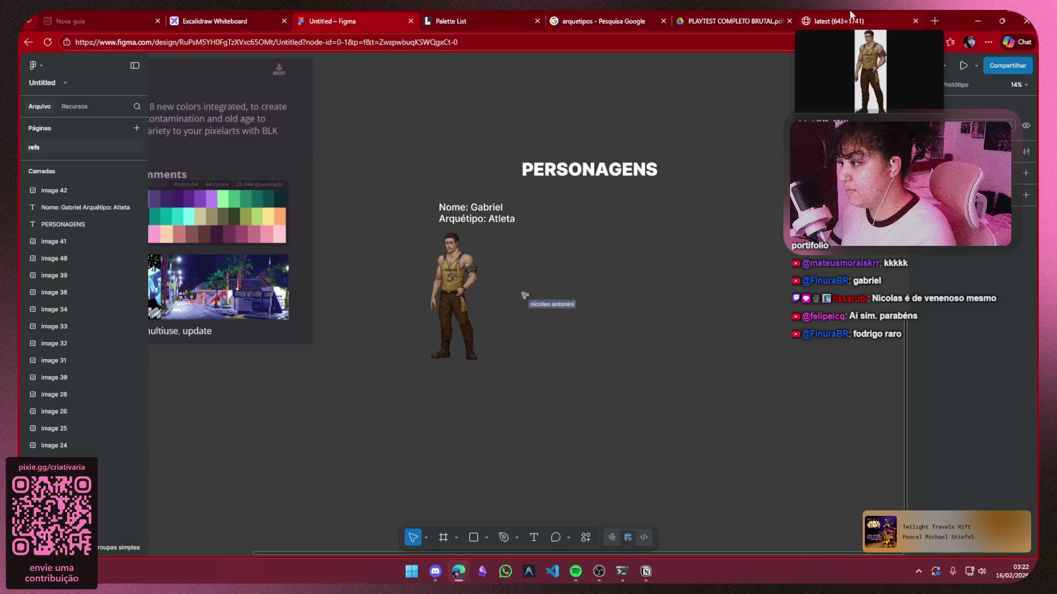
click(851, 13)
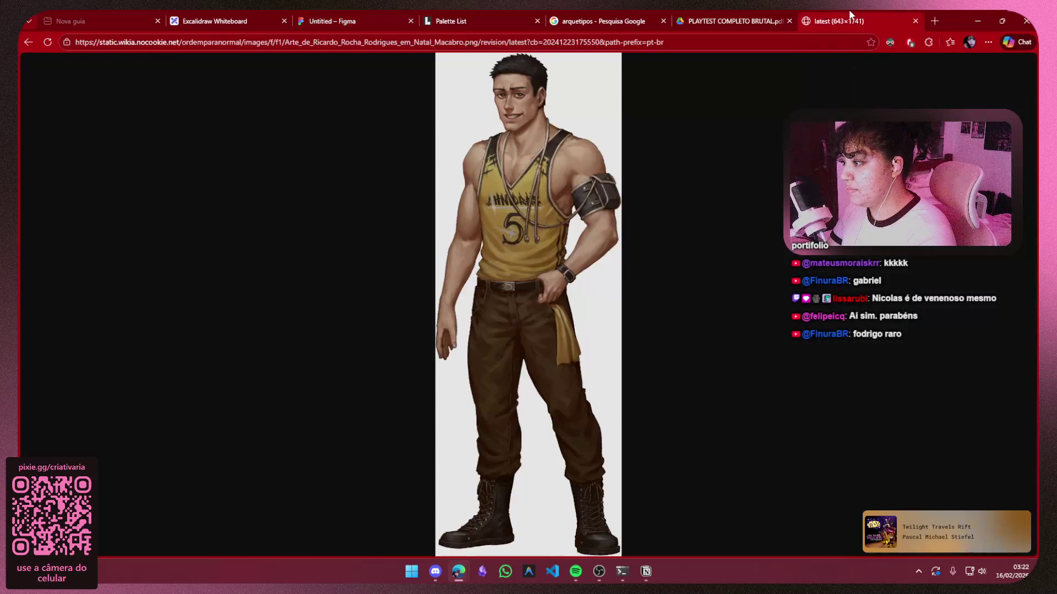
click(916, 21)
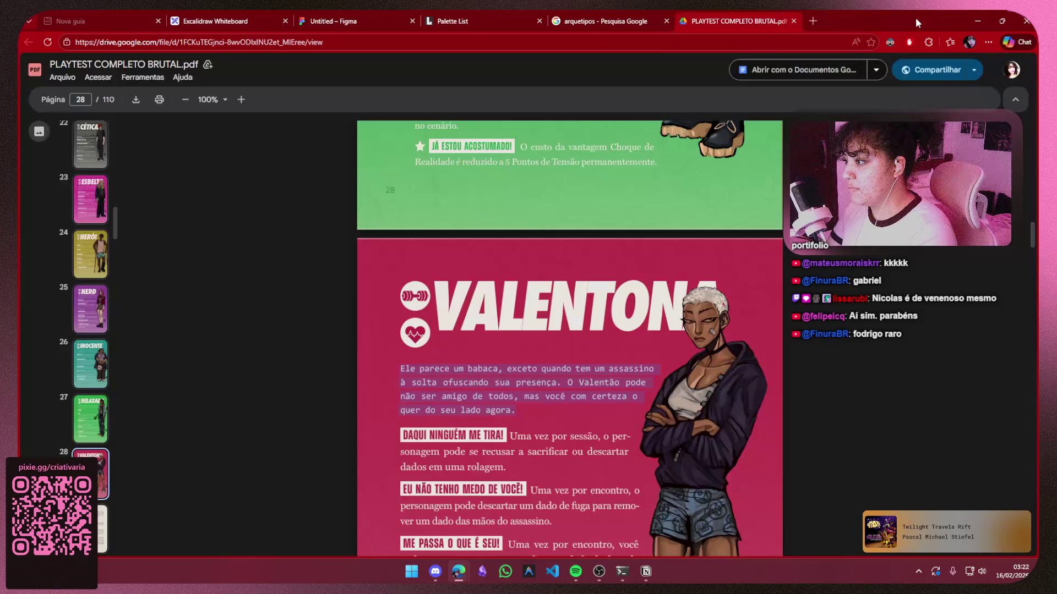
click(373, 14)
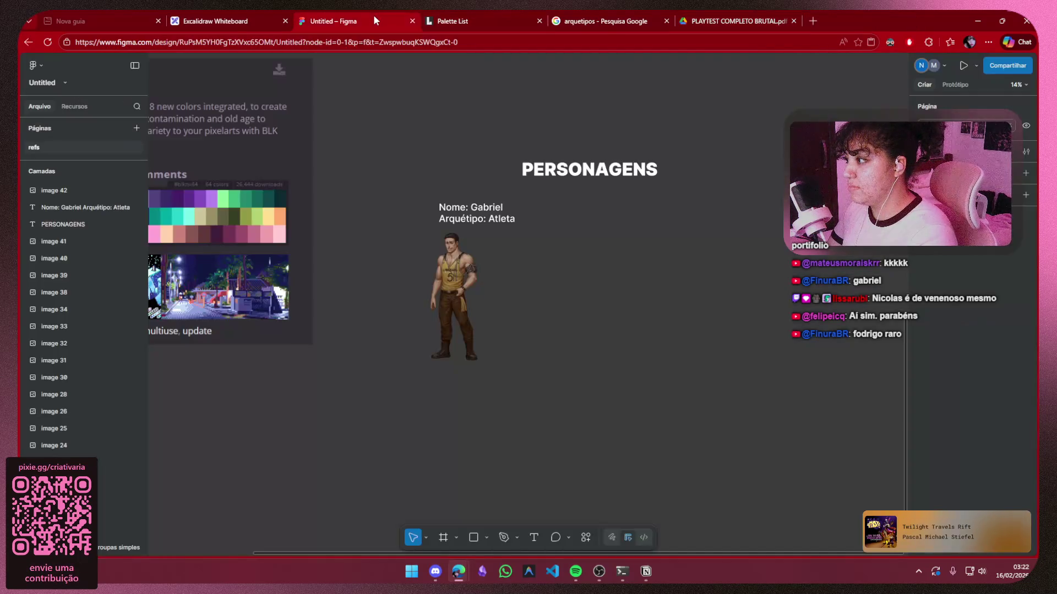
click(243, 15)
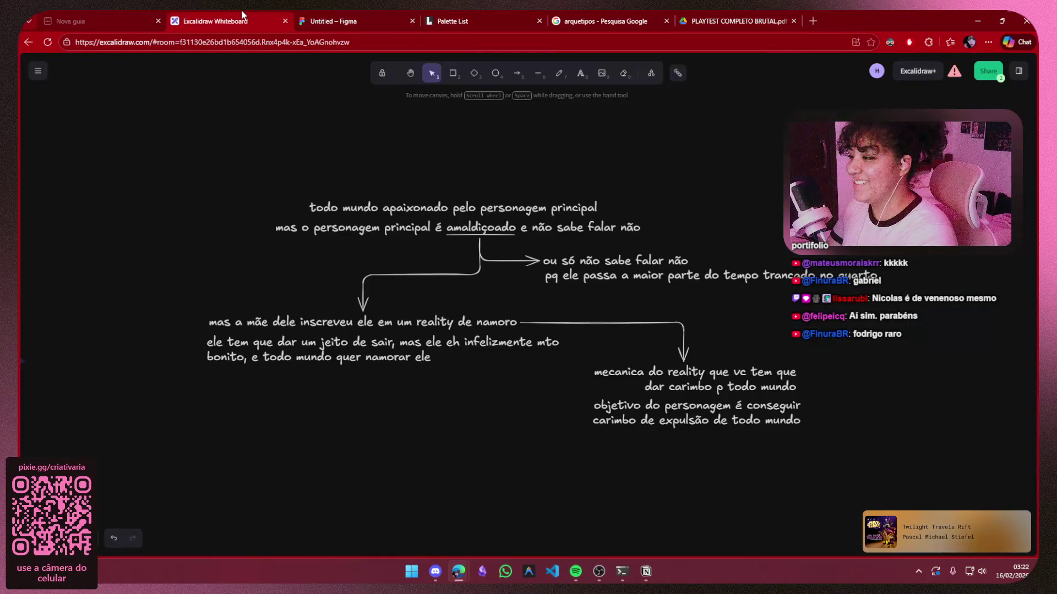
click(410, 15)
click(647, 573)
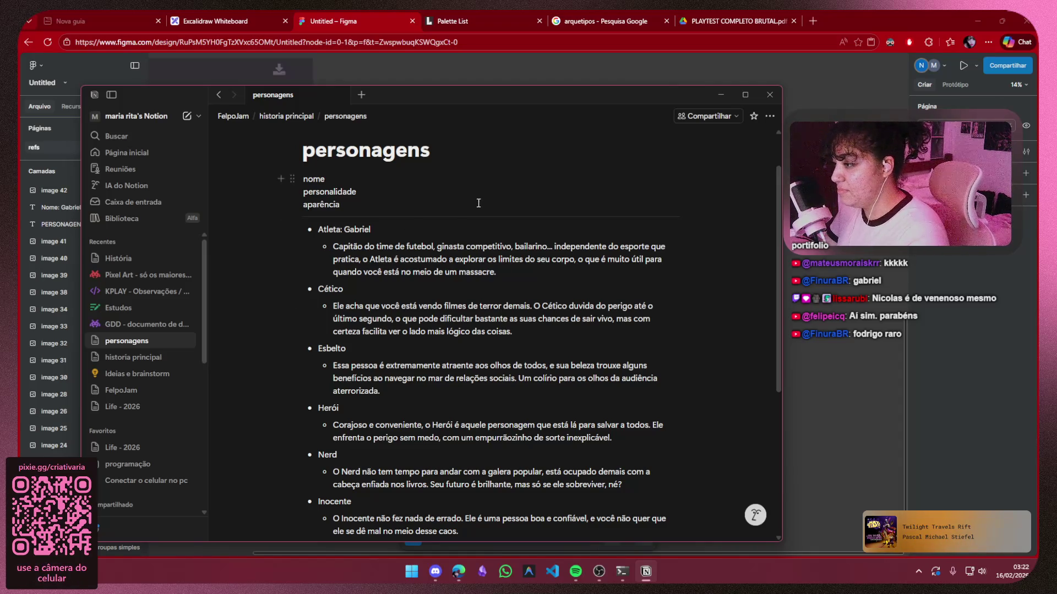
Replace Atleta's old description with gym talk, 'Claramente toma bomba' and 'Mto narcisista'
mouse_move(495, 272)
mouse_down()
mouse_move(486, 246)
mouse_move(559, 246)
mouse_move(386, 245)
mouse_move(427, 241)
mouse_move(418, 273)
mouse_move(417, 250)
mouse_move(436, 247)
mouse_up()
key(BackSpace)
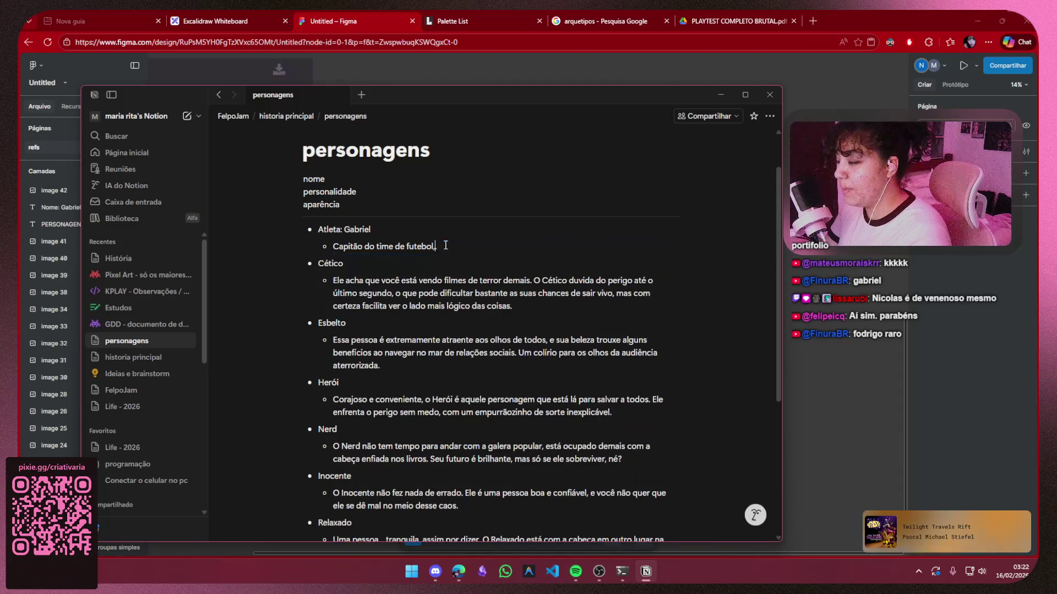
key(BackSpace)
text(.)
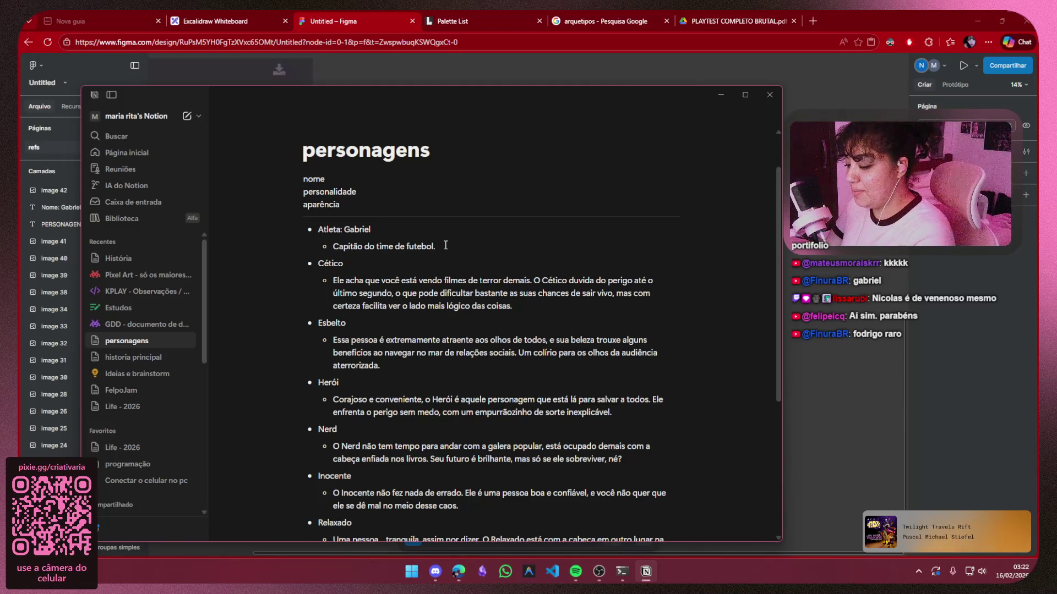
text( só FA)
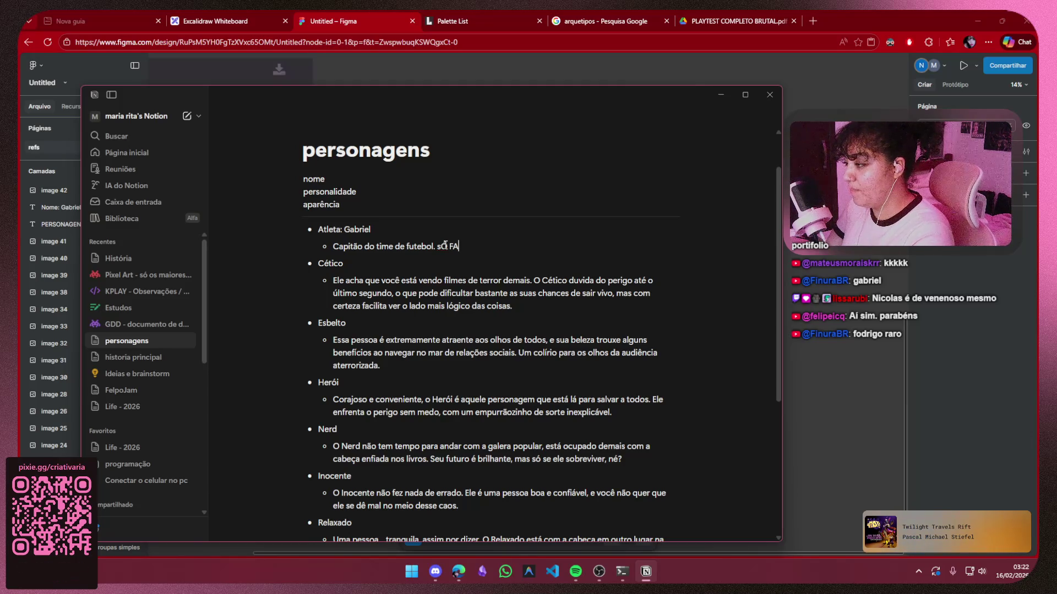
key(BackSpace)
key(BackSpace)
key(BackSpace)
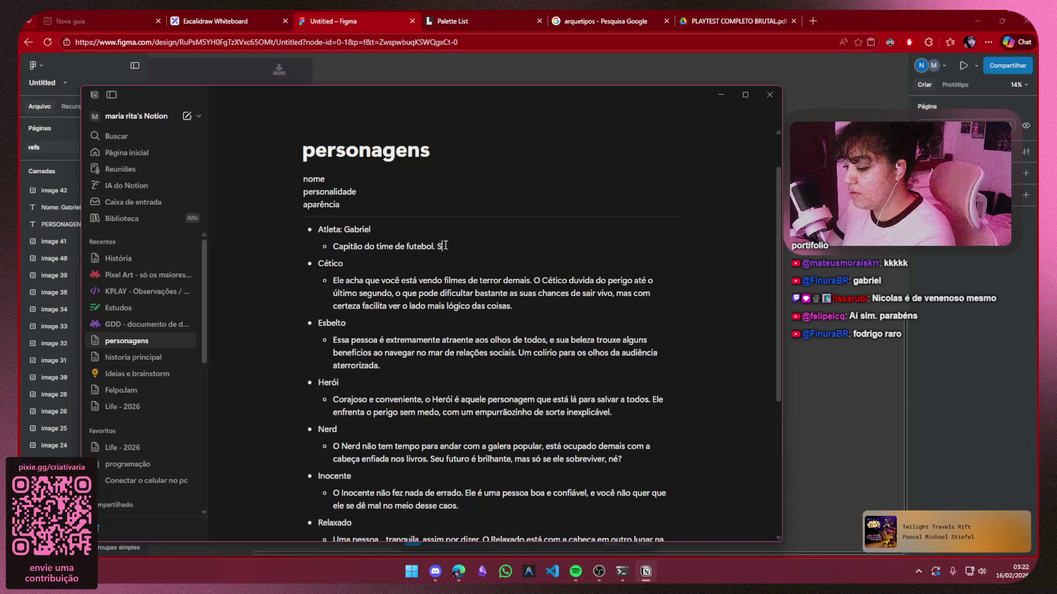
text(ó fala de aca)
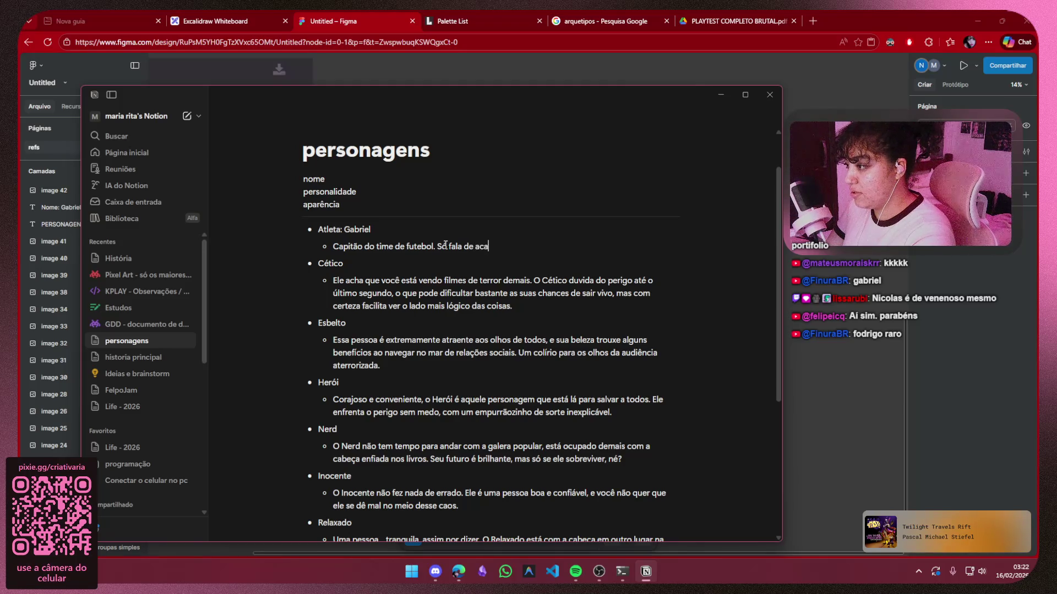
text(demia)
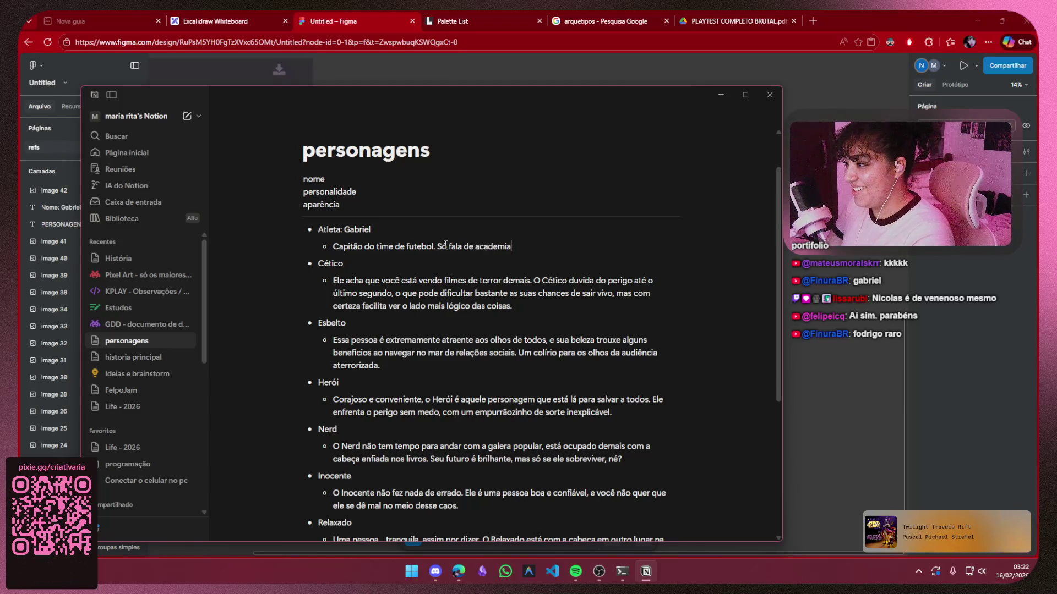
text(.)
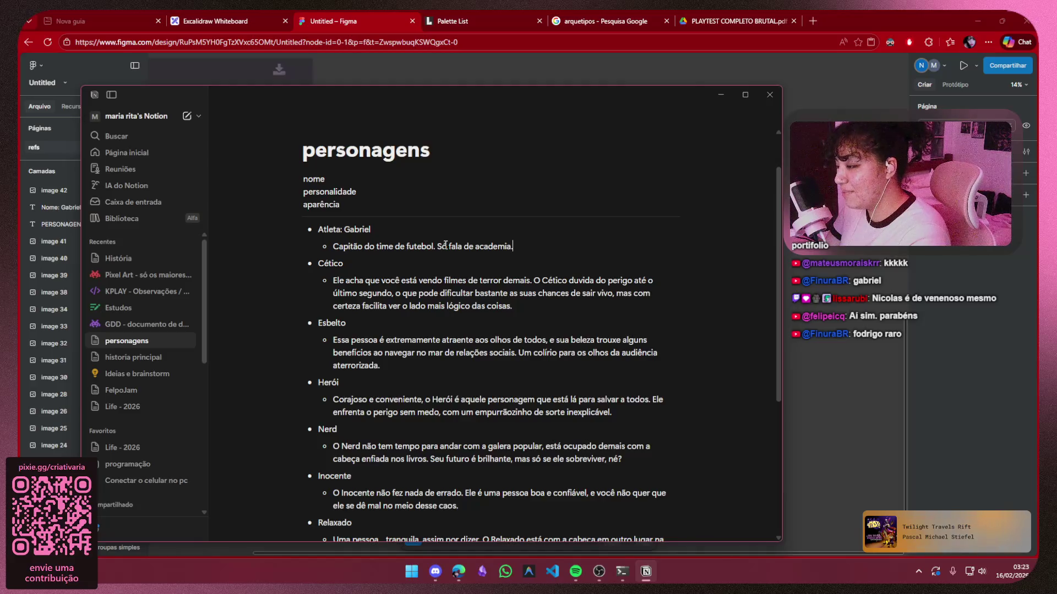
text( Clarame)
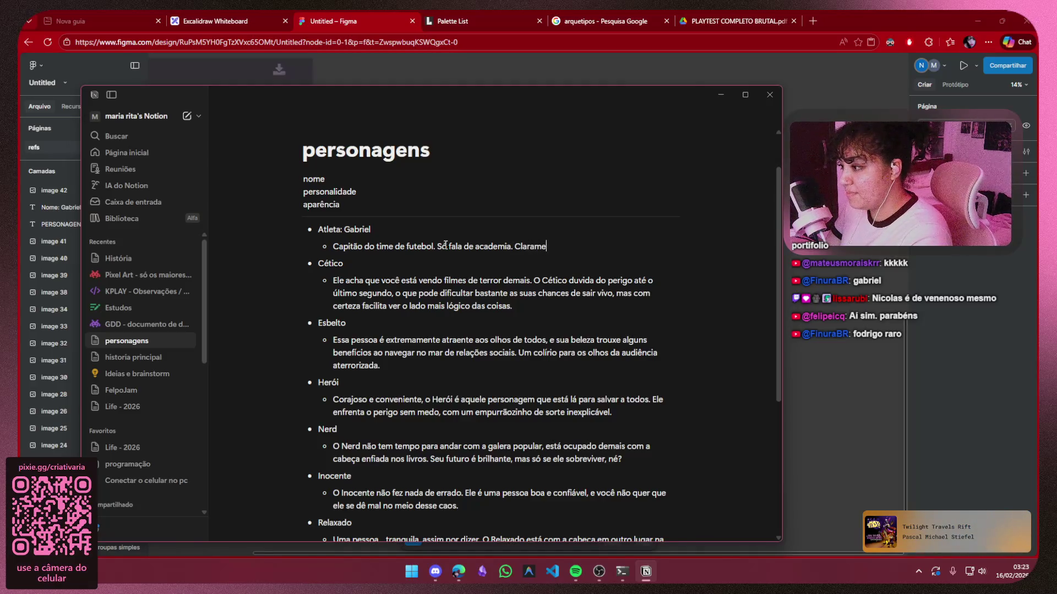
text(nte toma bomba)
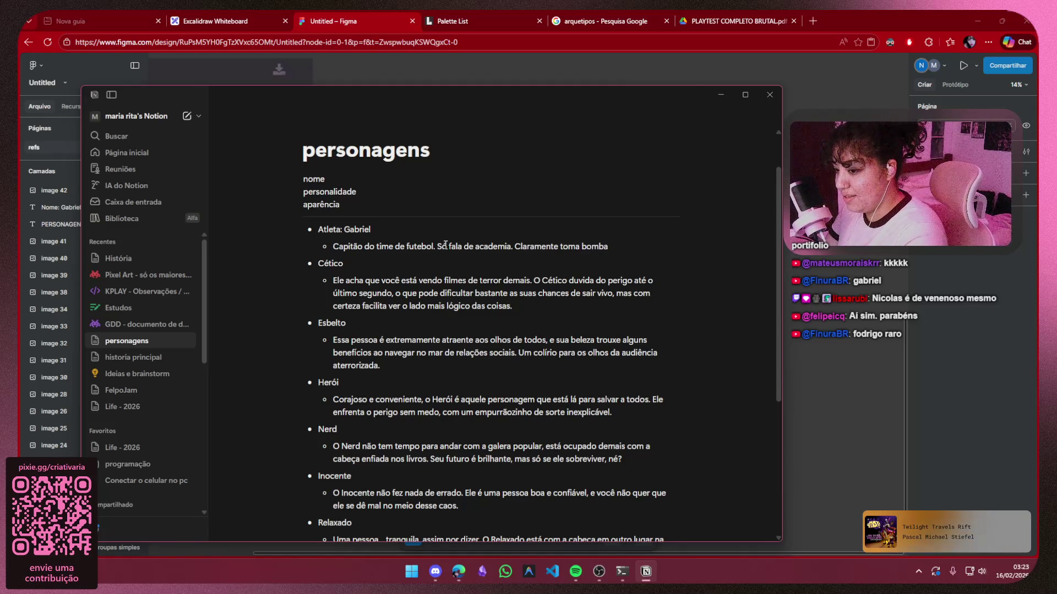
text(,)
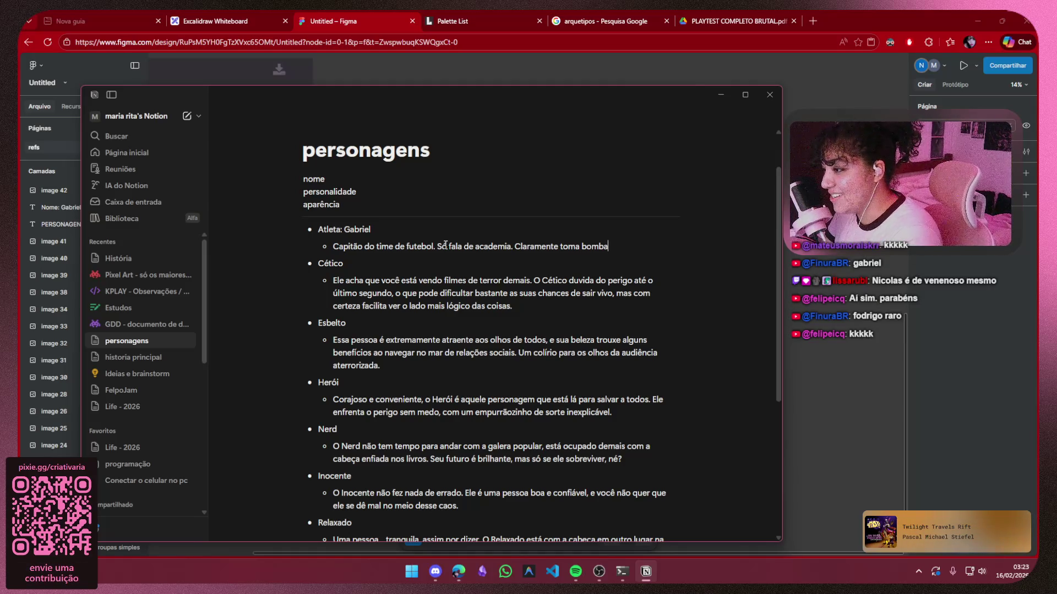
text(. )
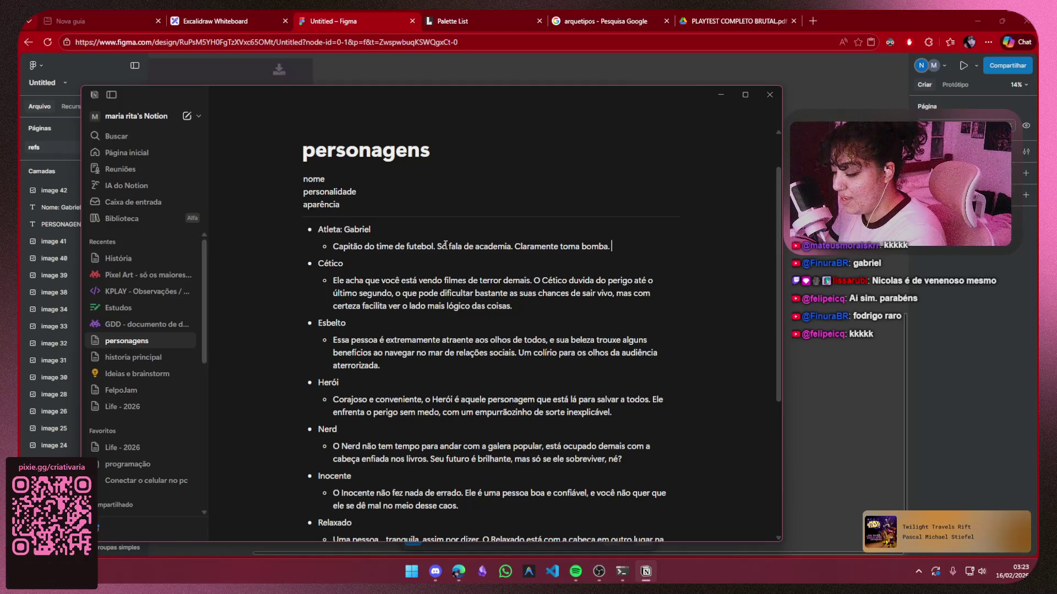
text(Mto na)
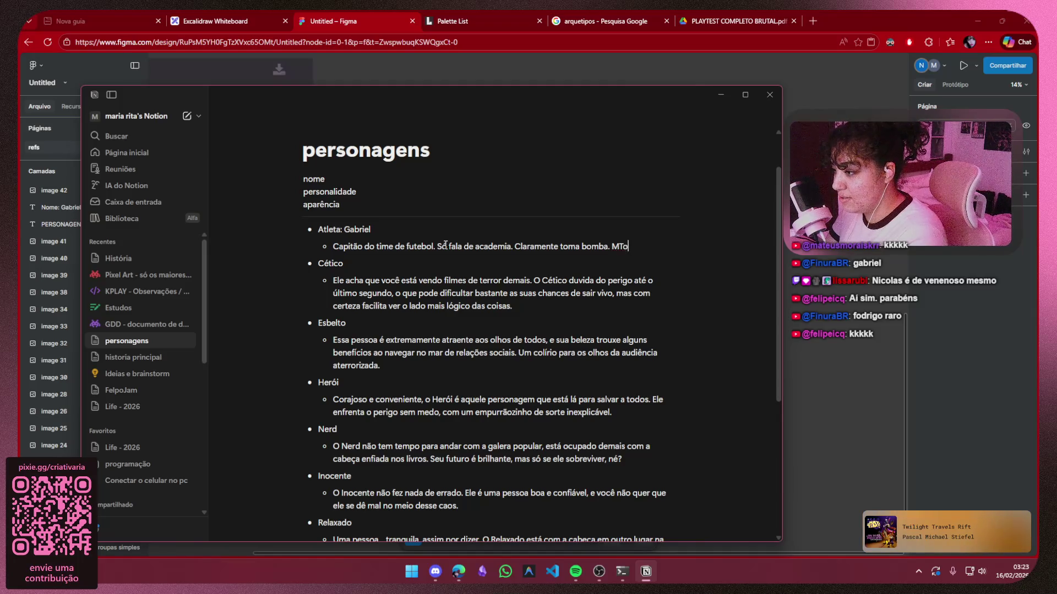
text(rcisit)
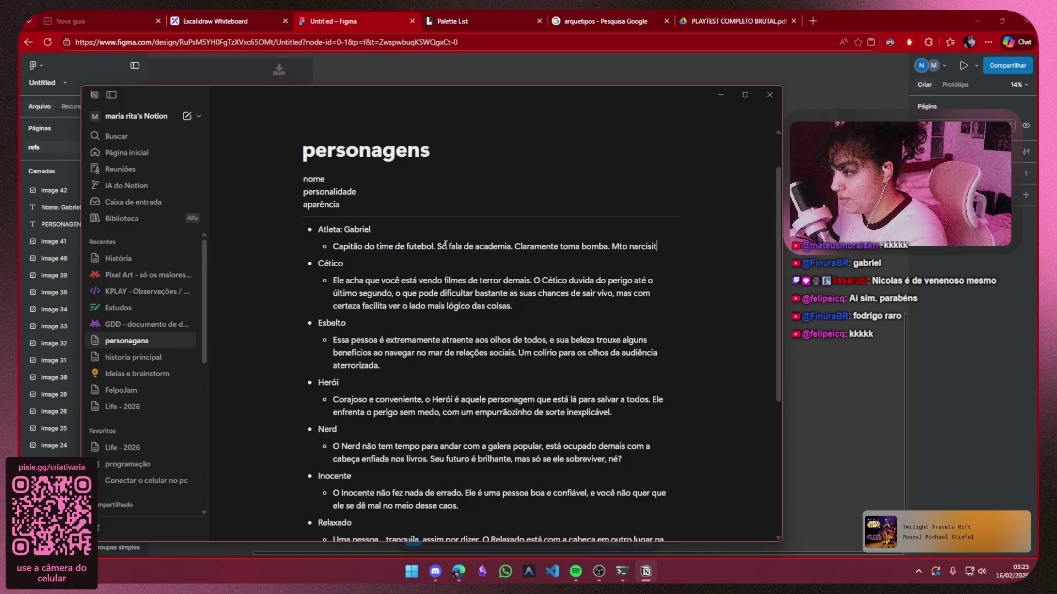
key(BackSpace)
text(sta)
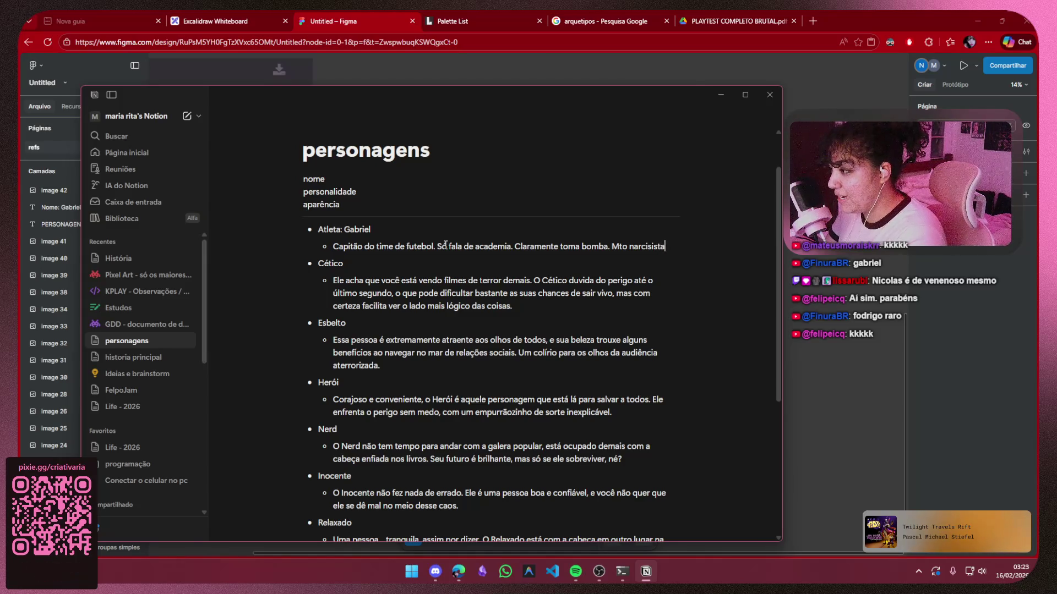
Add sub-bullets 'gosta muito de ser elogiado' and 'ele odeia quando discordam de'
key(Return)
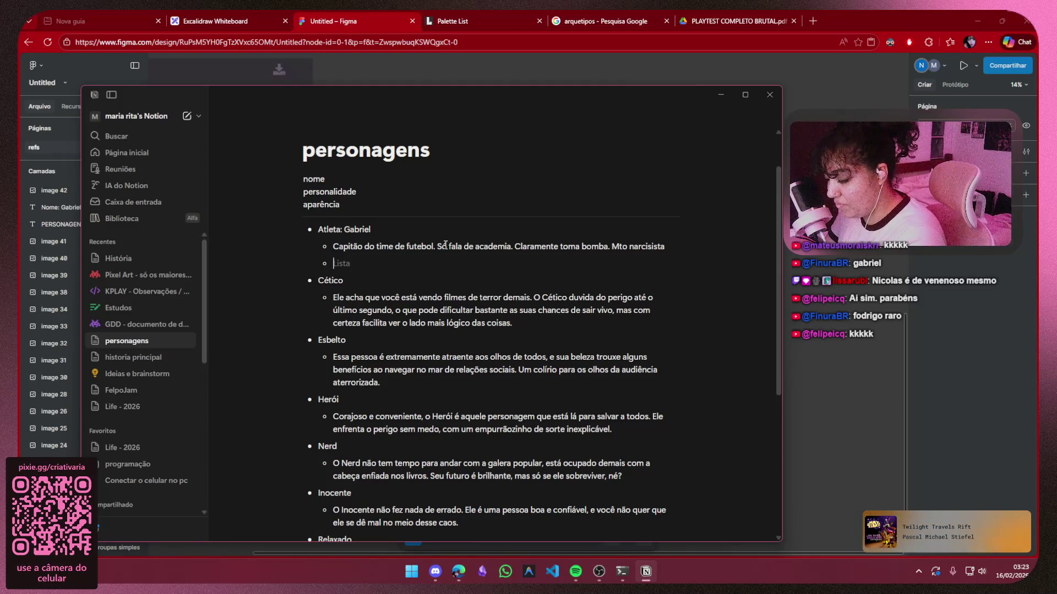
text(gosta muito de )
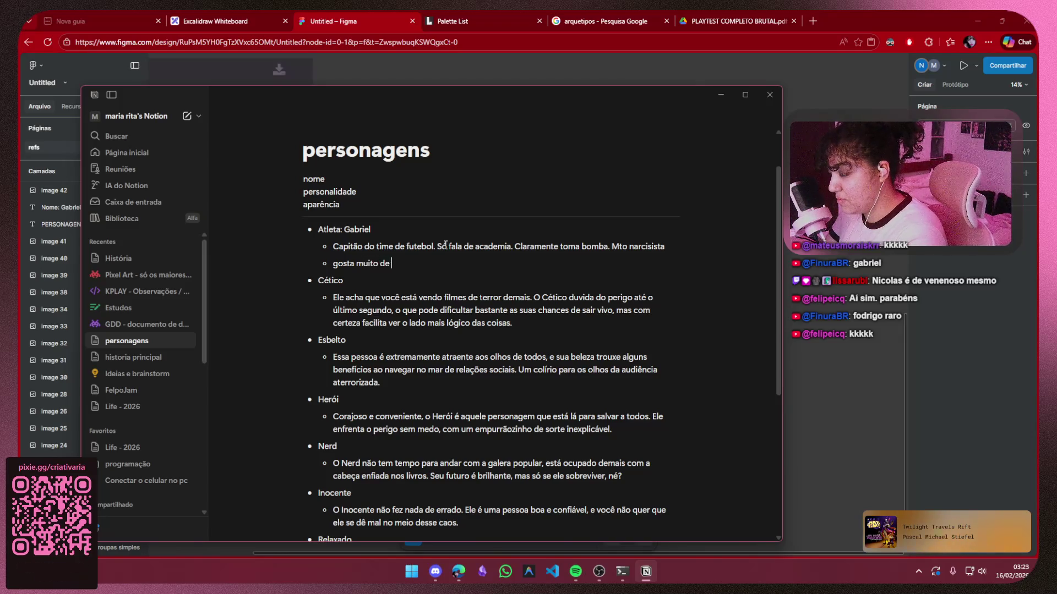
text(ser elogiado)
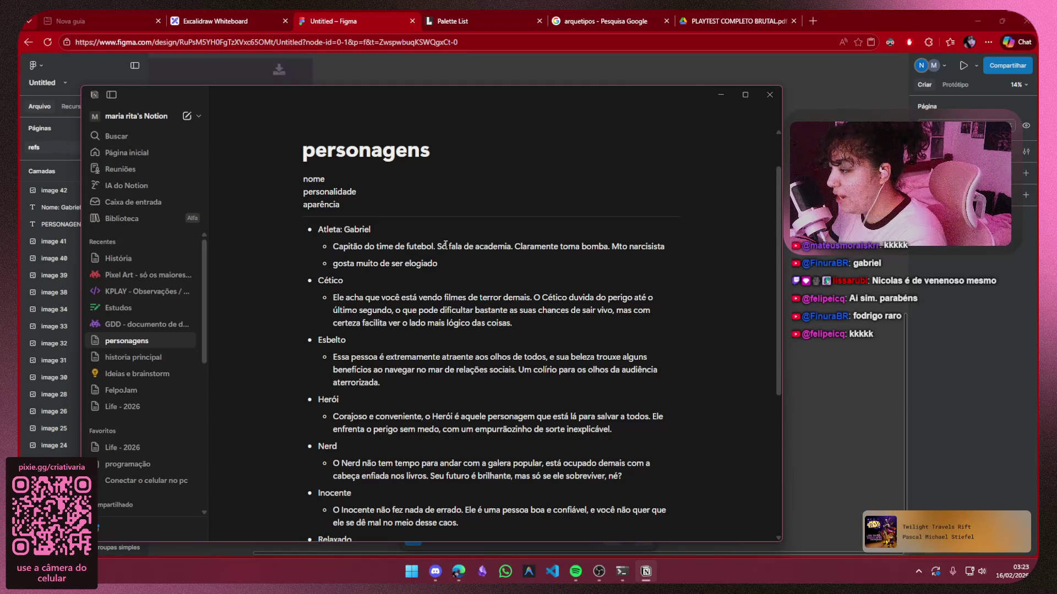
key(Return)
text(ele od)
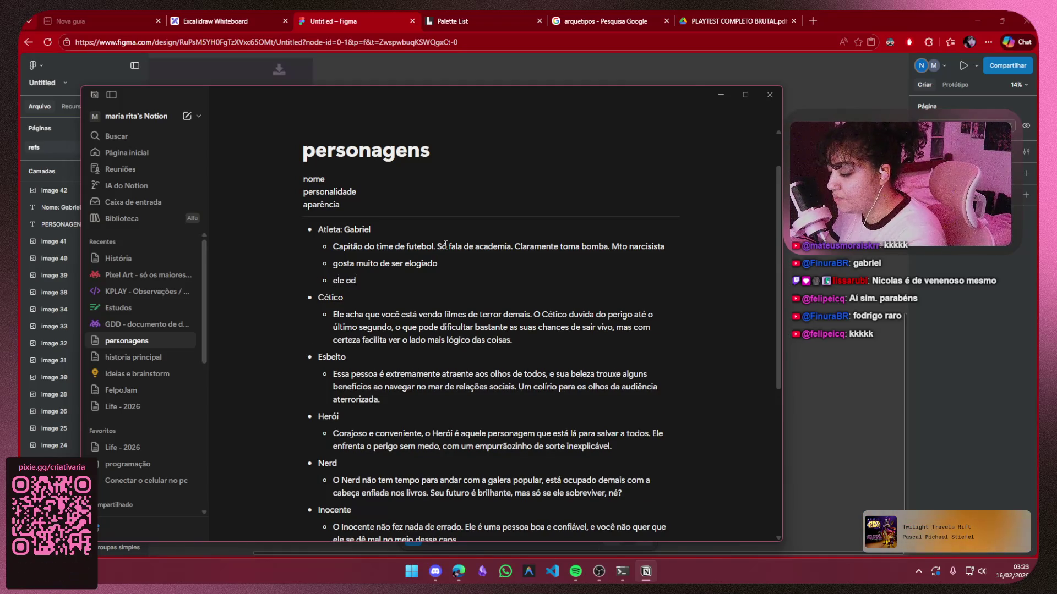
text(eia quando d)
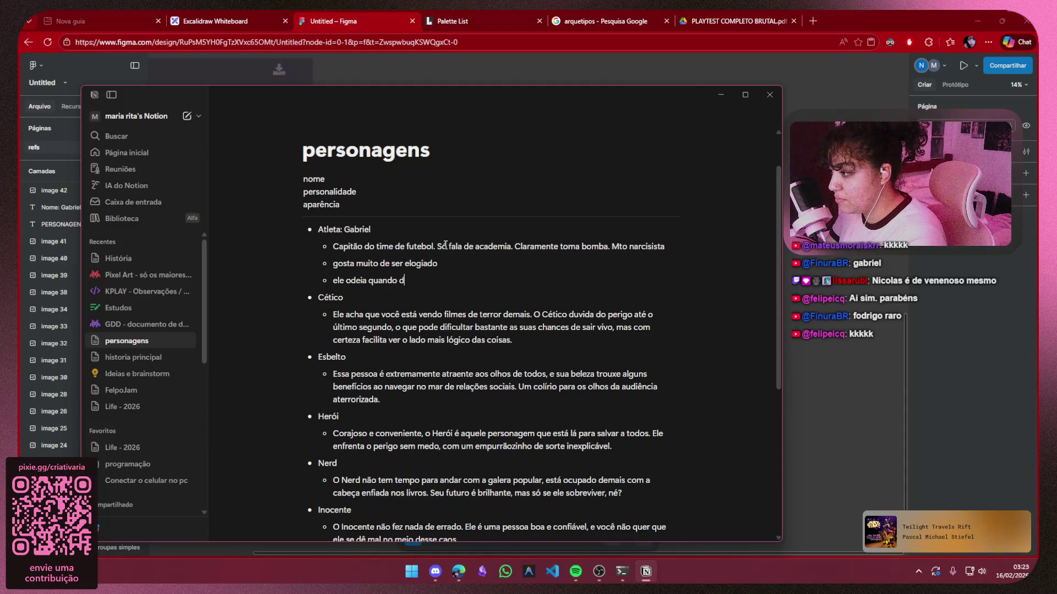
text(iscordam)
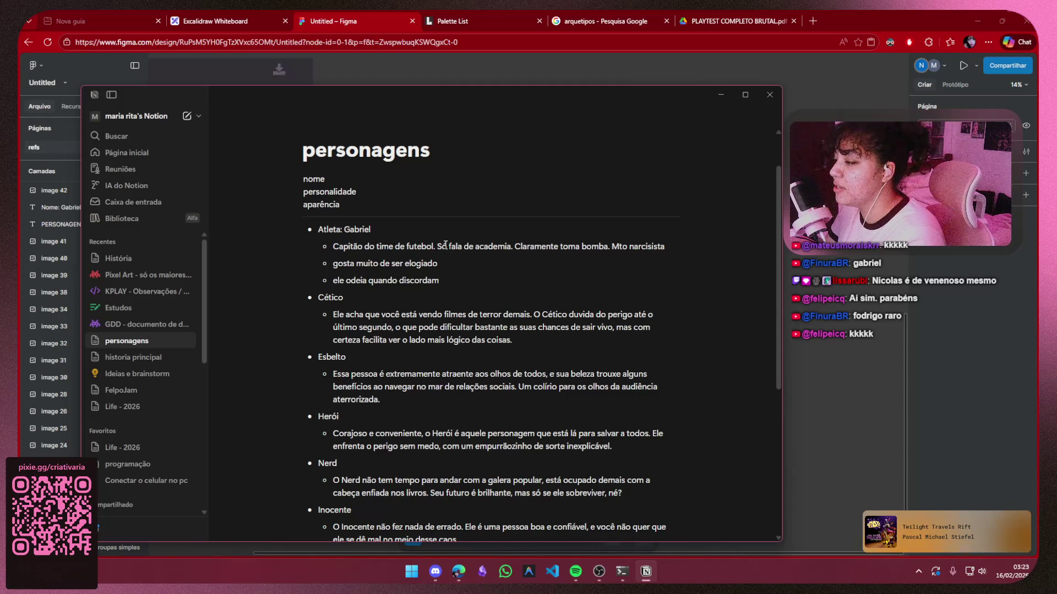
text( del)
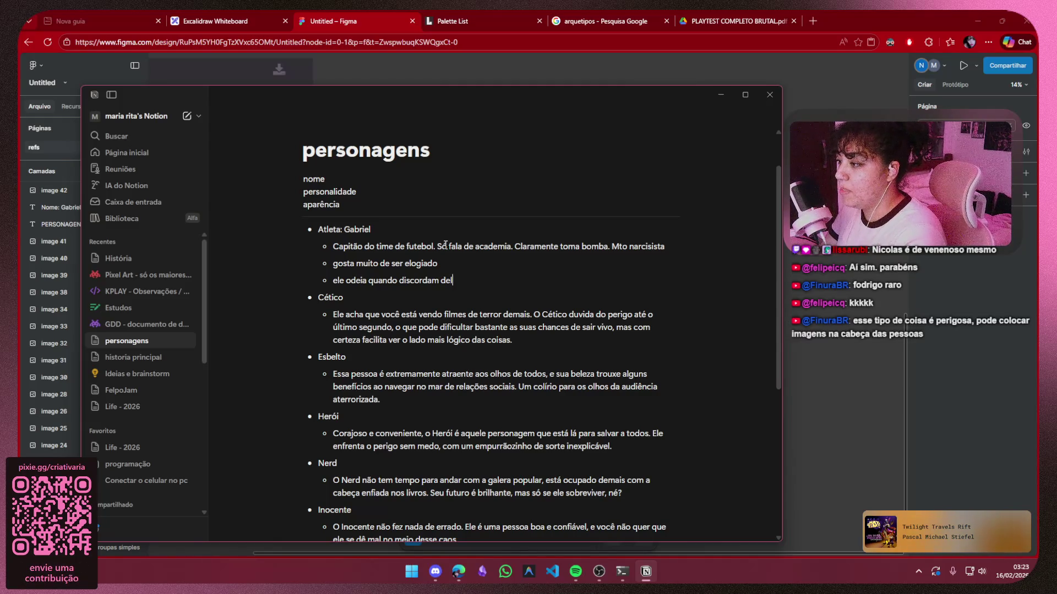
text(e)
click(667, 249)
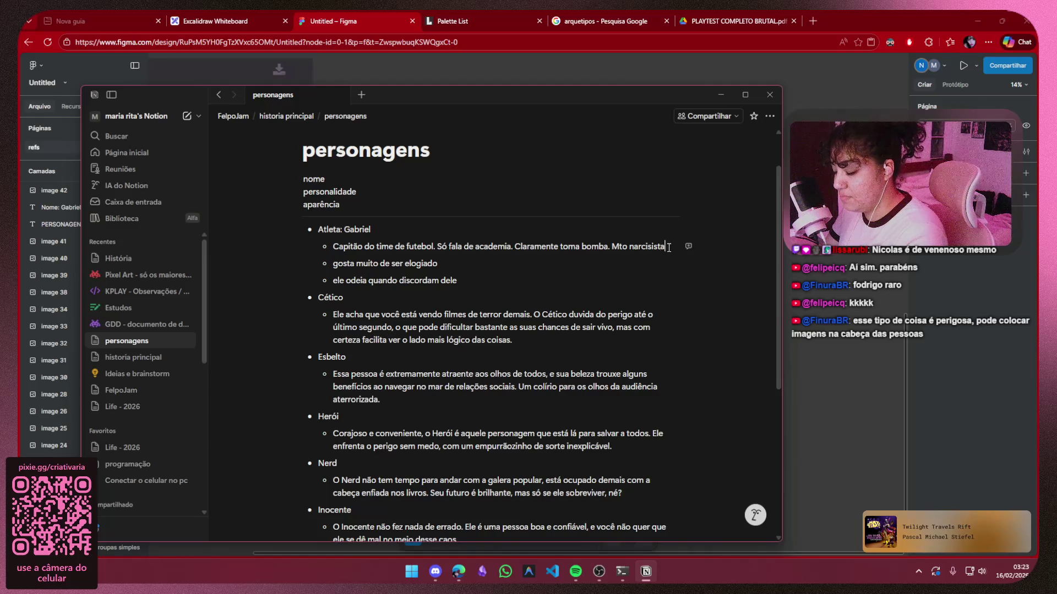
Append '. Sempre acha que sabe mais que vc' to Atleta's first line and hide the sidebar
text(. Sempre acha que sabe mais que vc)
click(531, 350)
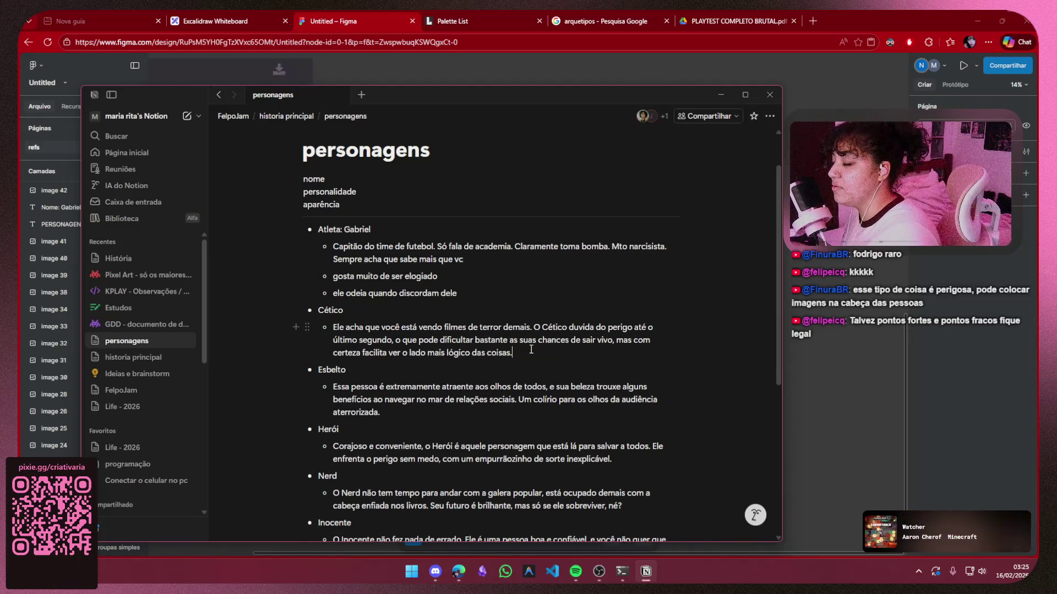
click(111, 94)
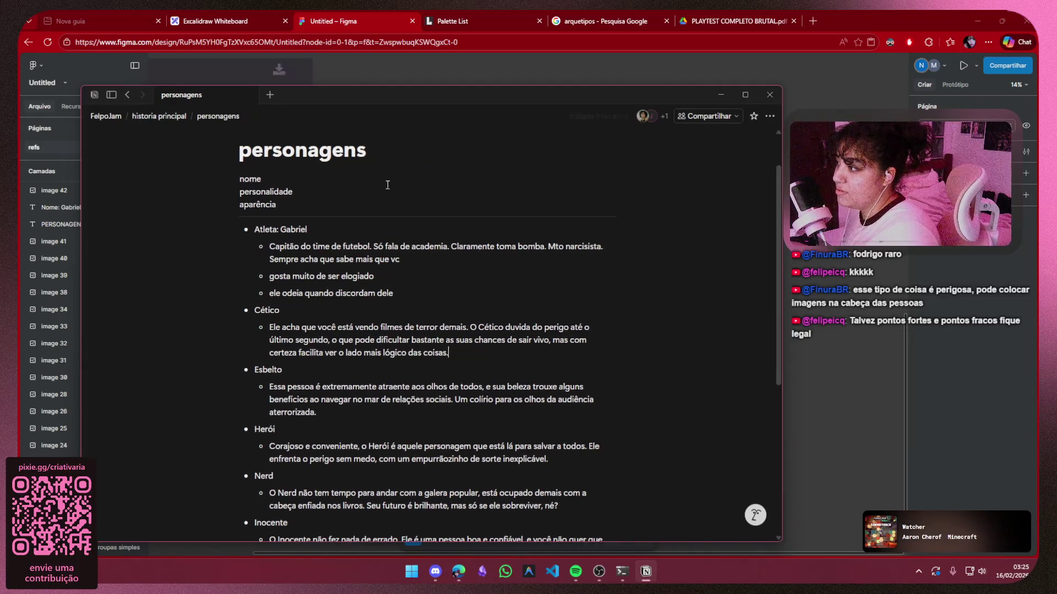
Review the page by selecting parts of the Cético and Esbelto descriptions
click(502, 361)
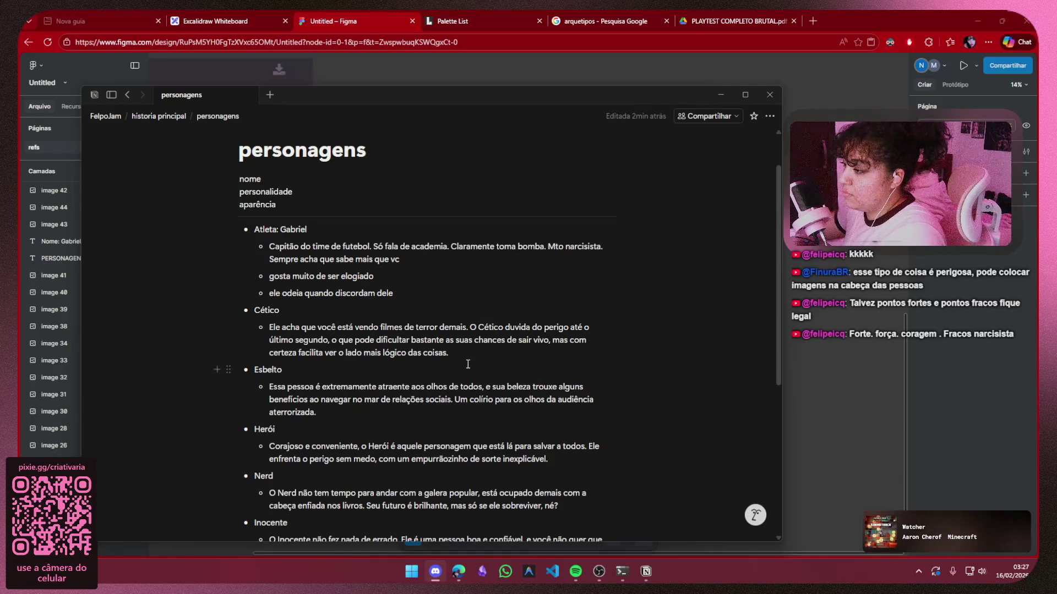
drag(469, 352, 267, 329)
click(547, 365)
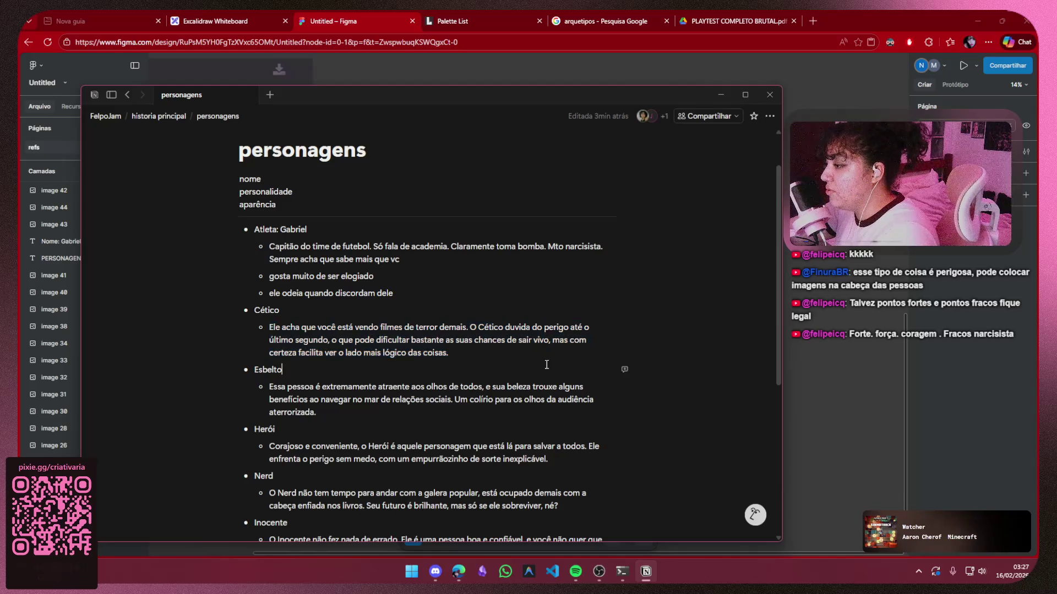
scroll(547, 365, down, 3)
click(329, 252)
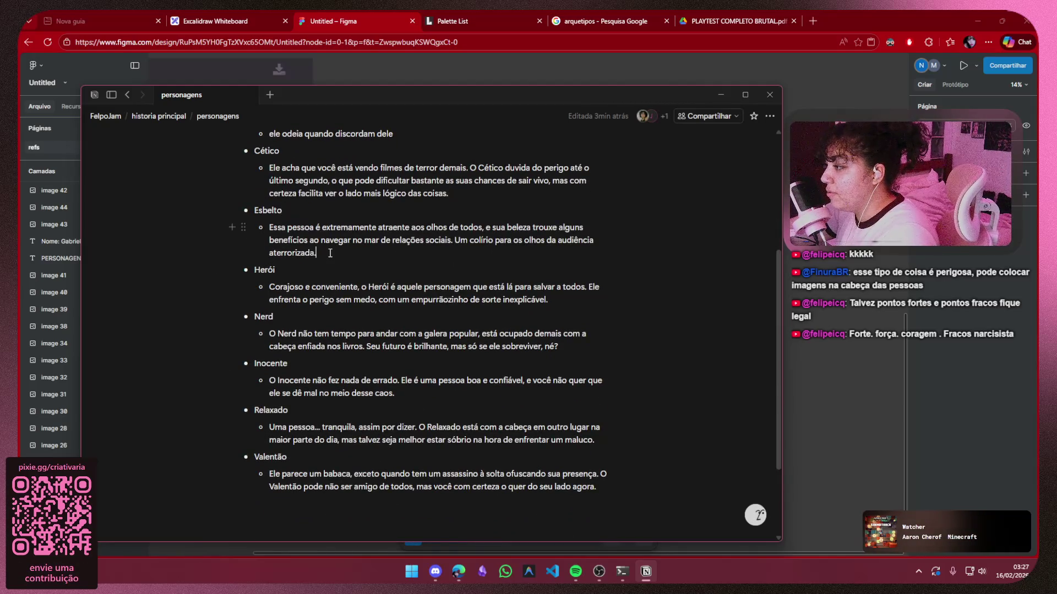
mouse_move(330, 253)
mouse_down()
mouse_move(262, 240)
mouse_move(259, 228)
mouse_move(318, 252)
mouse_move(252, 237)
mouse_up()
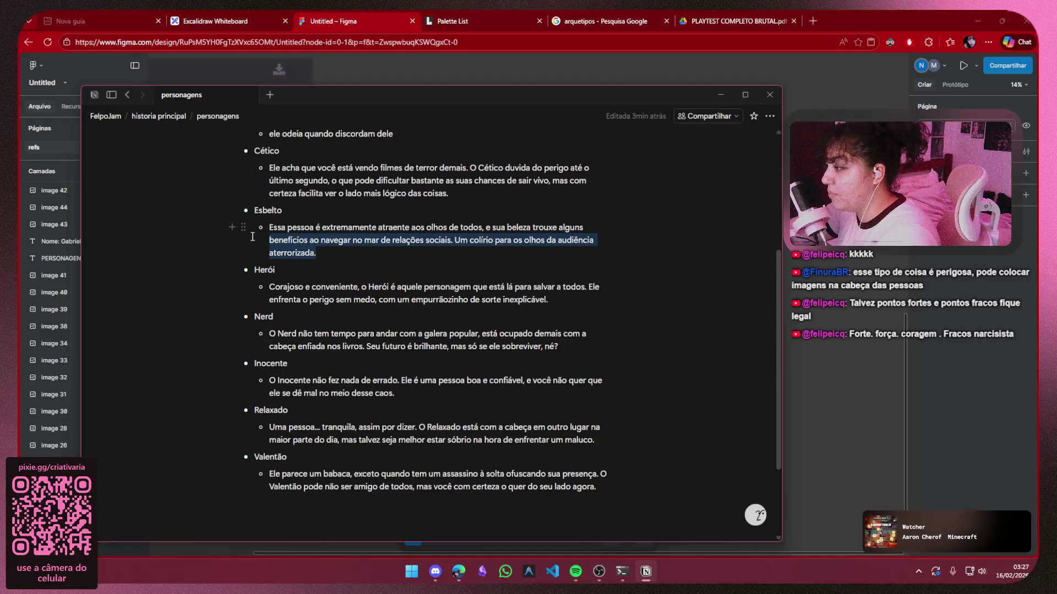
Select the Herói and Nerd descriptions, then the entire Relaxado description paragraph
drag(625, 286, 266, 285)
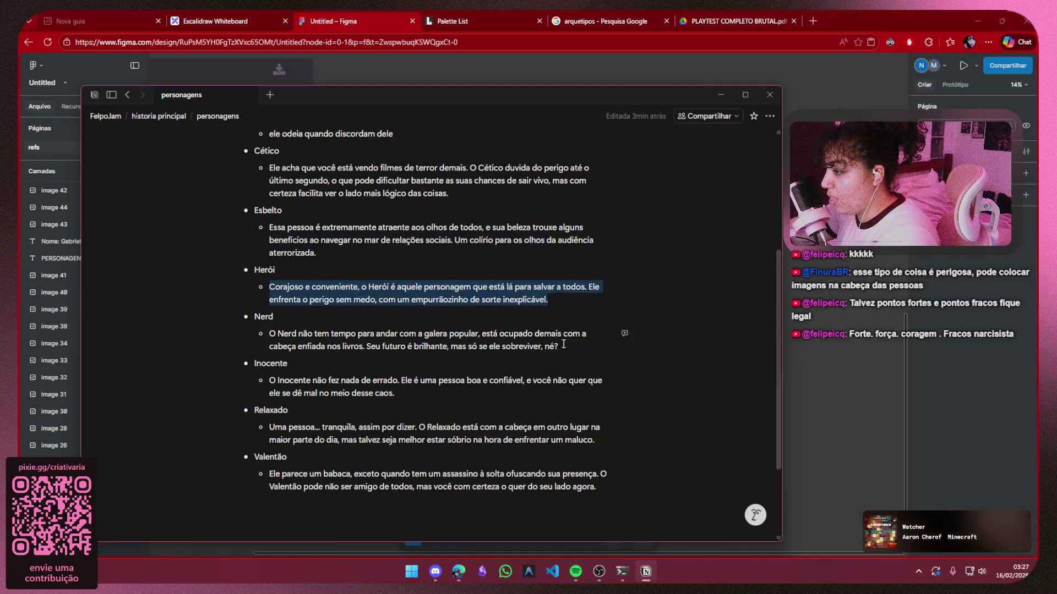
drag(563, 344, 264, 334)
click(546, 402)
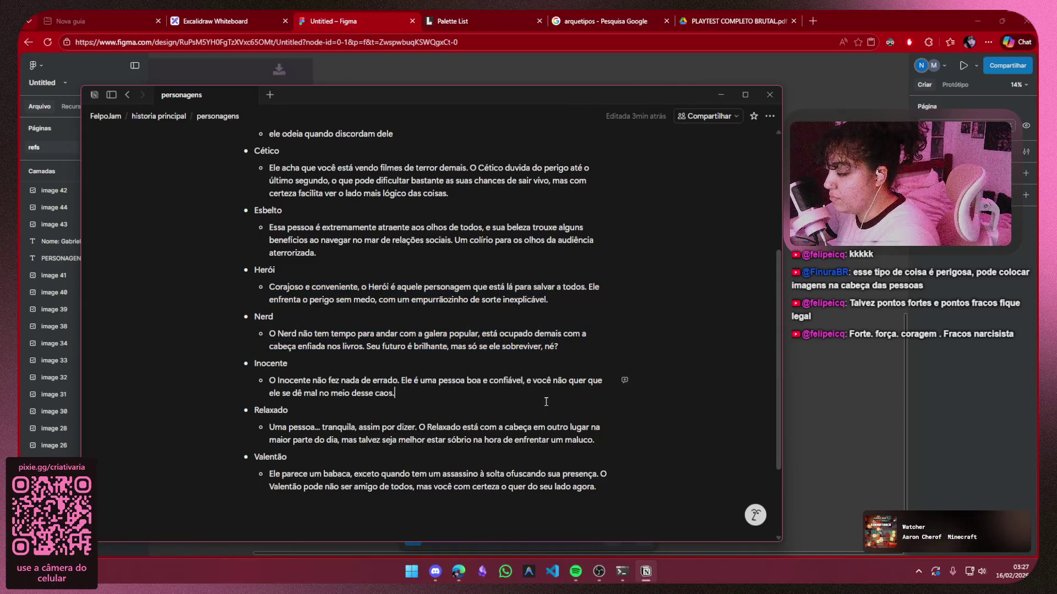
drag(597, 440, 265, 430)
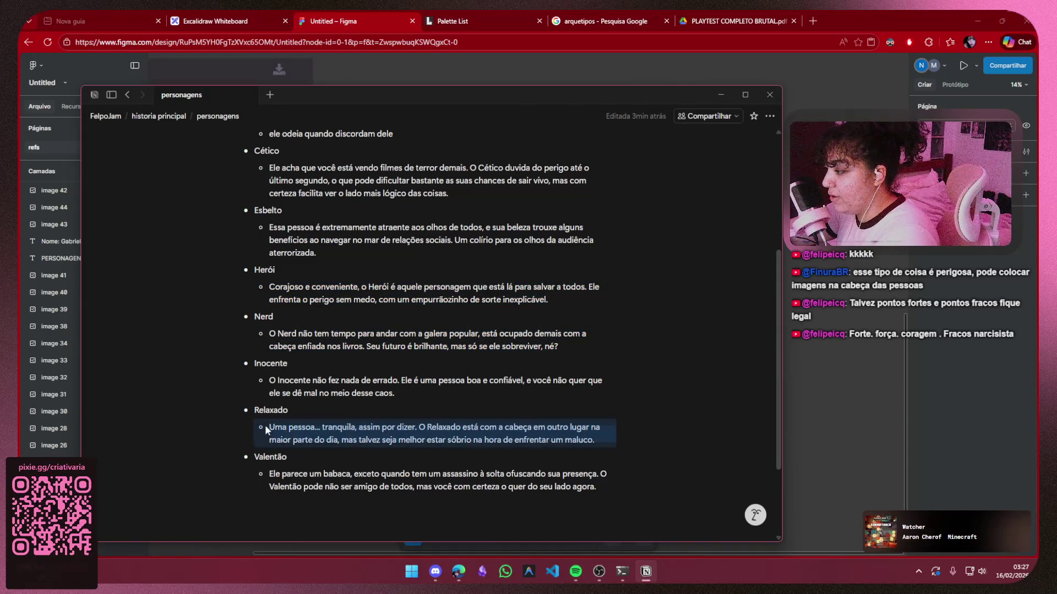
click(596, 441)
drag(596, 440, 272, 430)
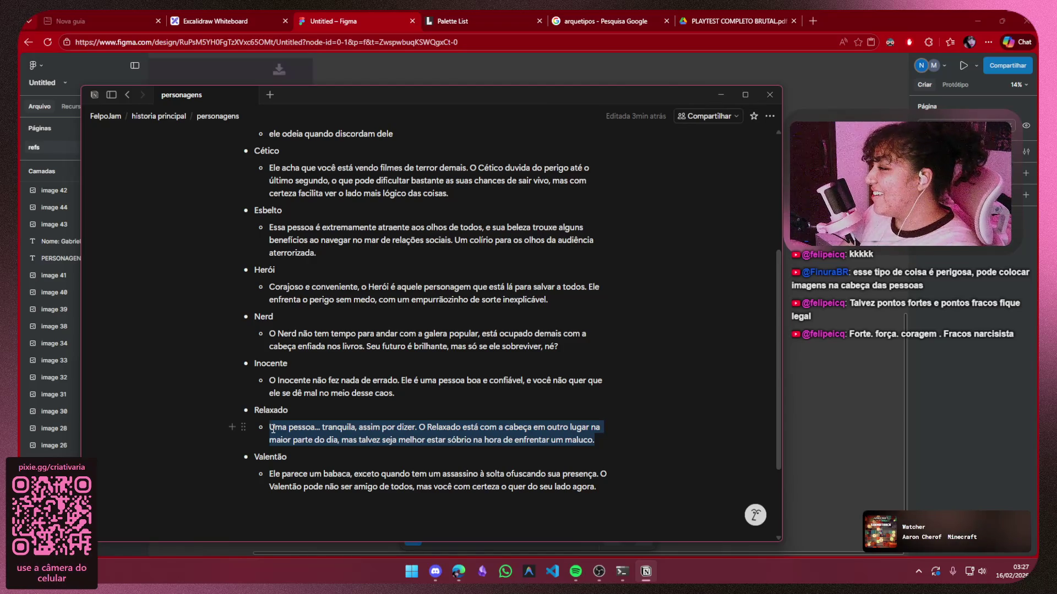
Delete the Relaxado description and rename the heading to 'Relaxada: Leticia'
key(BackSpace)
scroll(505, 298, up, 3)
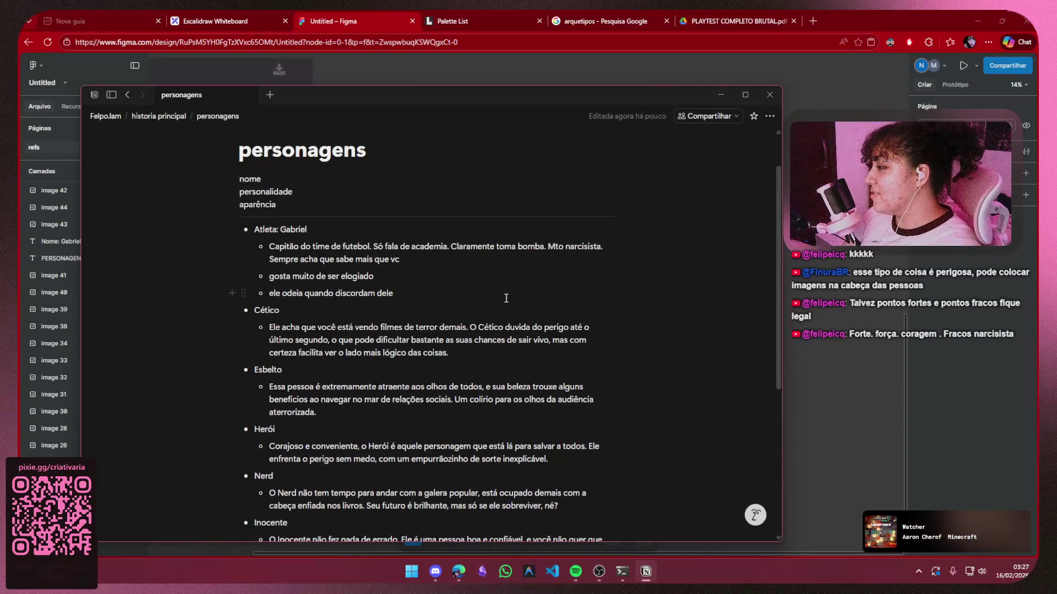
scroll(329, 387, down, 3)
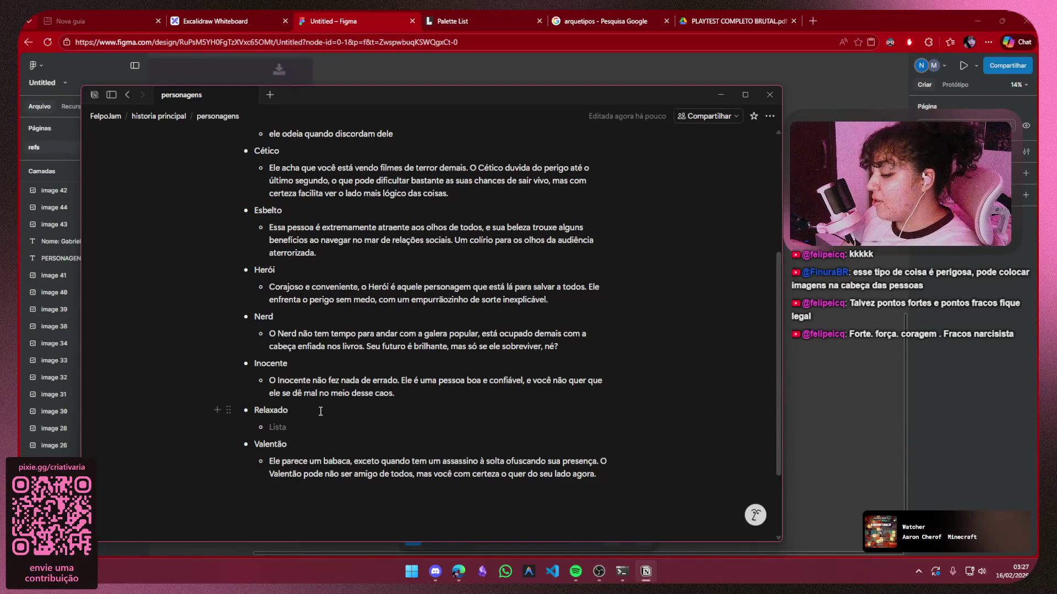
click(320, 411)
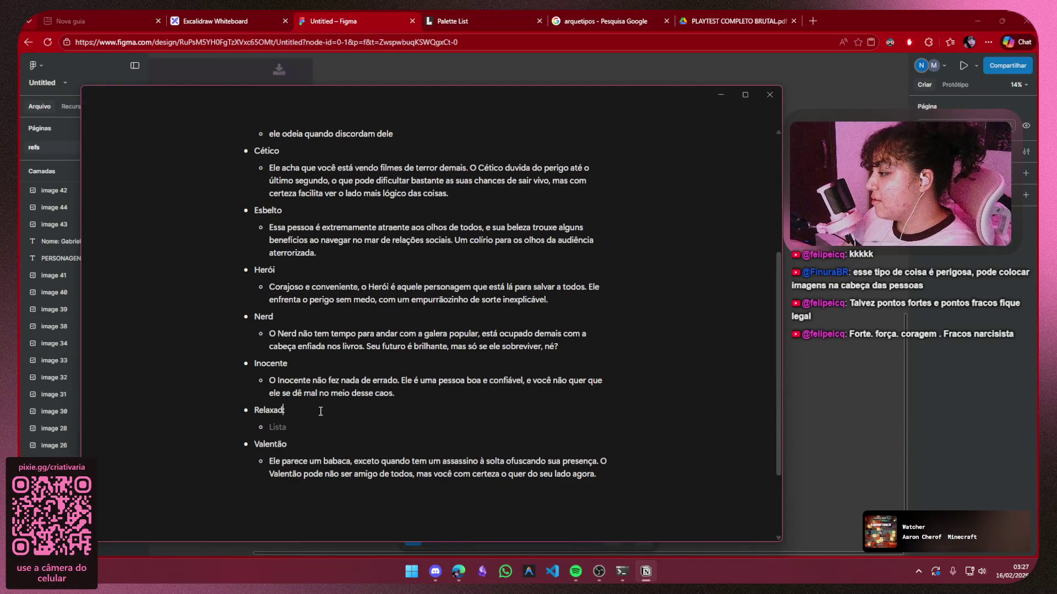
key(BackSpace)
text(a: Le)
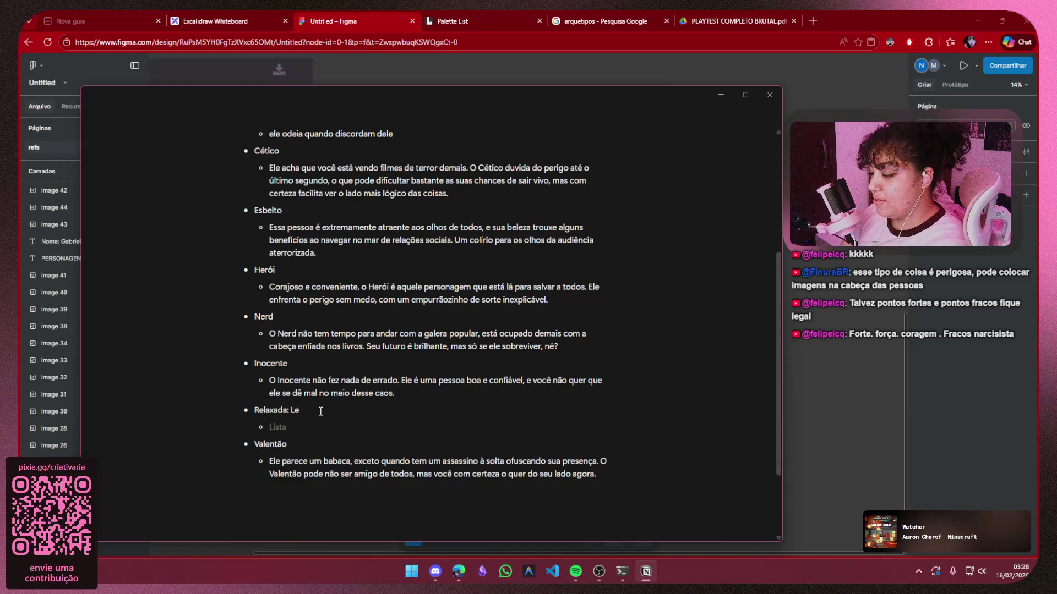
text(ticia)
Relabel the Inocente heading as 'Inocente/Egirl'
click(323, 358)
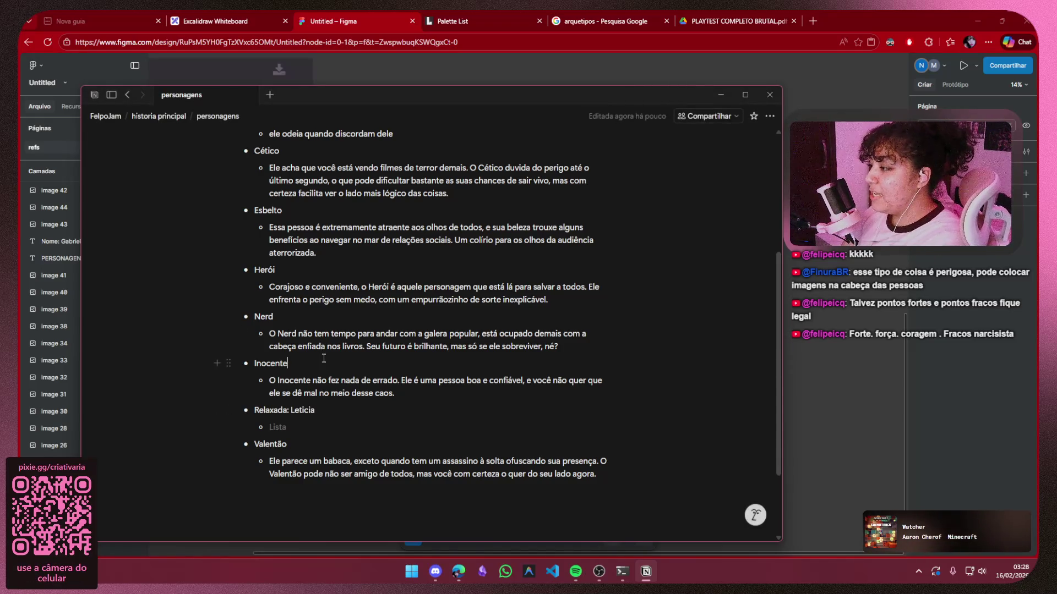
text(:)
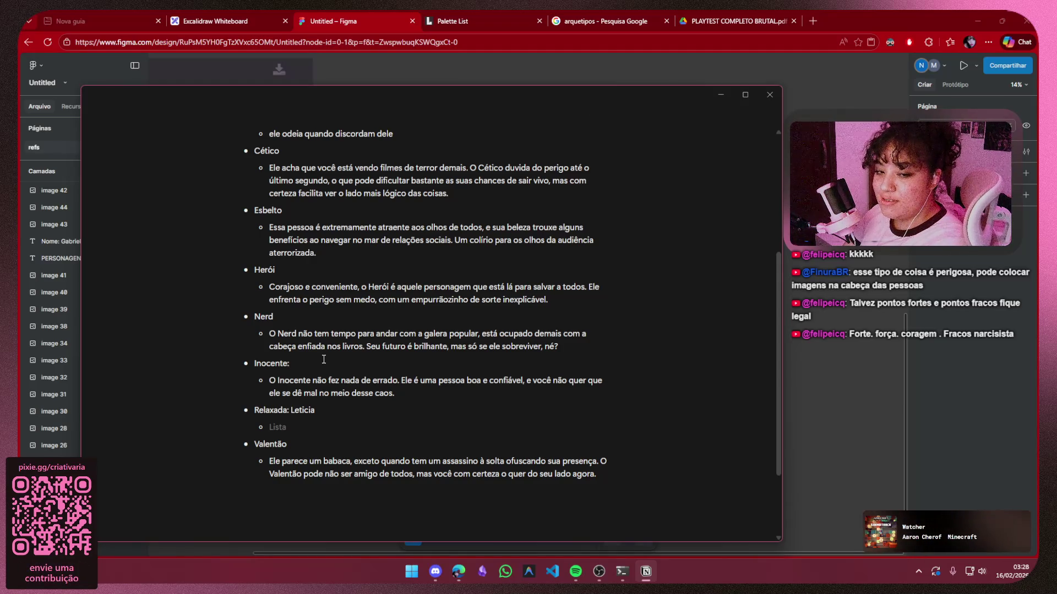
key(BackSpace)
key(BackSpace)
text(/E)
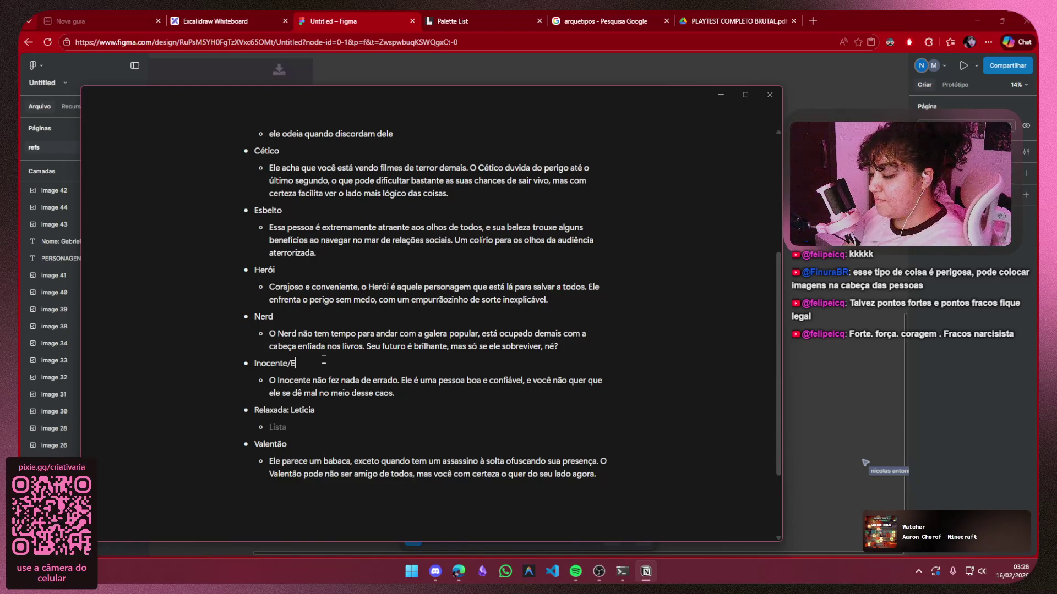
text(girl)
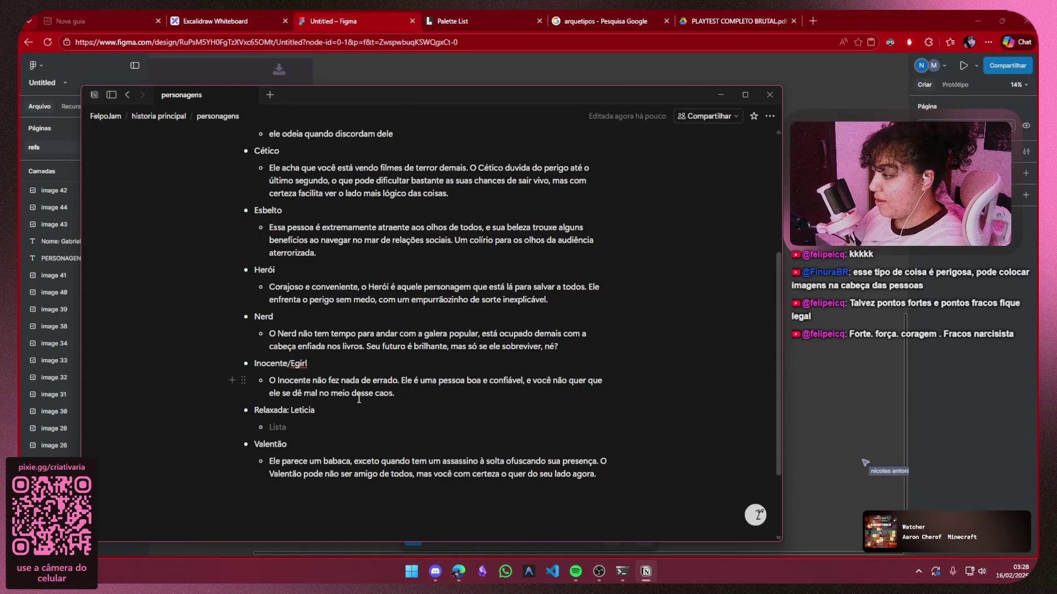
key(BackSpace)
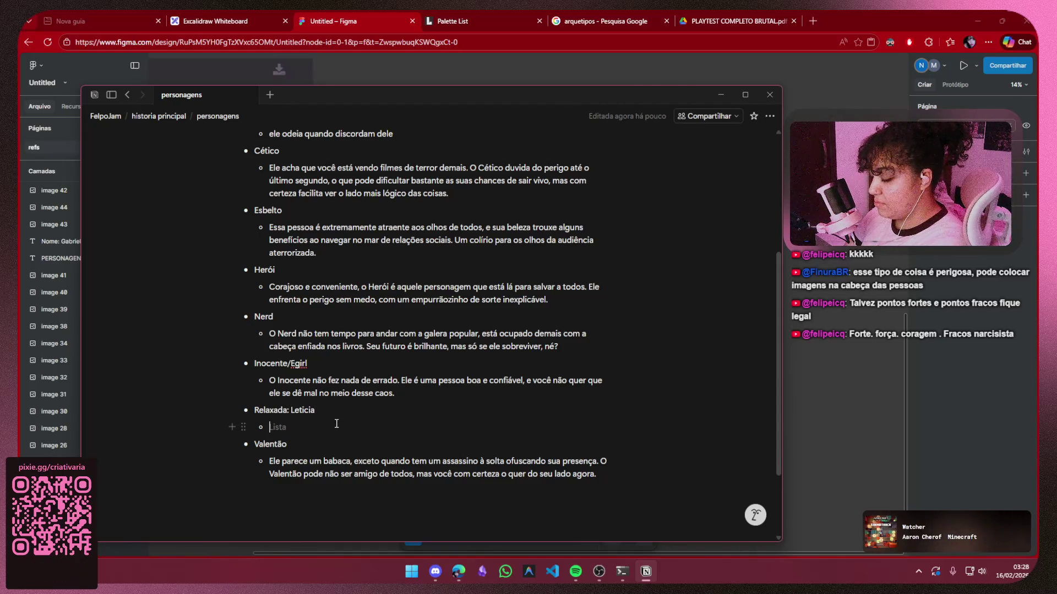
Write 'Ela com certeza ta com a cabeça em outro lugar,' in Relaxada's empty sub-bullet
text(L)
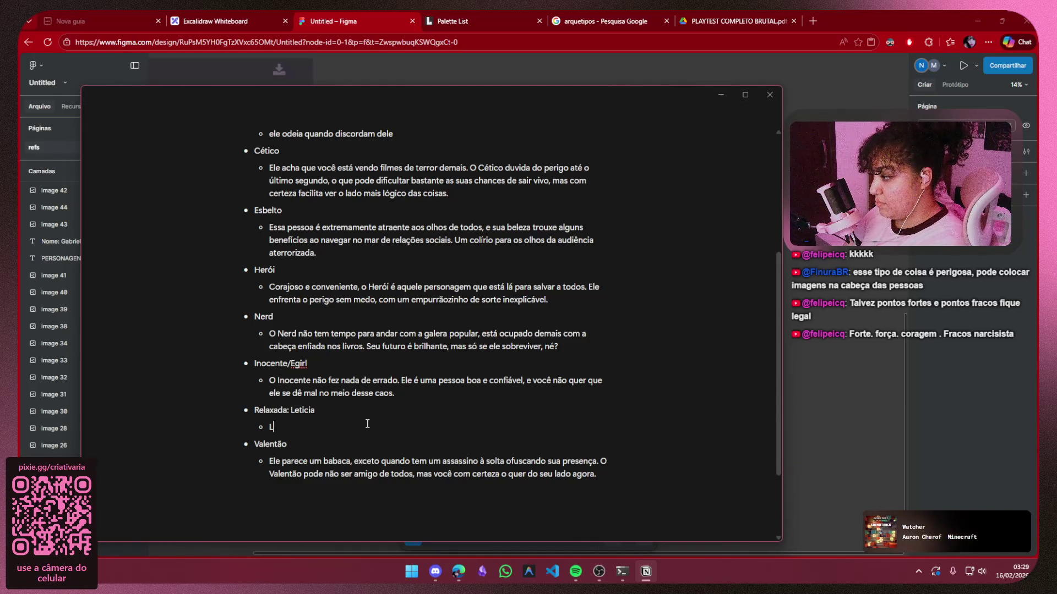
text(Eak,)
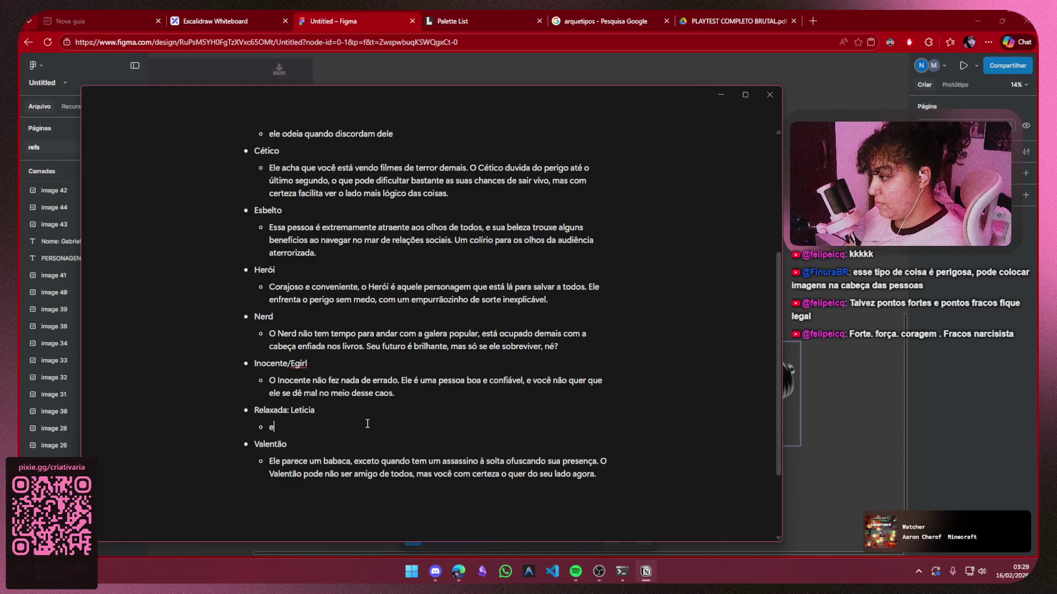
key(BackSpace)
key(BackSpace)
text(la c)
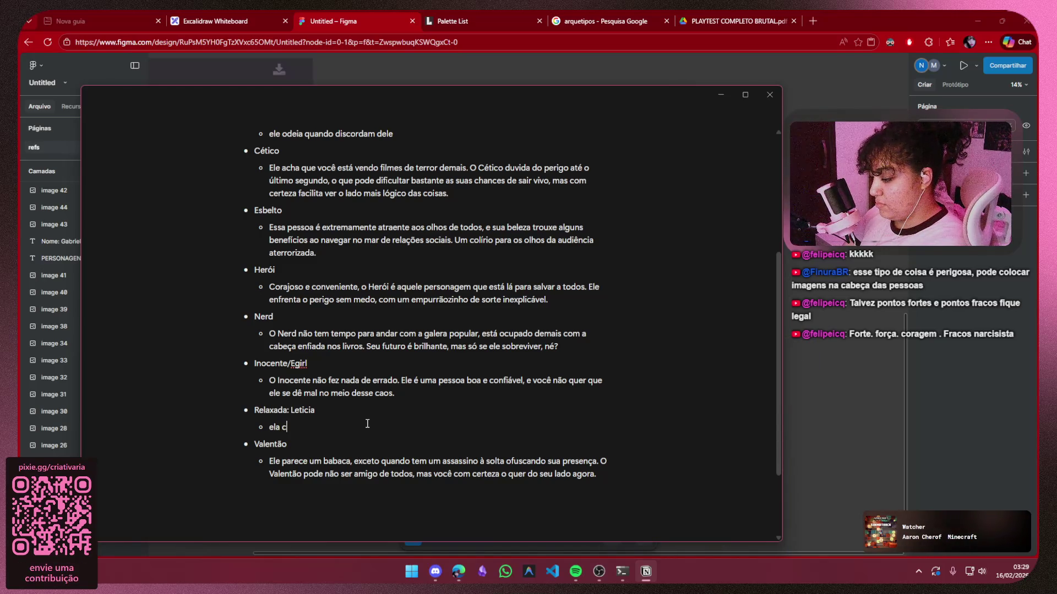
text(om cert)
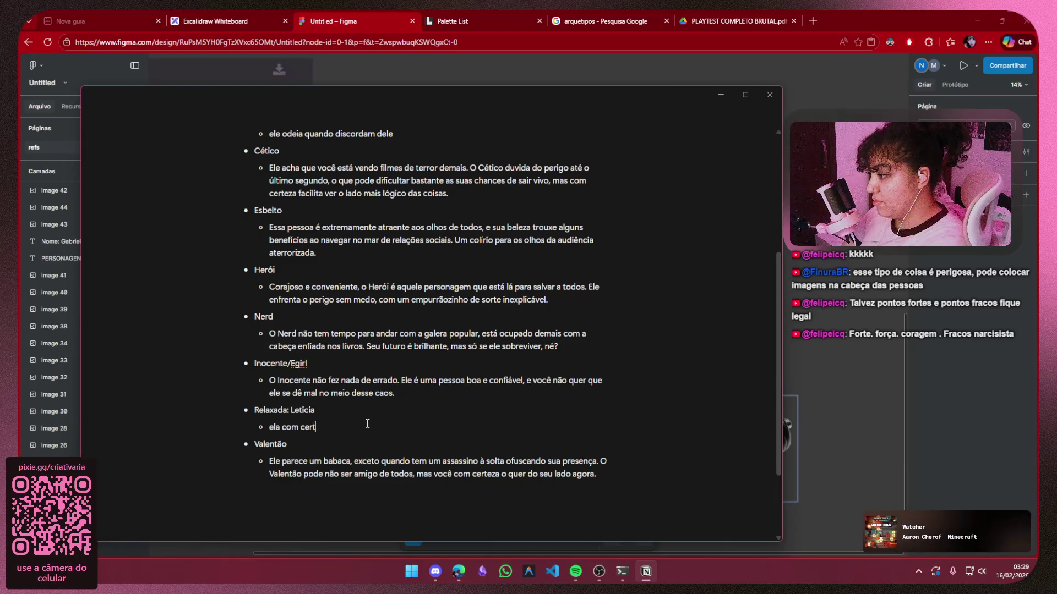
text(eza )
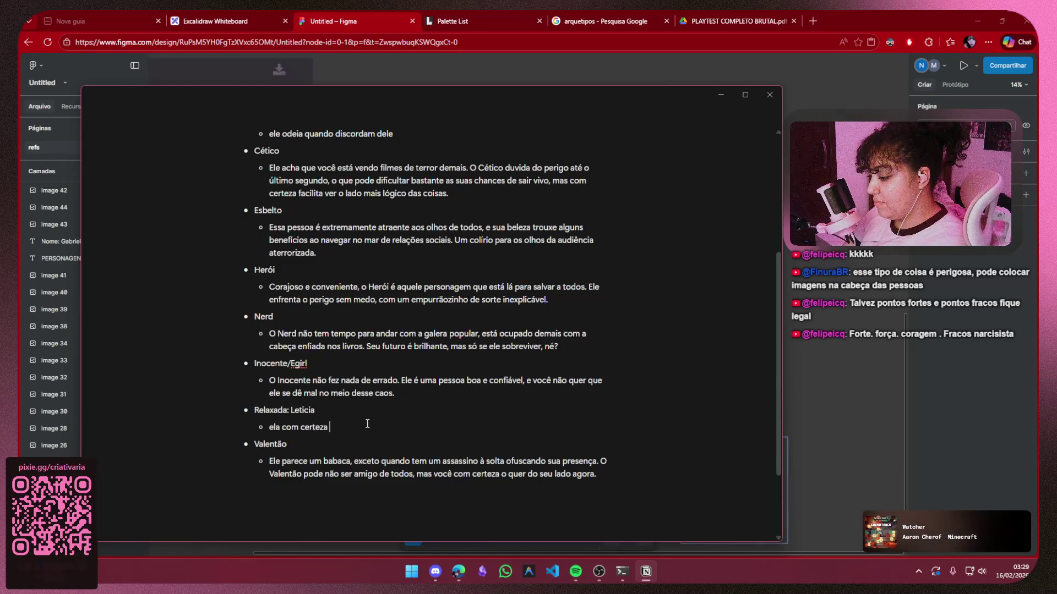
text(ta)
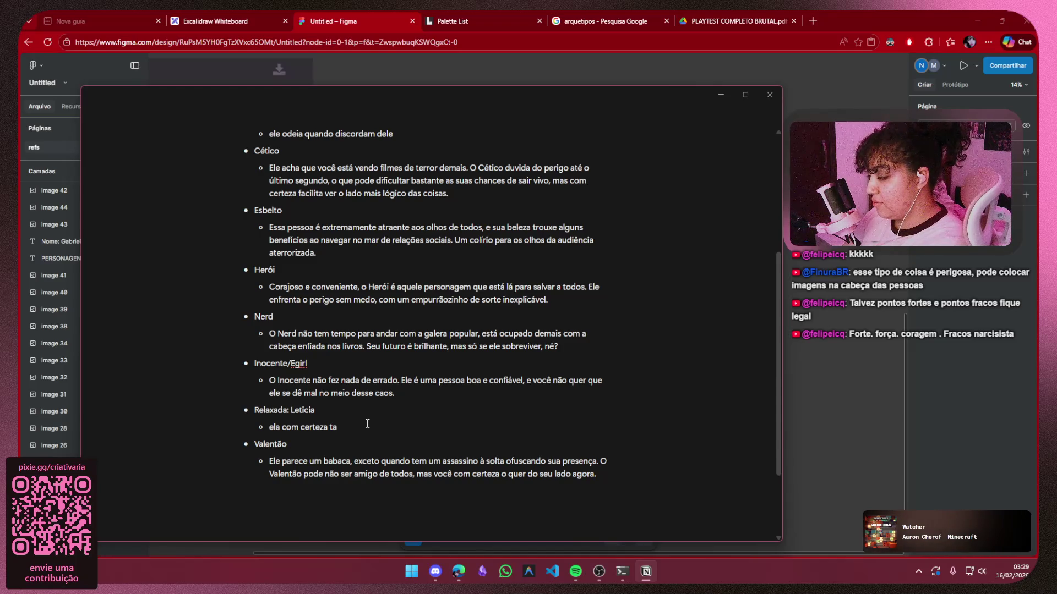
text( com a cabe)
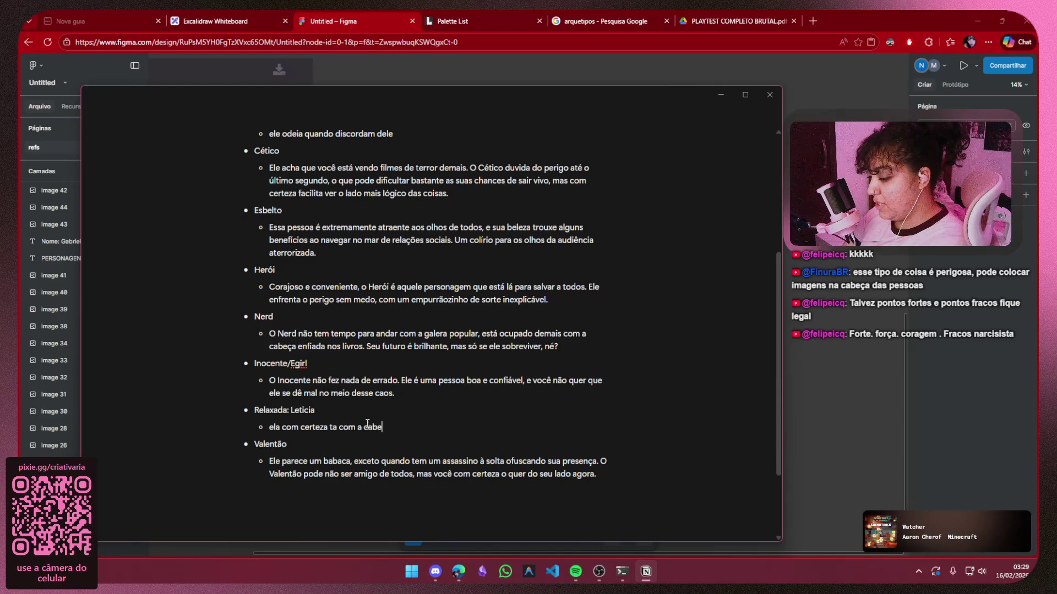
text(ça em outro luga)
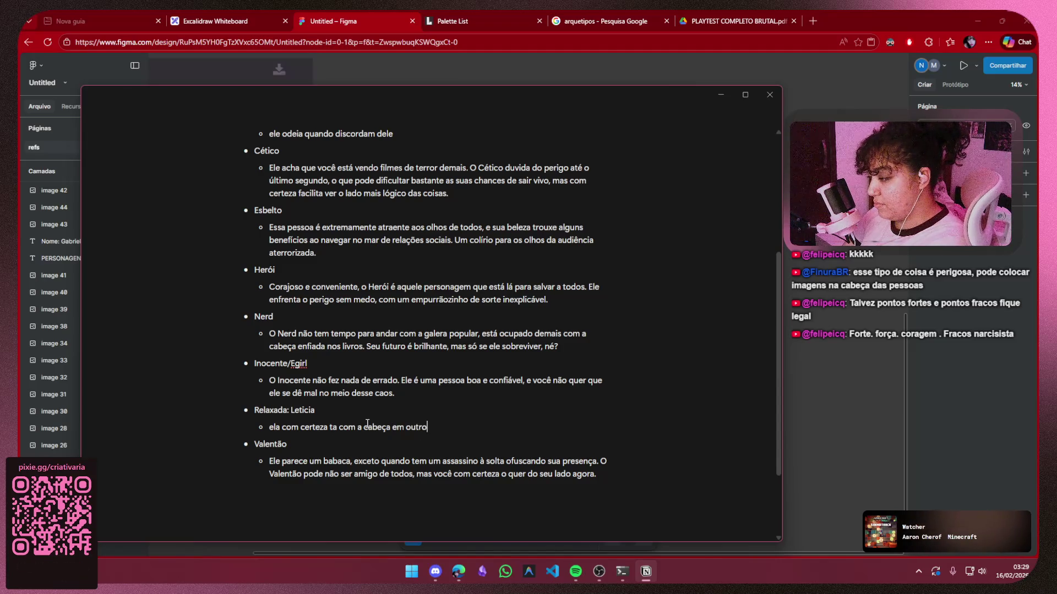
text(r)
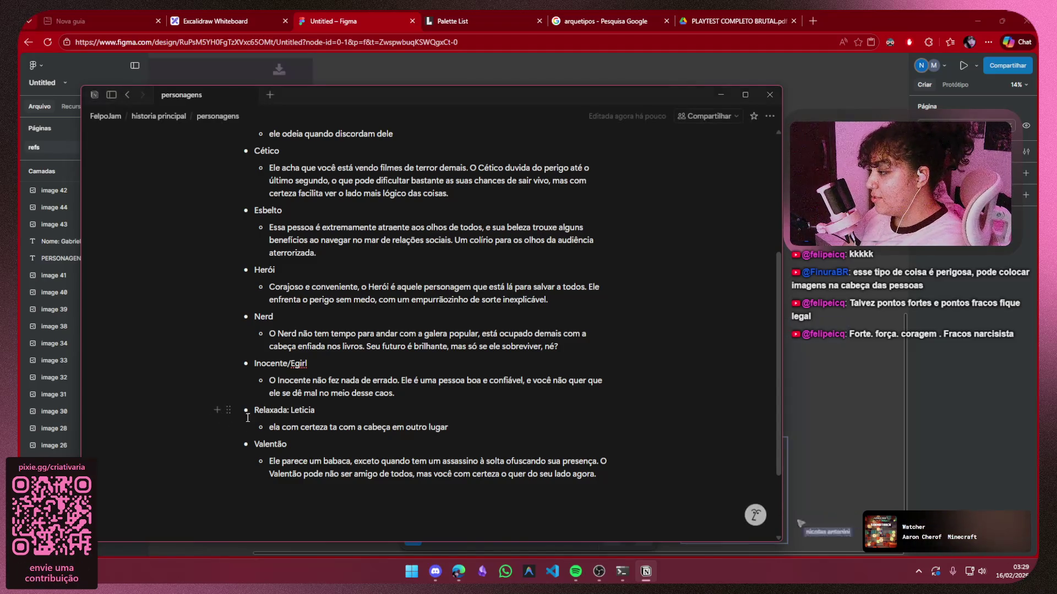
key(BackSpace)
text(E)
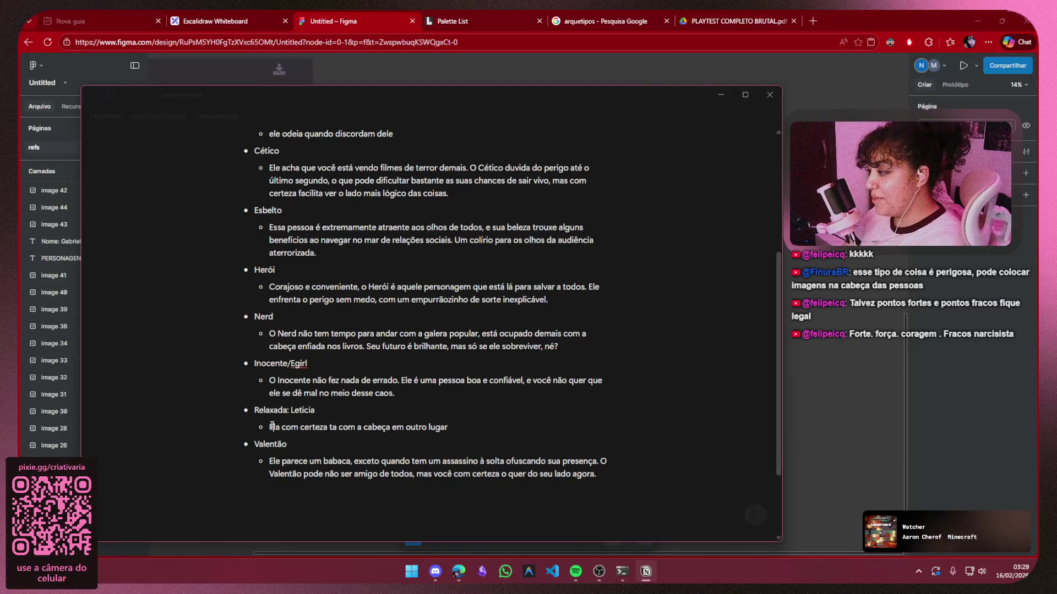
click(485, 428)
text(,)
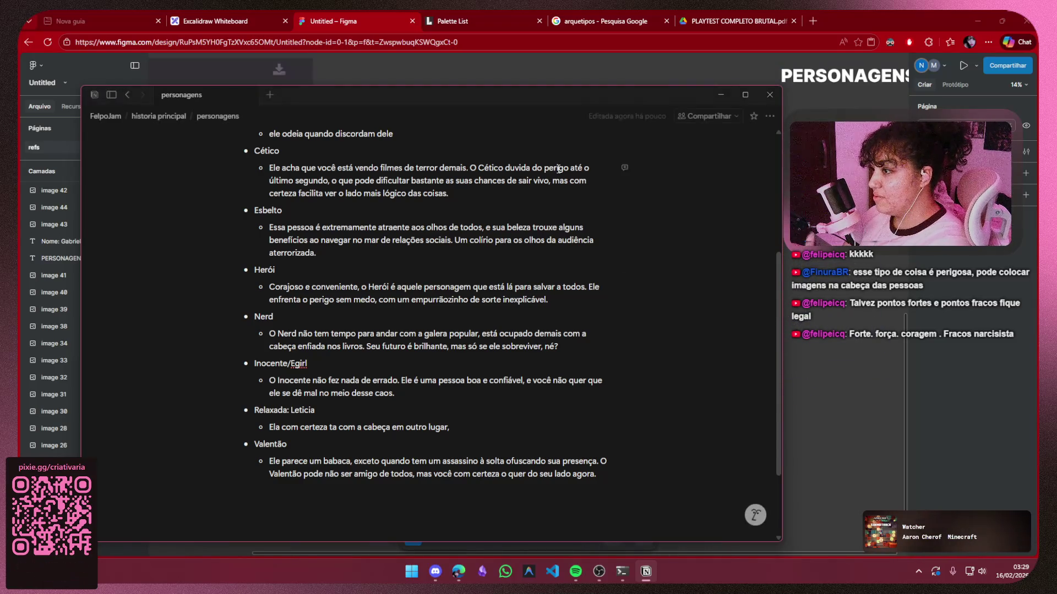
Minimise Notion and scroll the Figma canvas to look over Gabriel's athlete moodboard
click(720, 95)
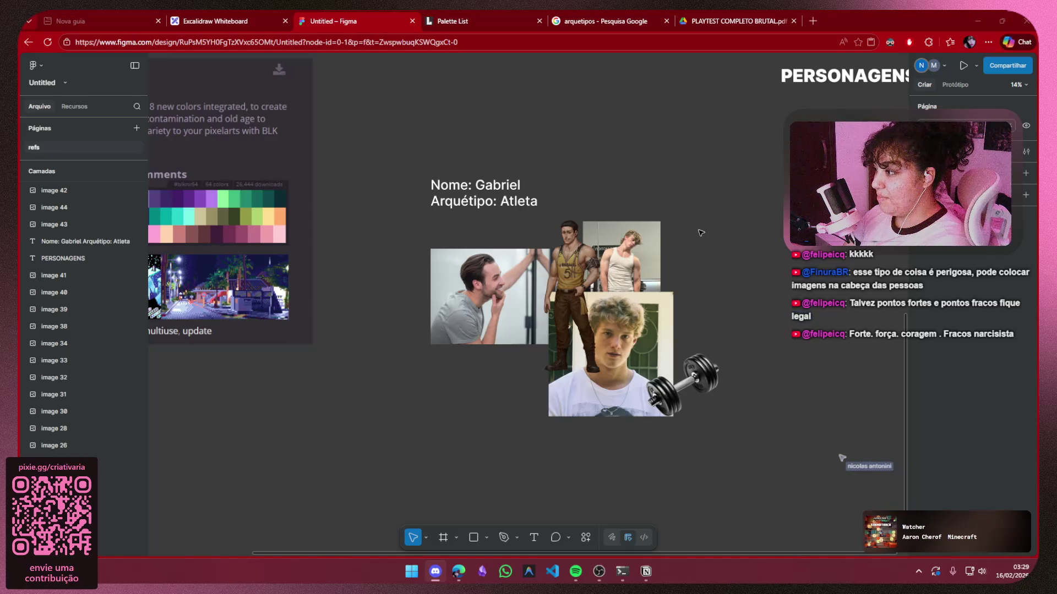
scroll(567, 242, right, 5)
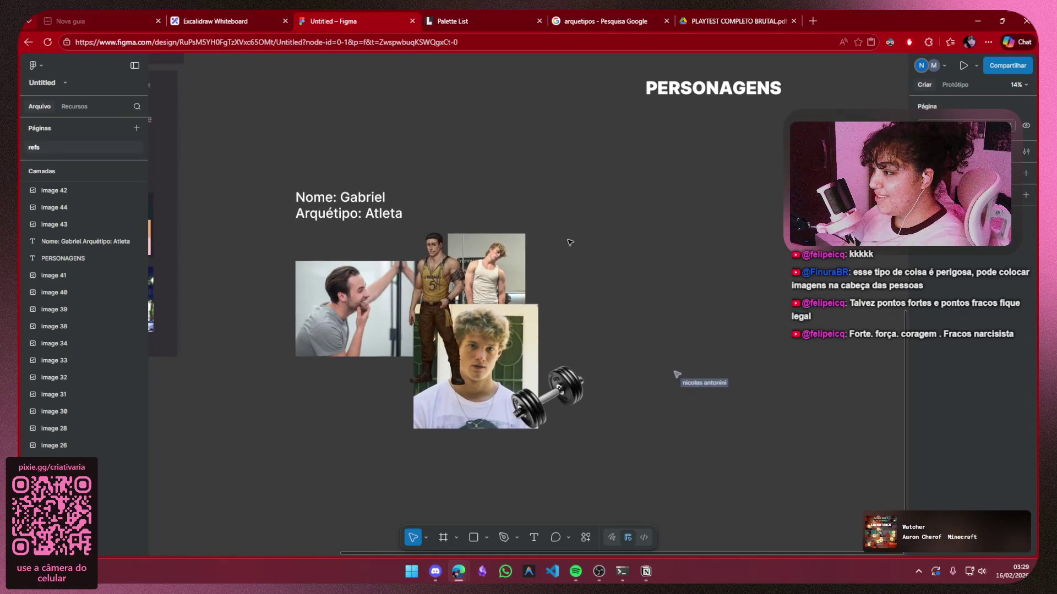
scroll(611, 232, down, 2)
scroll(611, 232, down, 4)
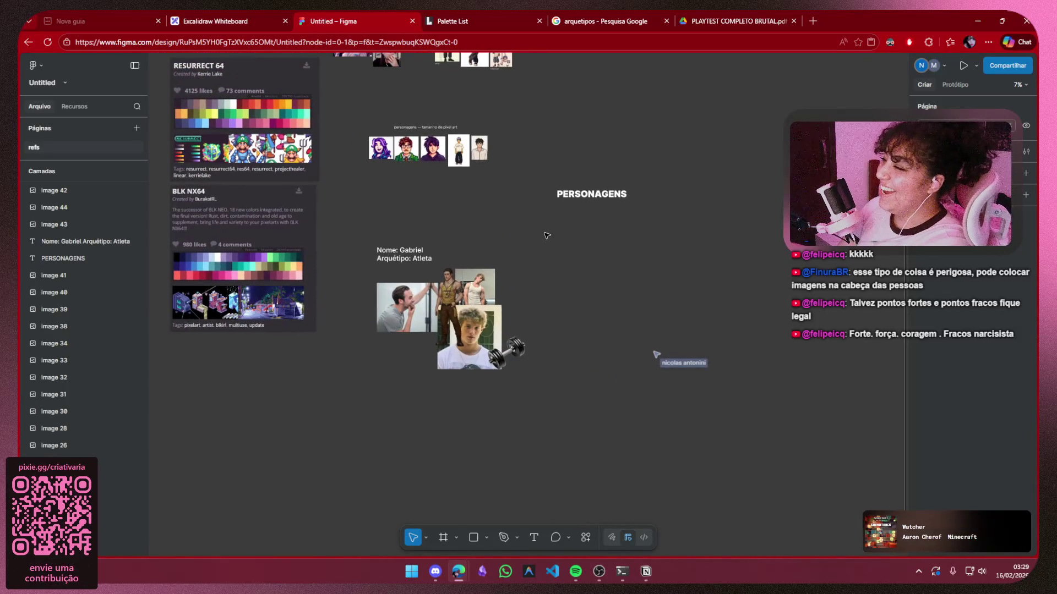
scroll(545, 237, up, 4)
scroll(489, 242, up, 3)
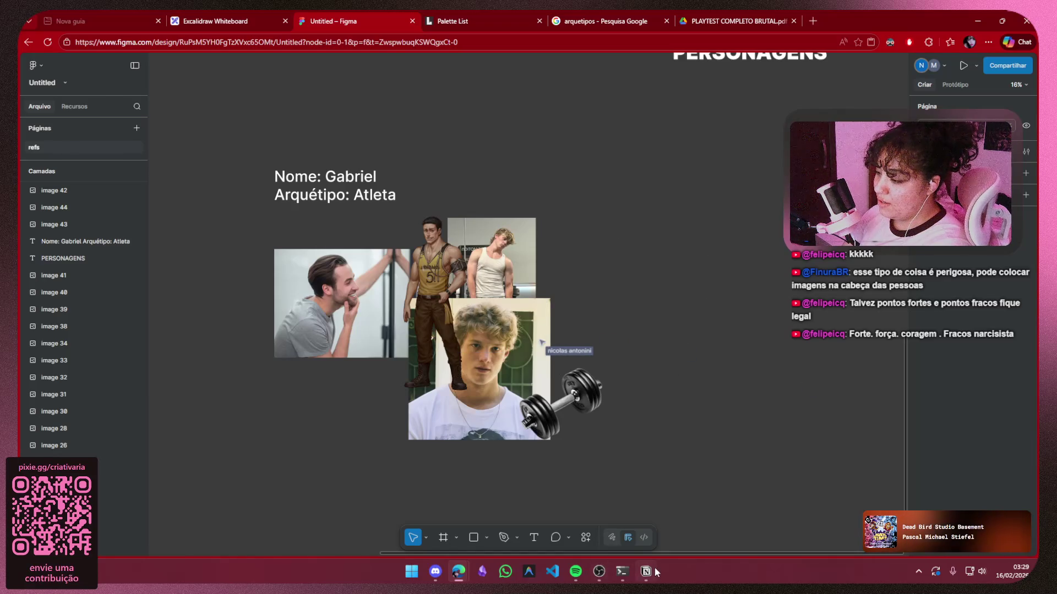
Append ', meio burrinho, golden retriver vibes' to Gabriel's first bullet
click(647, 572)
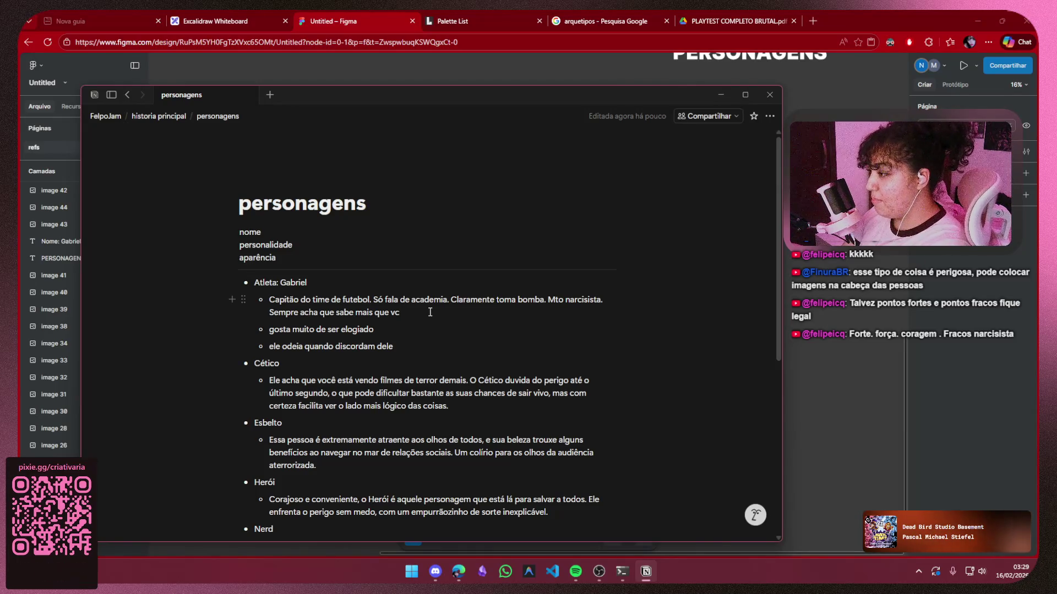
text(, meio b)
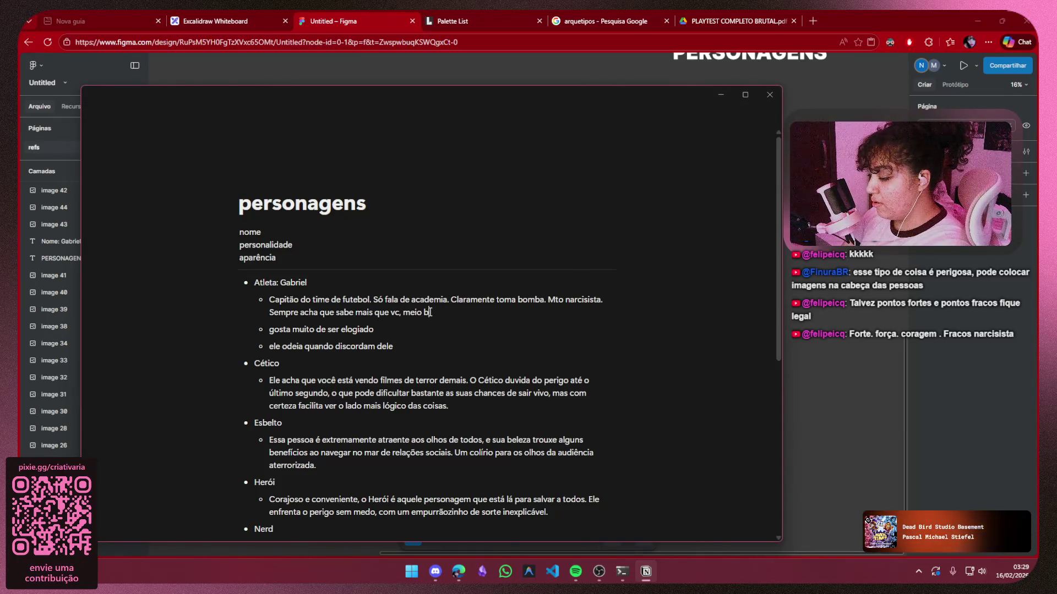
text(urrinho, golden re)
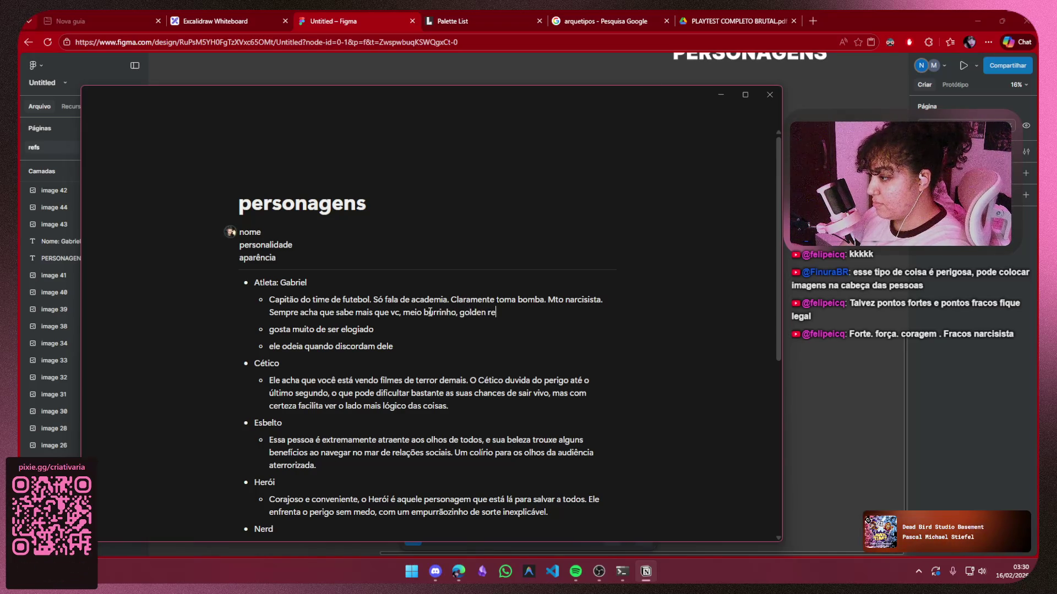
text(triver)
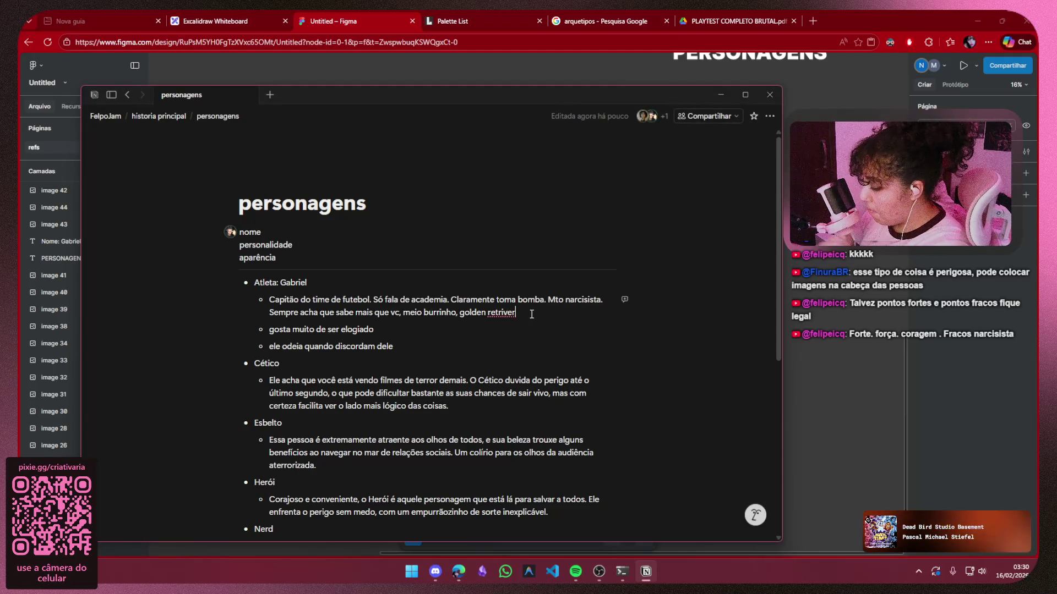
text( vibers)
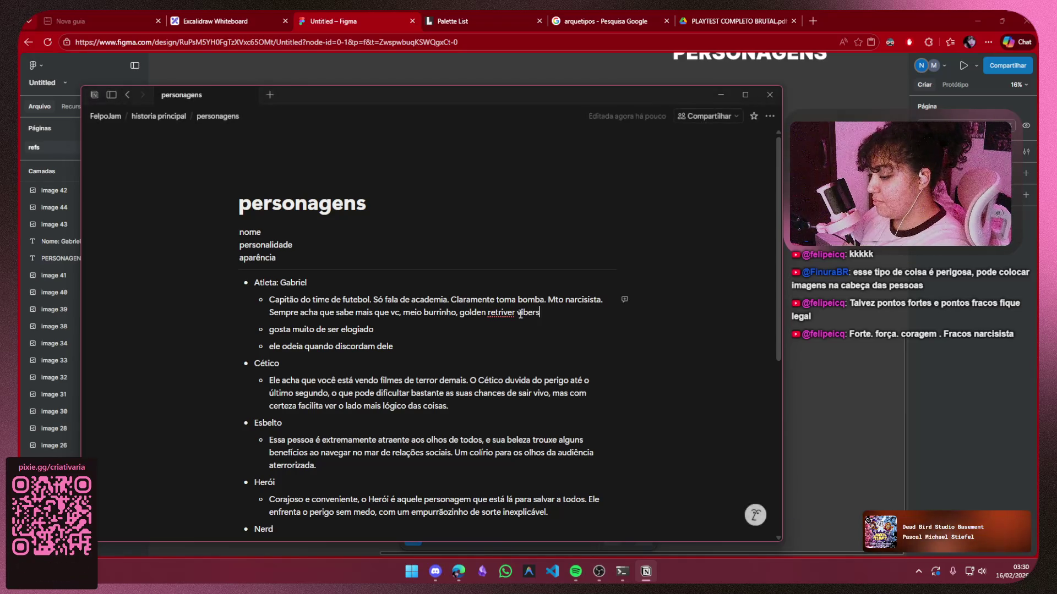
key(BackSpace)
key(BackSpace)
text(s)
Insert 'mas é' after 'vc' in Gabriel's first bullet and minimise Notion
click(441, 333)
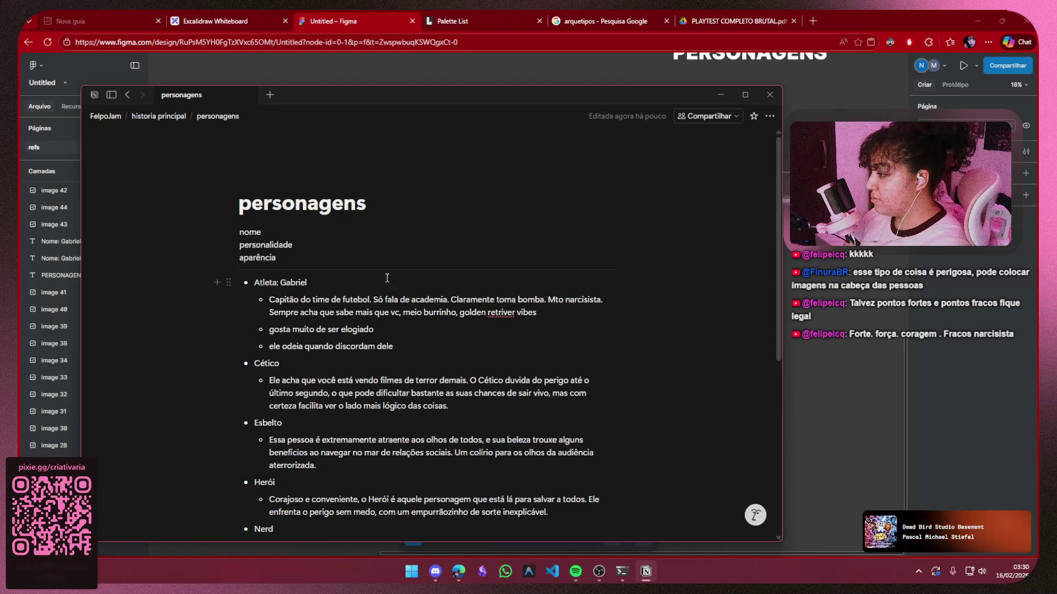
drag(273, 299, 345, 297)
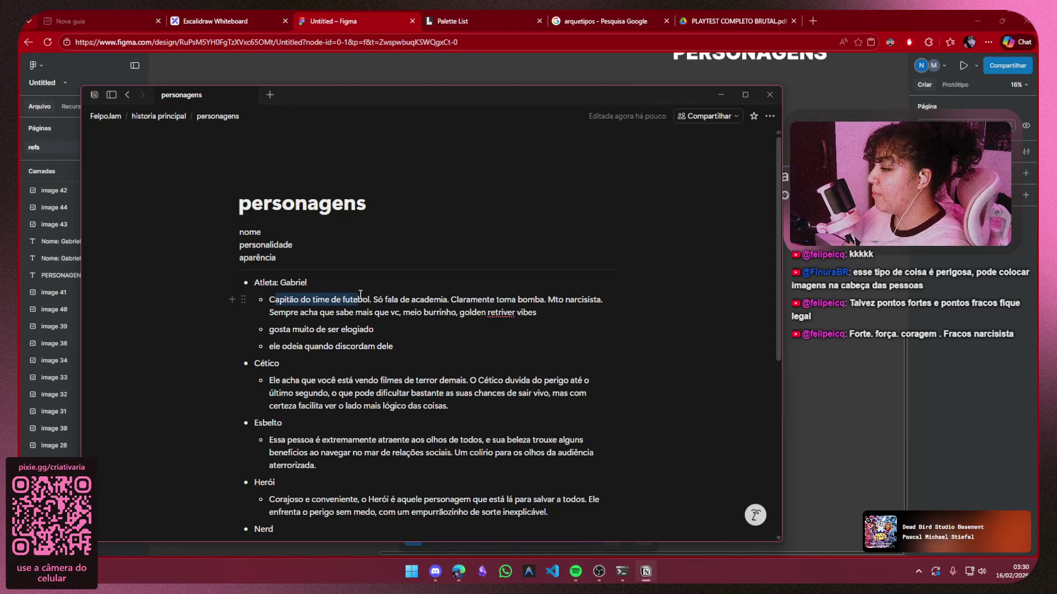
mouse_move(360, 294)
mouse_down()
mouse_move(330, 298)
mouse_move(332, 312)
mouse_move(393, 299)
mouse_move(418, 314)
mouse_move(541, 319)
mouse_up()
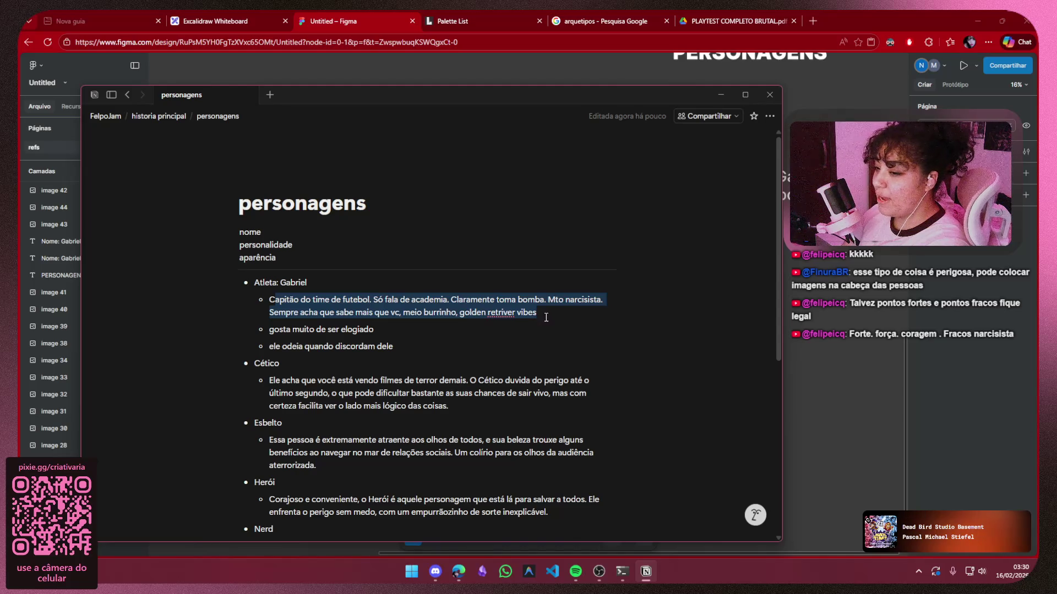
click(546, 317)
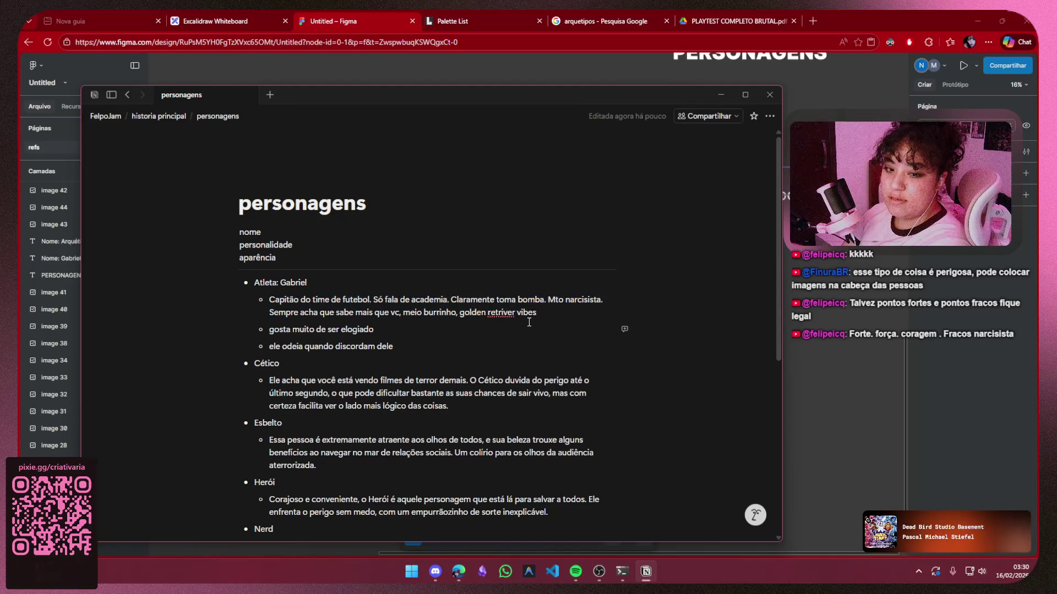
click(402, 314)
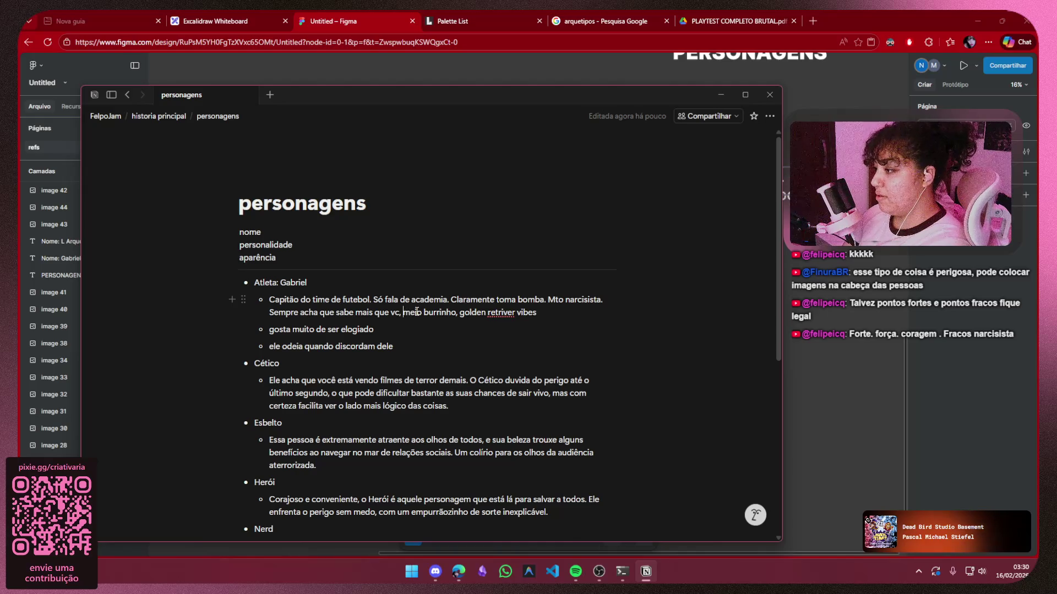
text(mas )
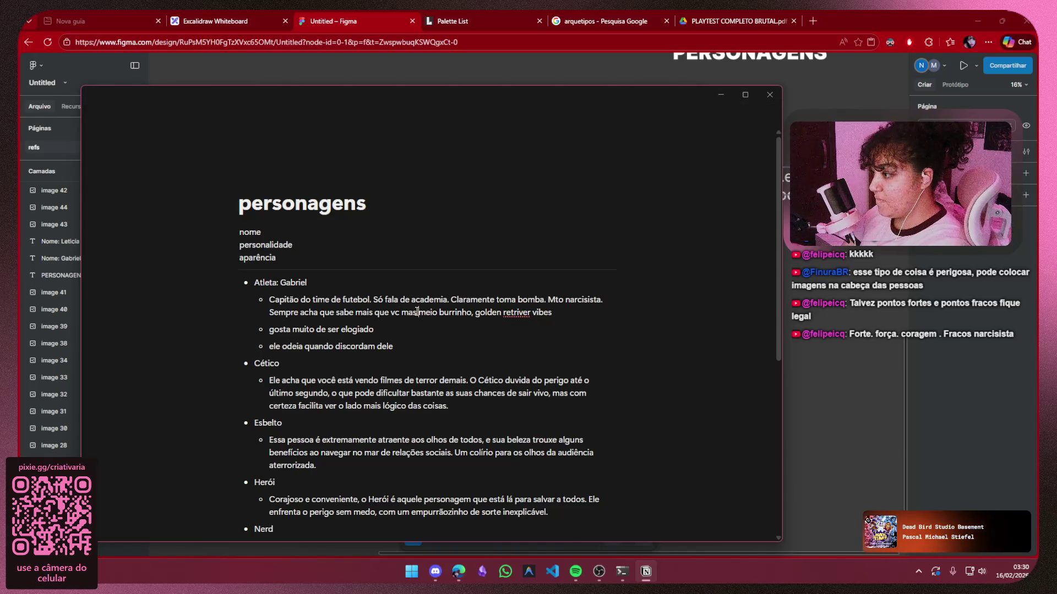
text(é)
click(576, 313)
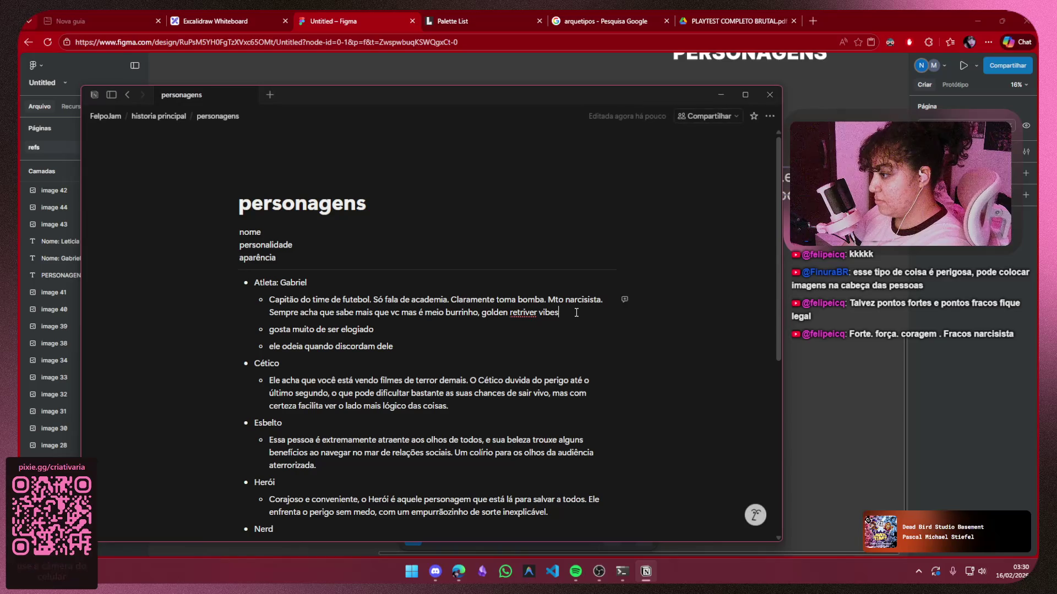
click(721, 95)
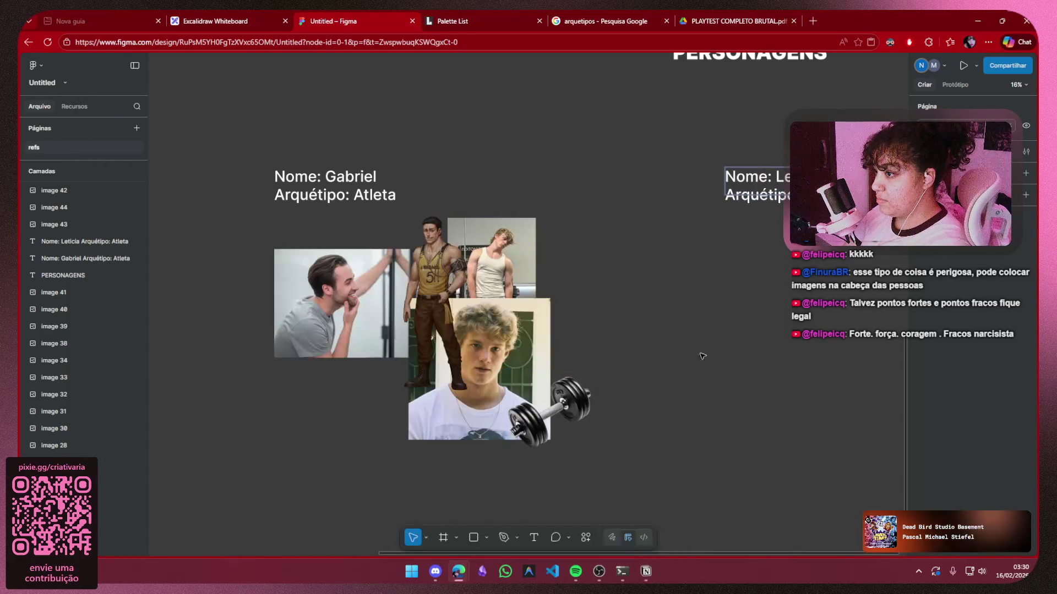
scroll(702, 356, right, 3)
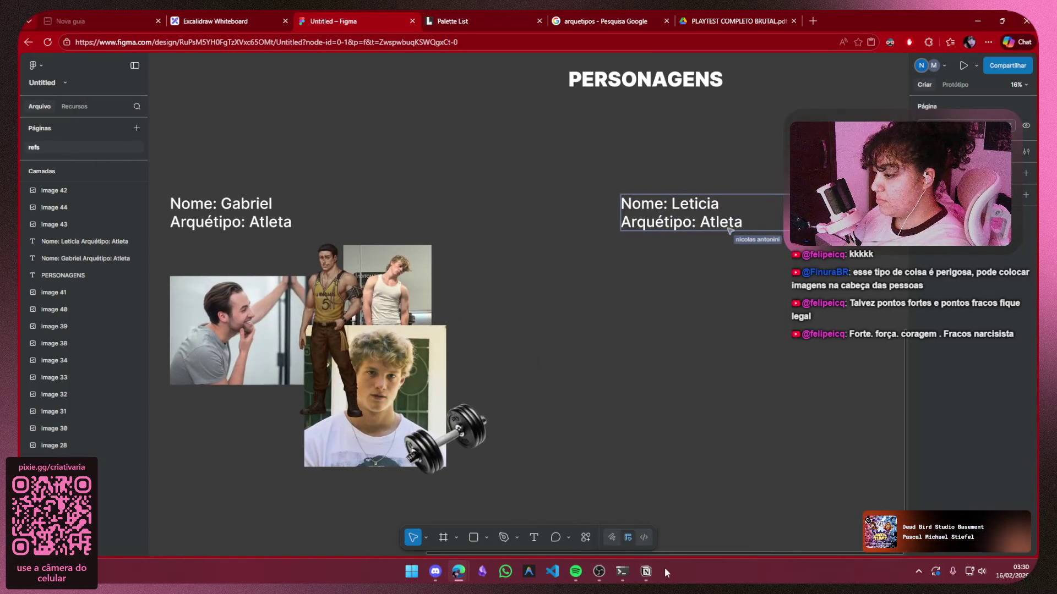
Rename Leticia's archetype from Relaxada to Brisada
click(646, 571)
scroll(460, 325, down, 10)
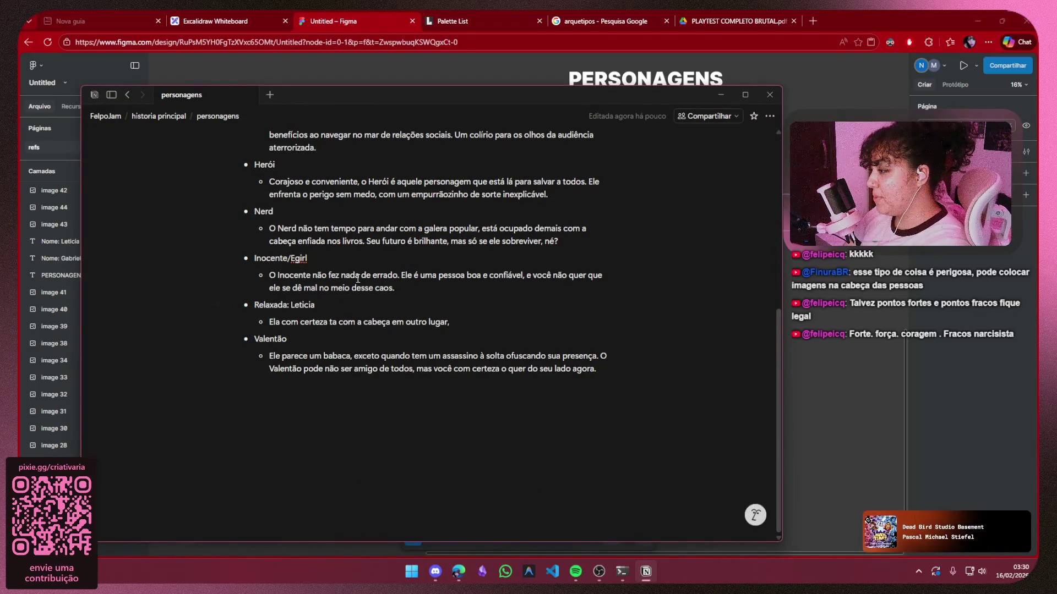
drag(286, 307, 246, 307)
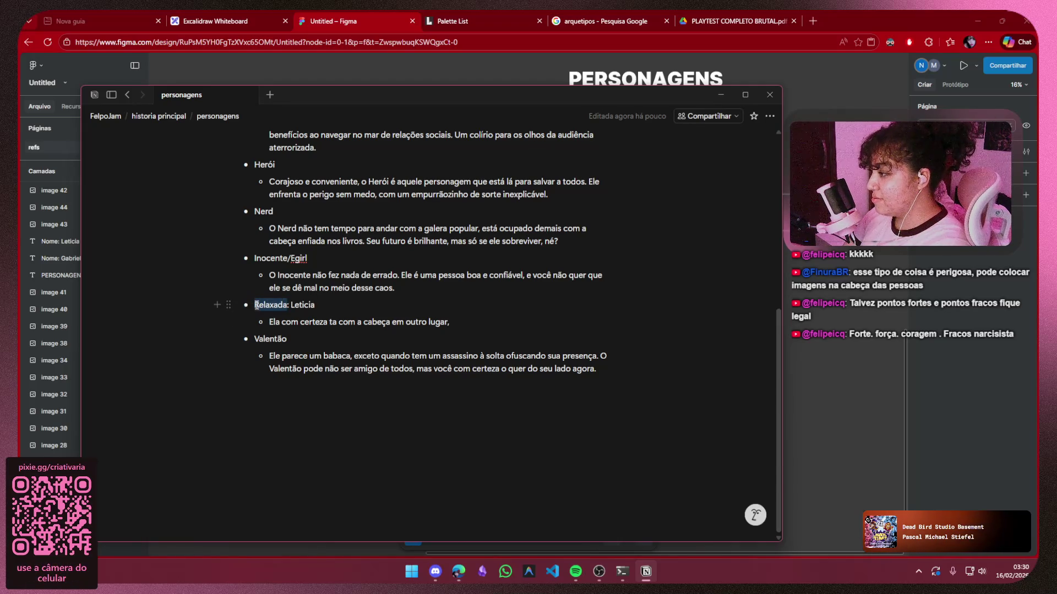
text(Brisada)
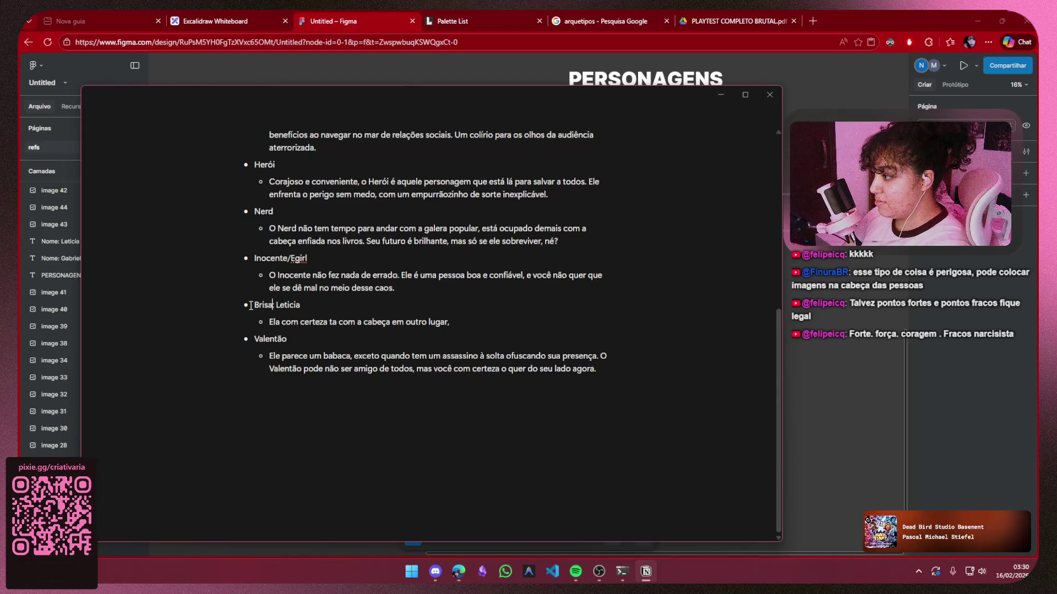
Extend Leticia's bullet with 'troca de assunto mto rápido, sempre chega com uns assuntos nada haver'
click(475, 315)
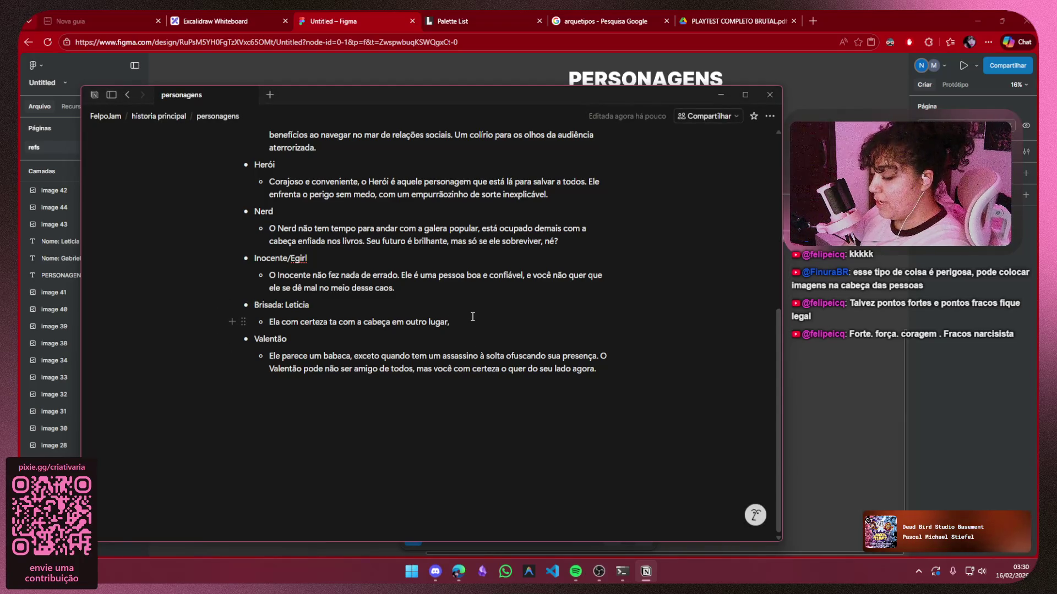
key(BackSpace)
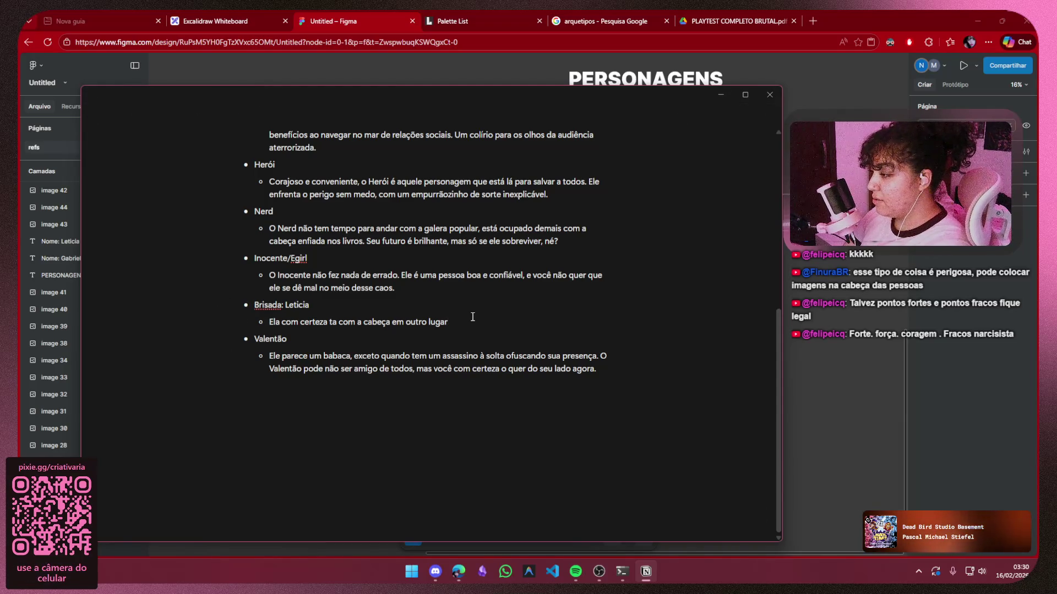
text(, tro)
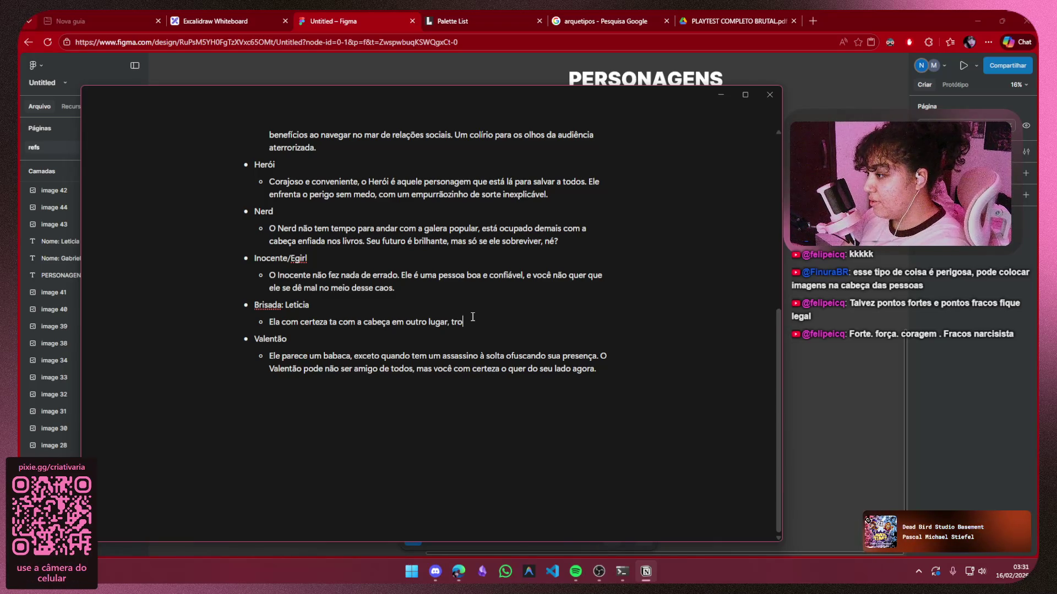
text(ca de assunto mto)
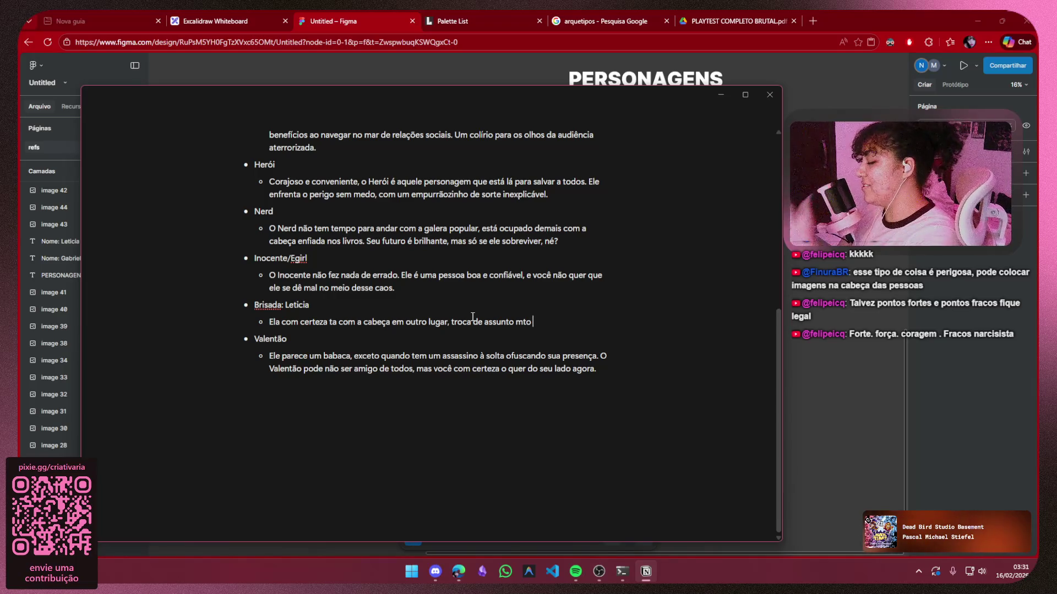
text(rá)
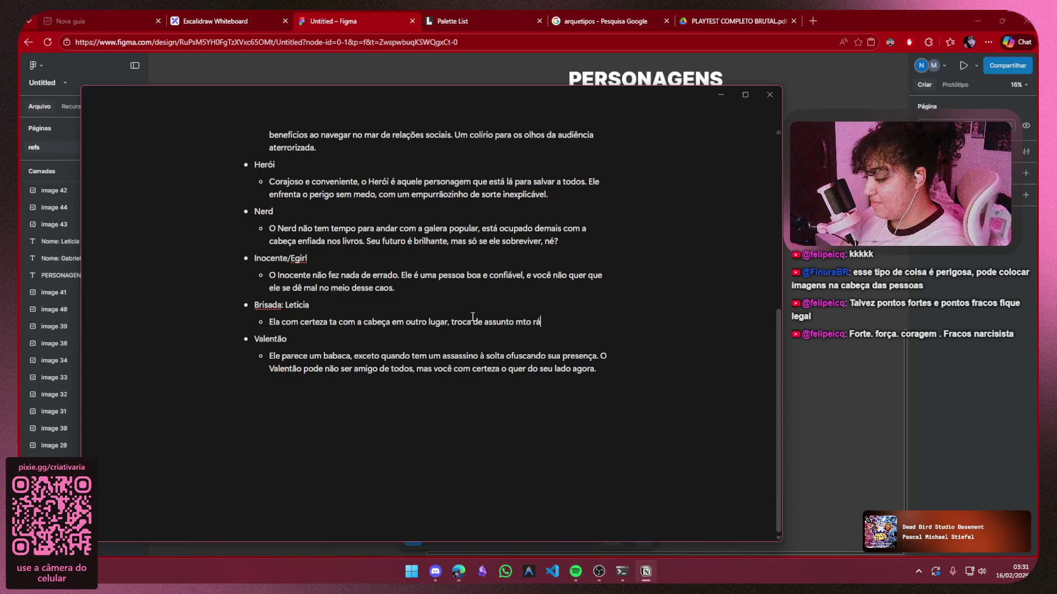
text(pido, nin)
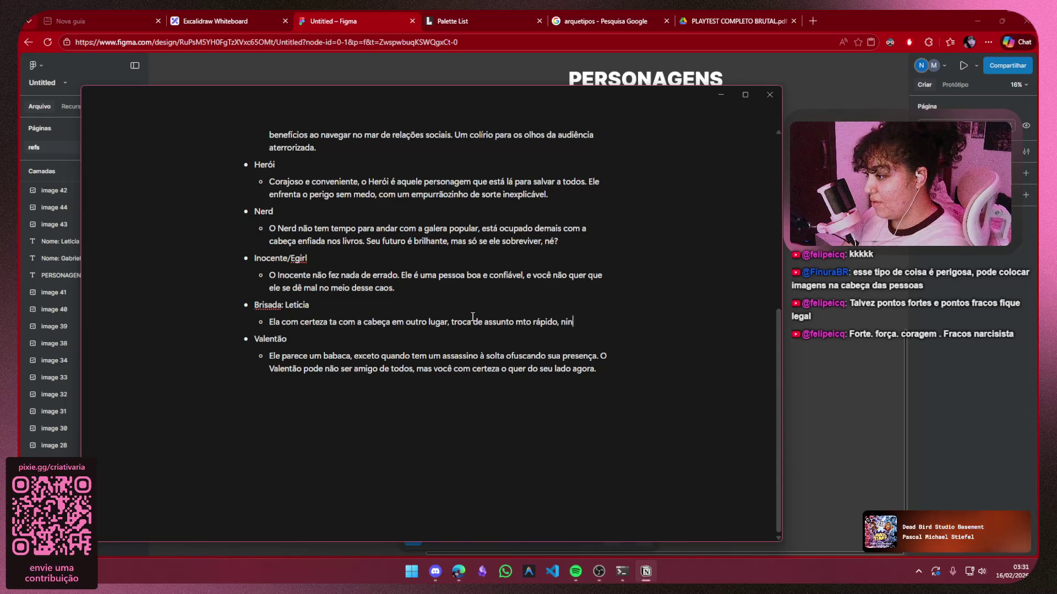
text(gueminguem n)
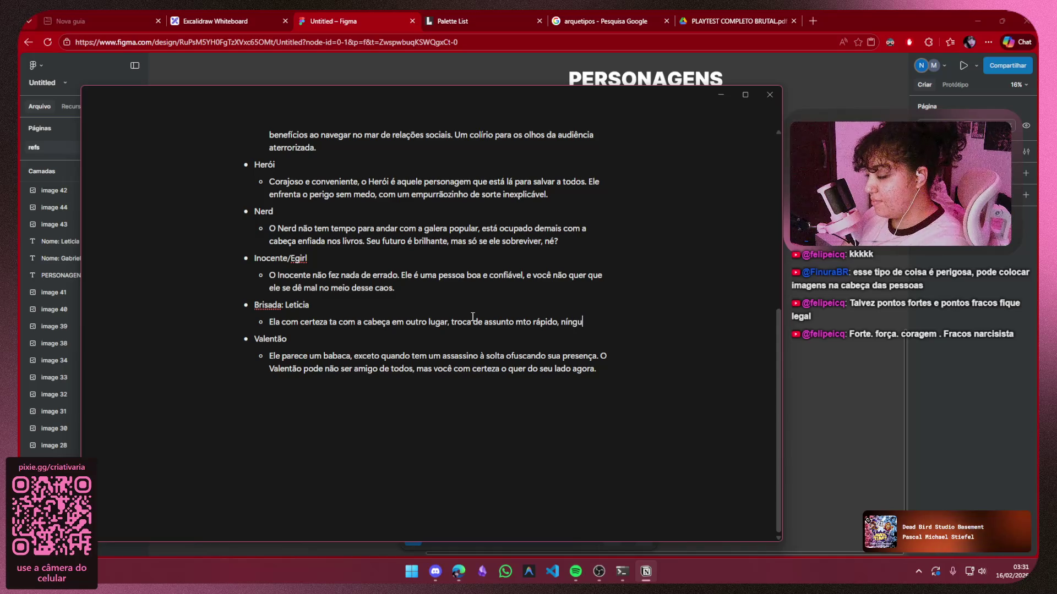
key(super+Up)
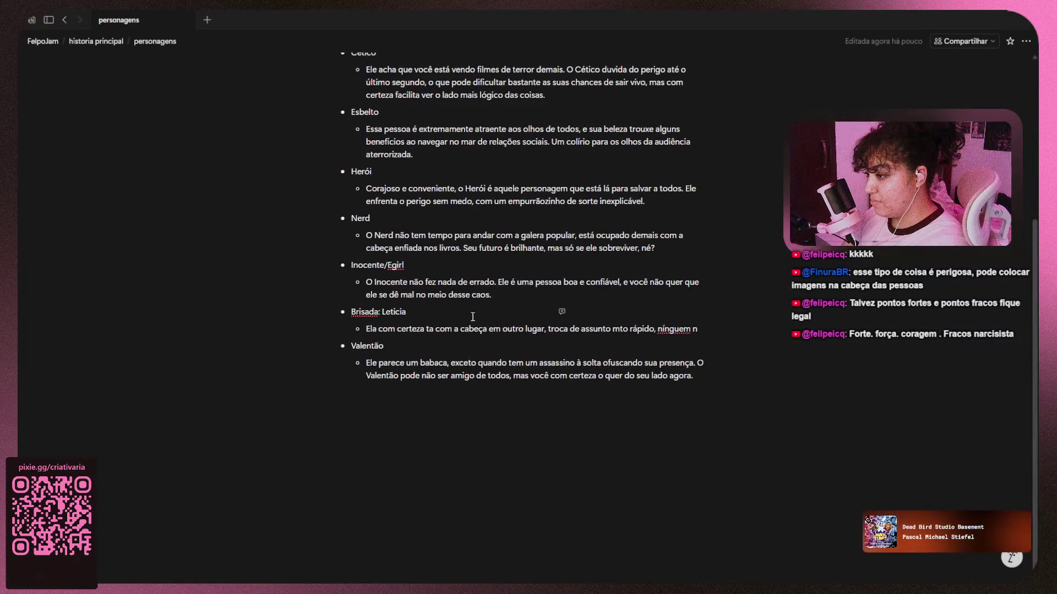
key(super+Down)
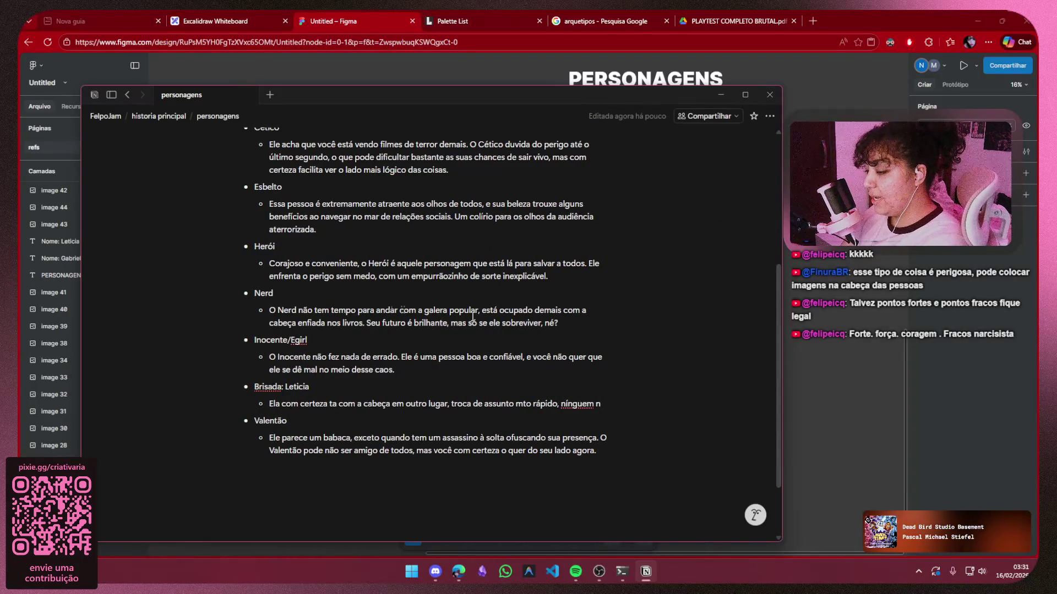
key(BackSpace)
key(BackSpace)
key(BackSpace)
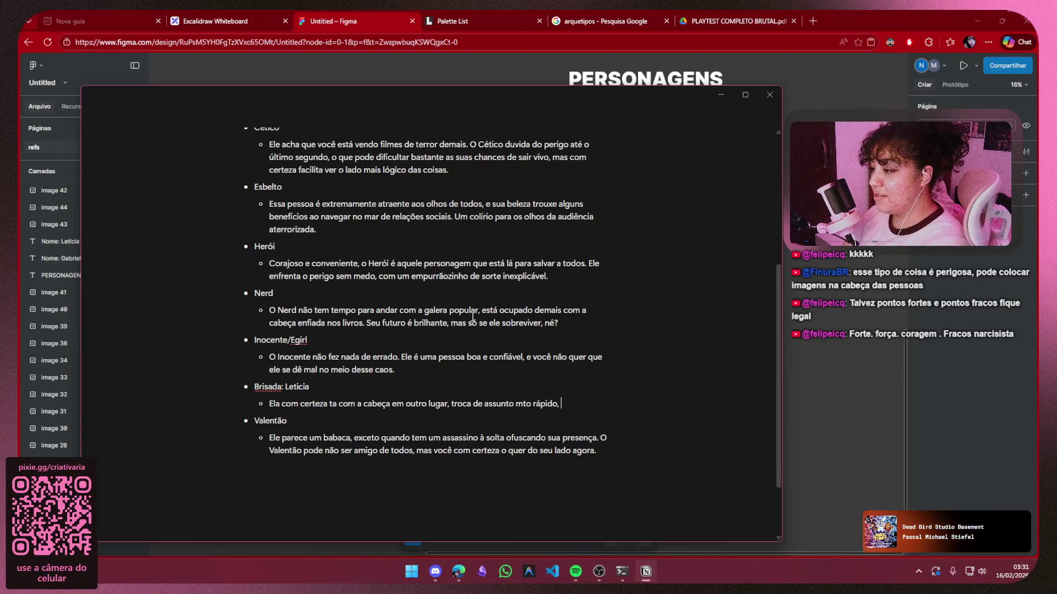
text(sempre chega com un)
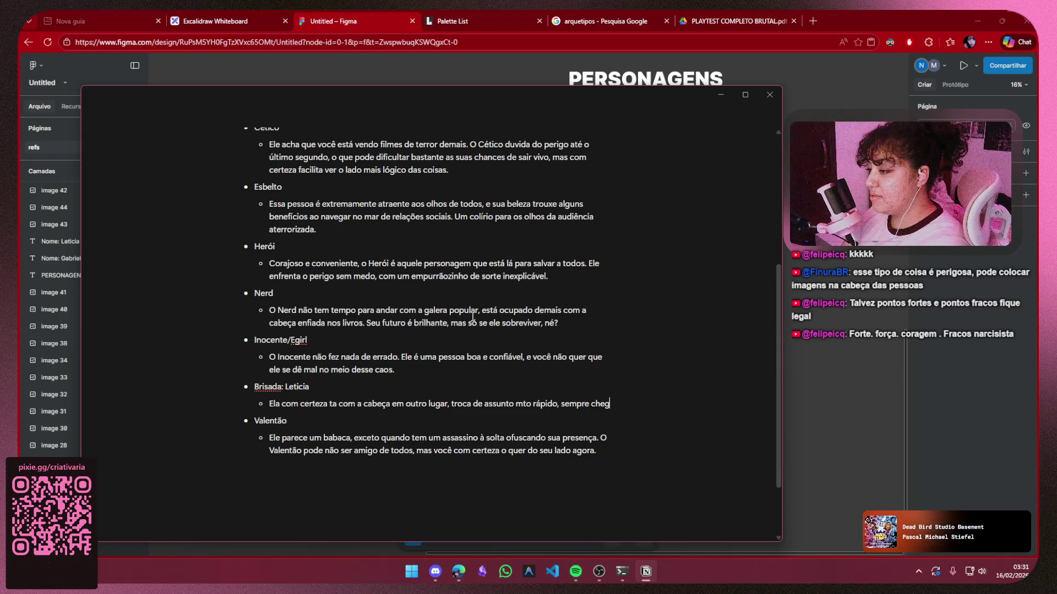
text(s assnto)
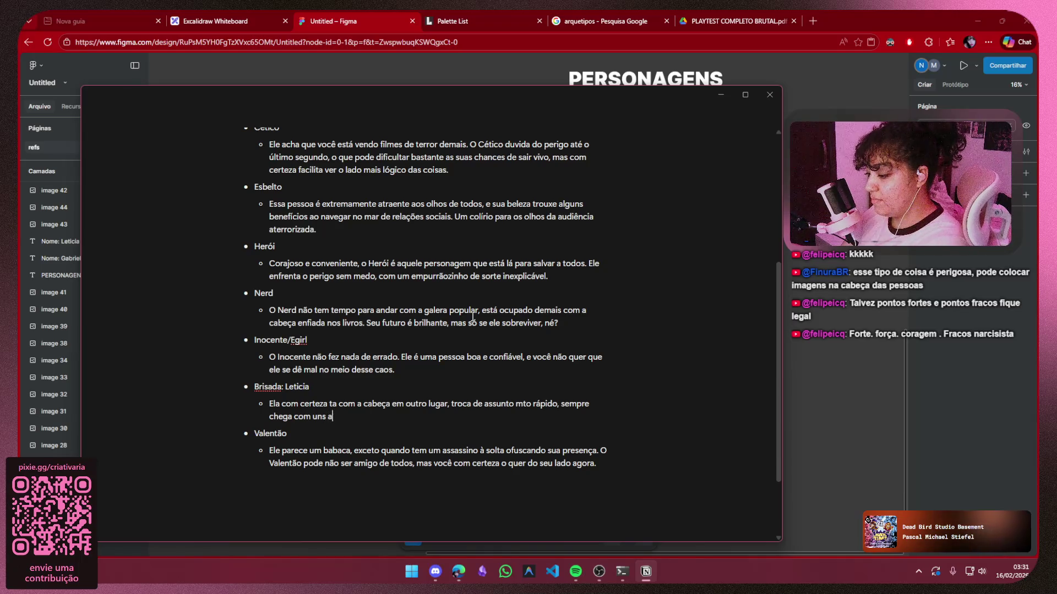
key(BackSpace)
key(BackSpace)
key(BackSpace)
text(untos na)
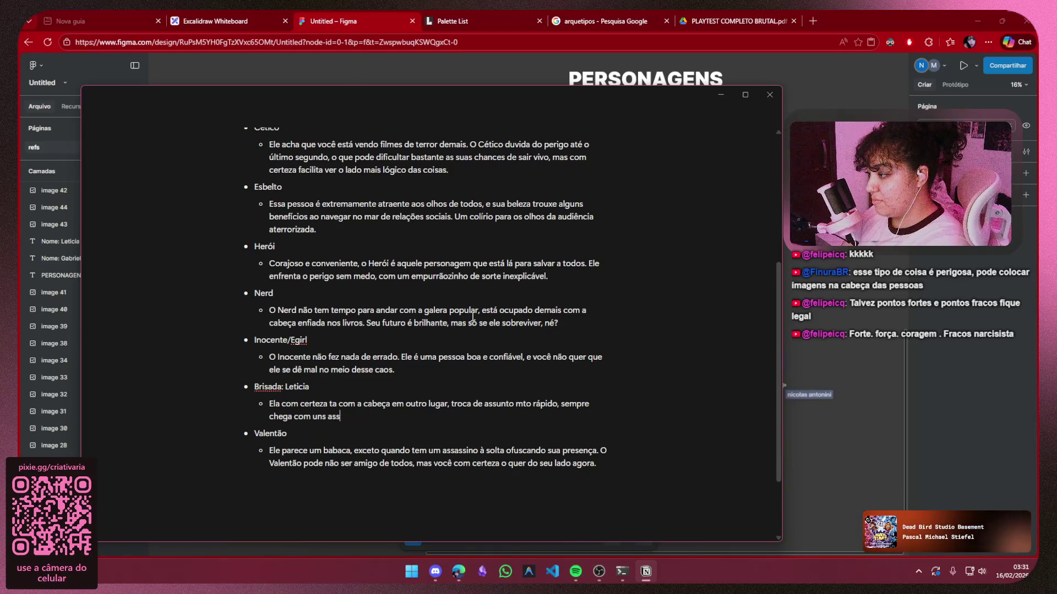
text(da haver)
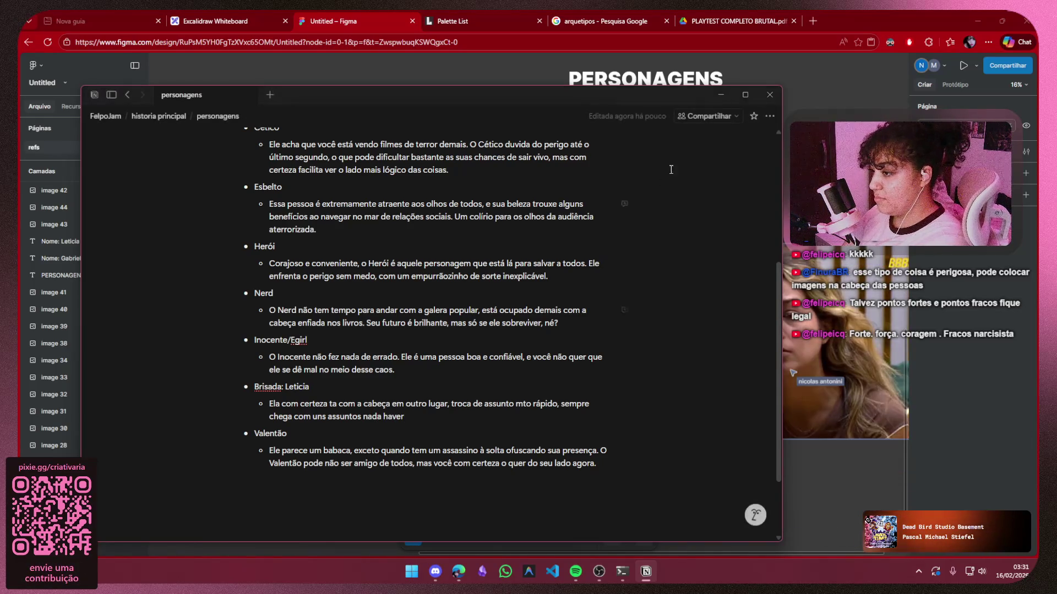
click(720, 95)
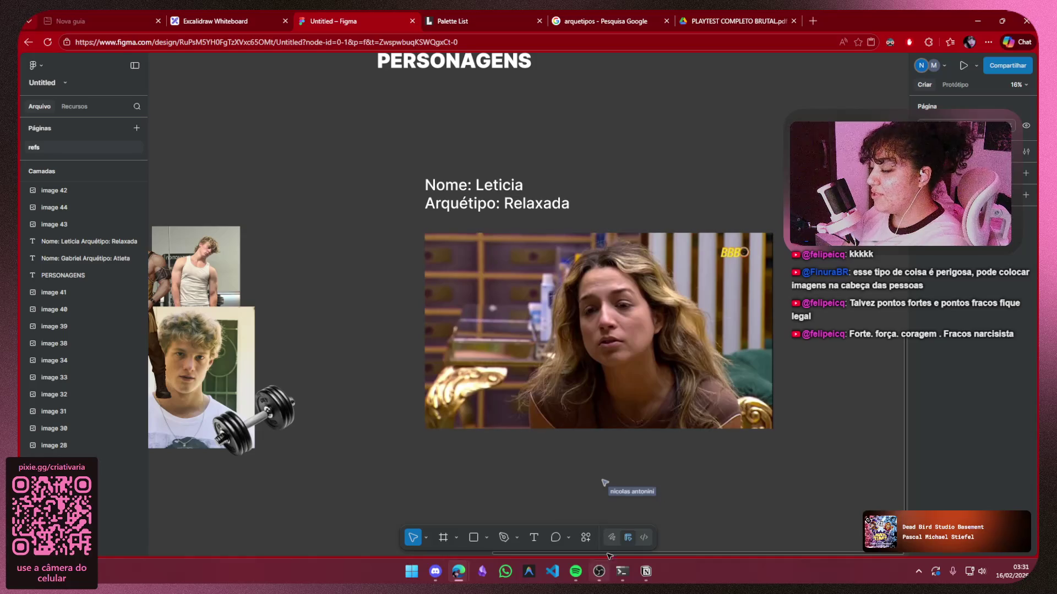
mouse_move(631, 558)
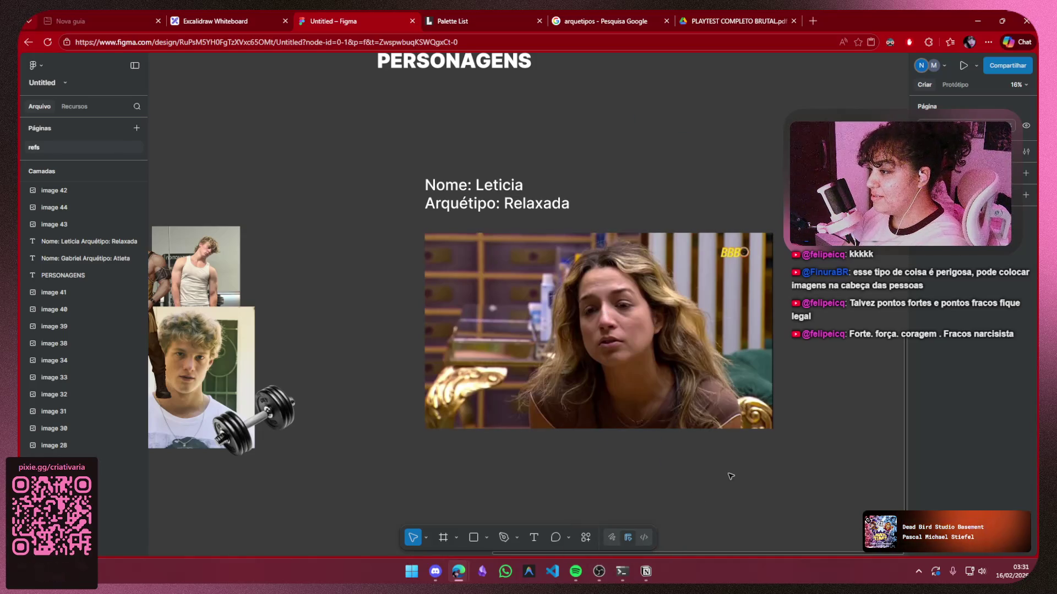
click(650, 559)
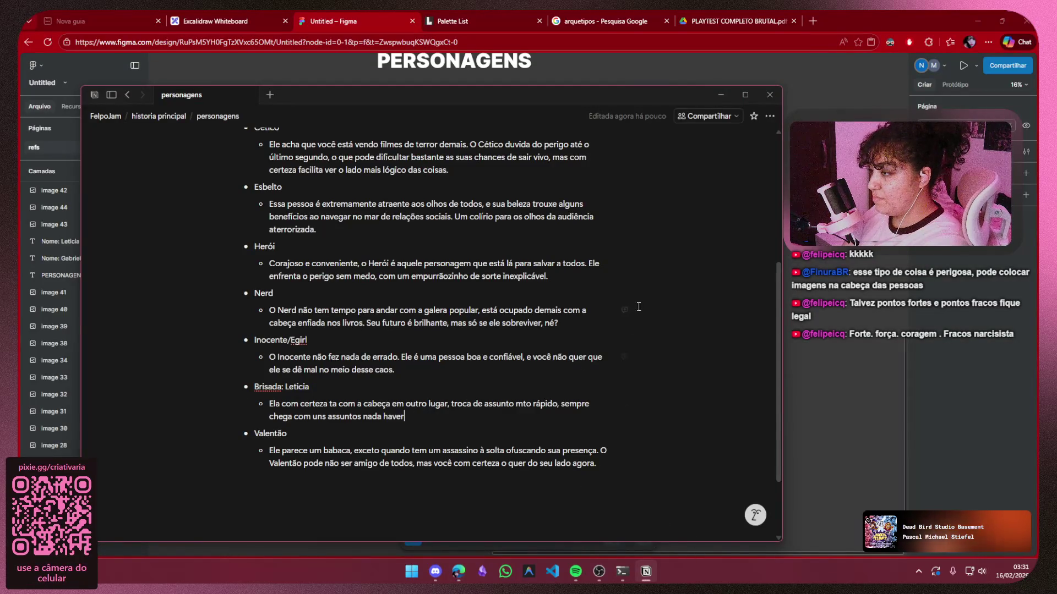
Search the web for 'nomes' in a new browser tab
click(817, 18)
click(764, 22)
click(770, 52)
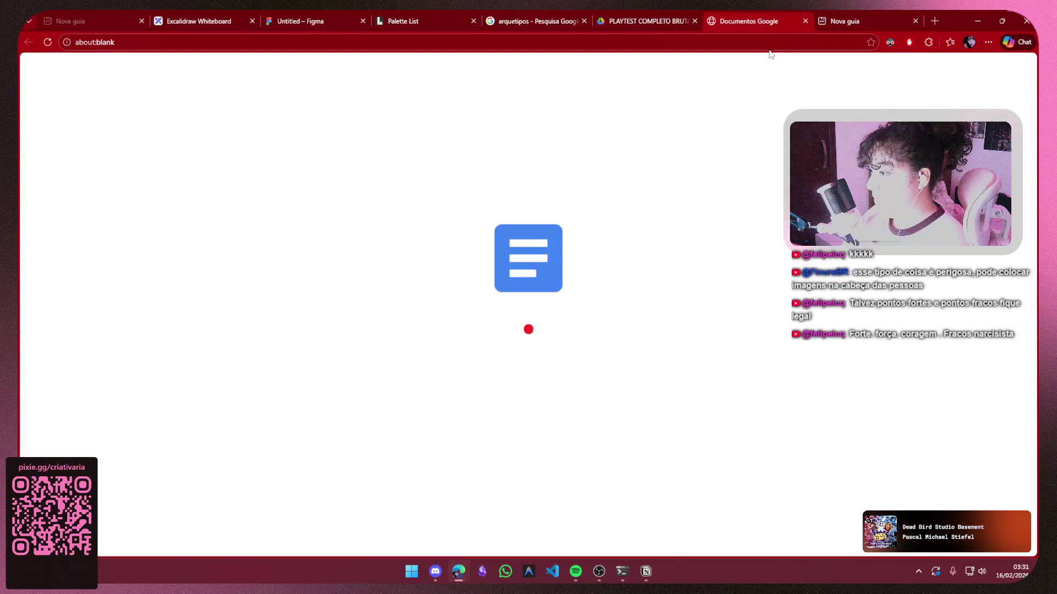
click(805, 20)
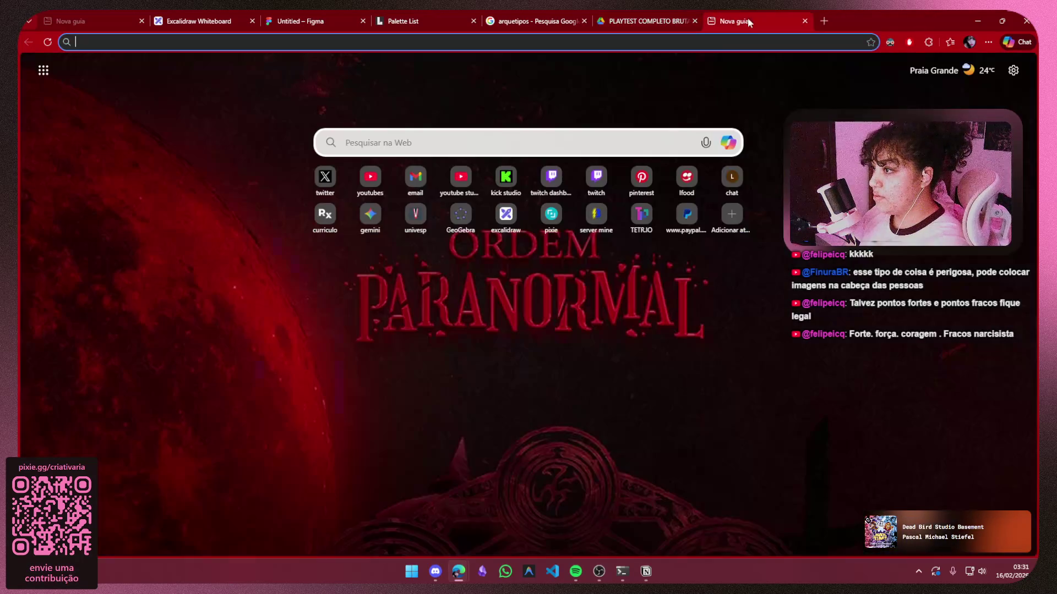
text(b)
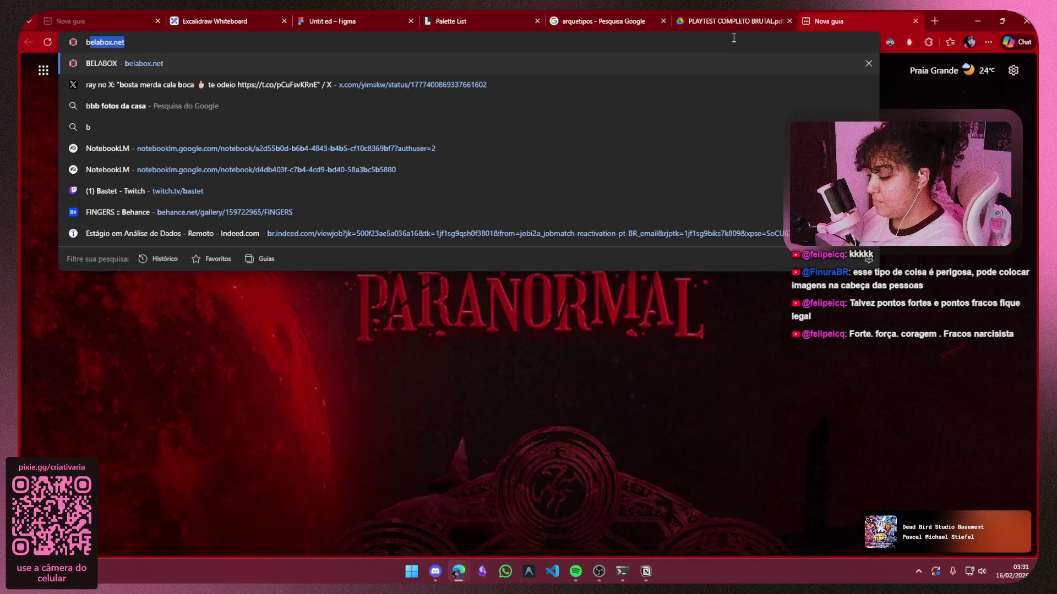
key(BackSpace)
key(BackSpace)
text(nomes)
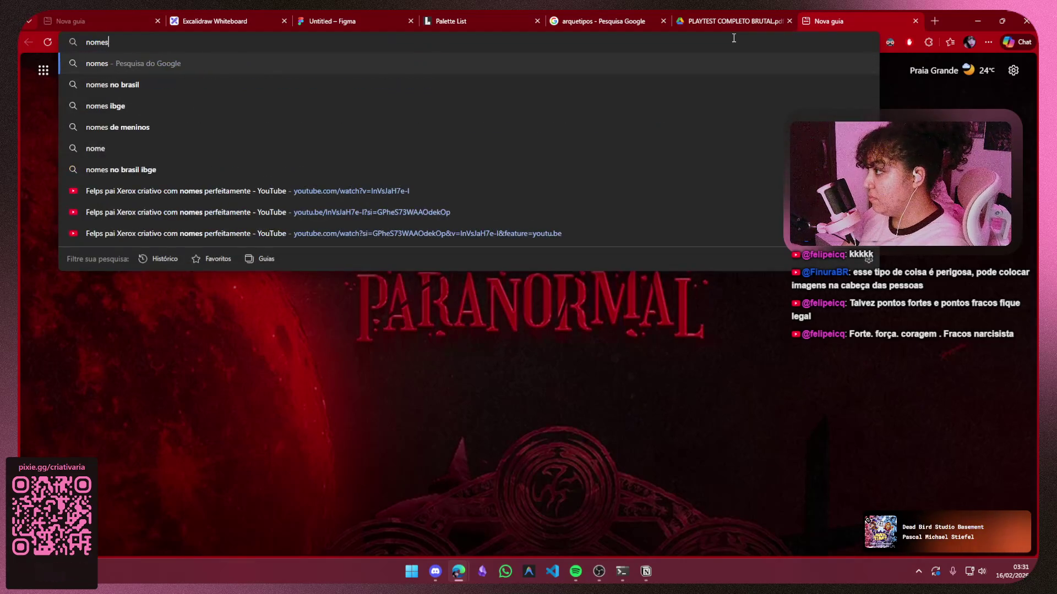
key(Return)
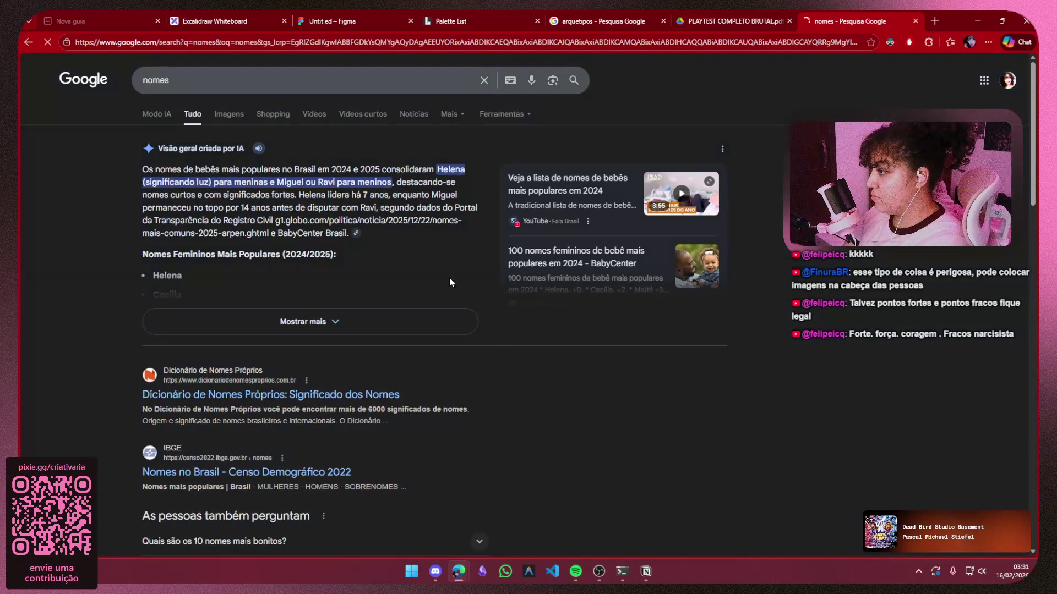
Open IBGE's Nomes no Brasil complete ranking and go to its second page
scroll(507, 213, down, 4)
click(335, 258)
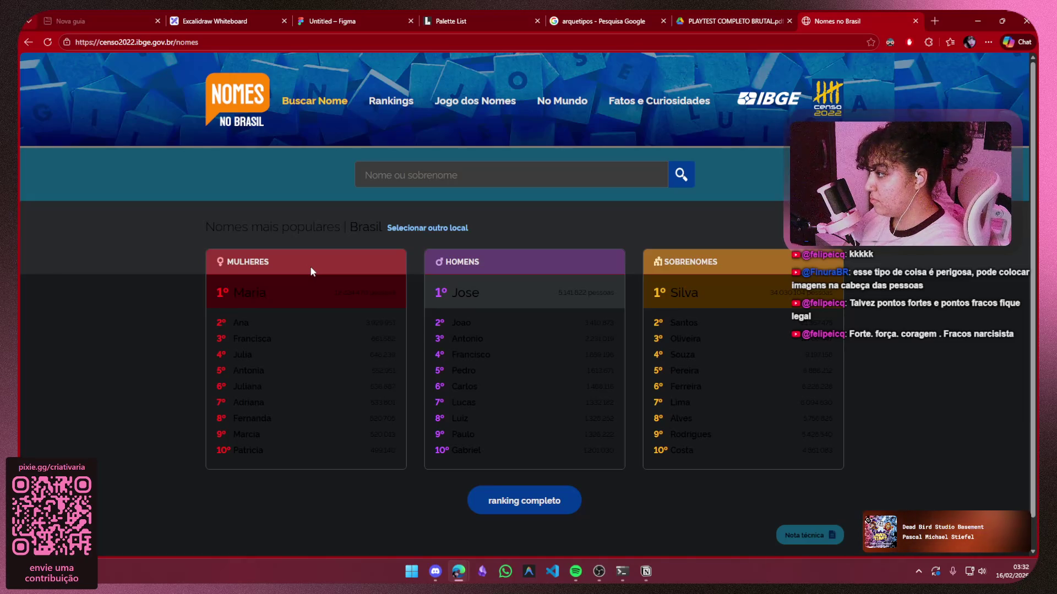
click(549, 501)
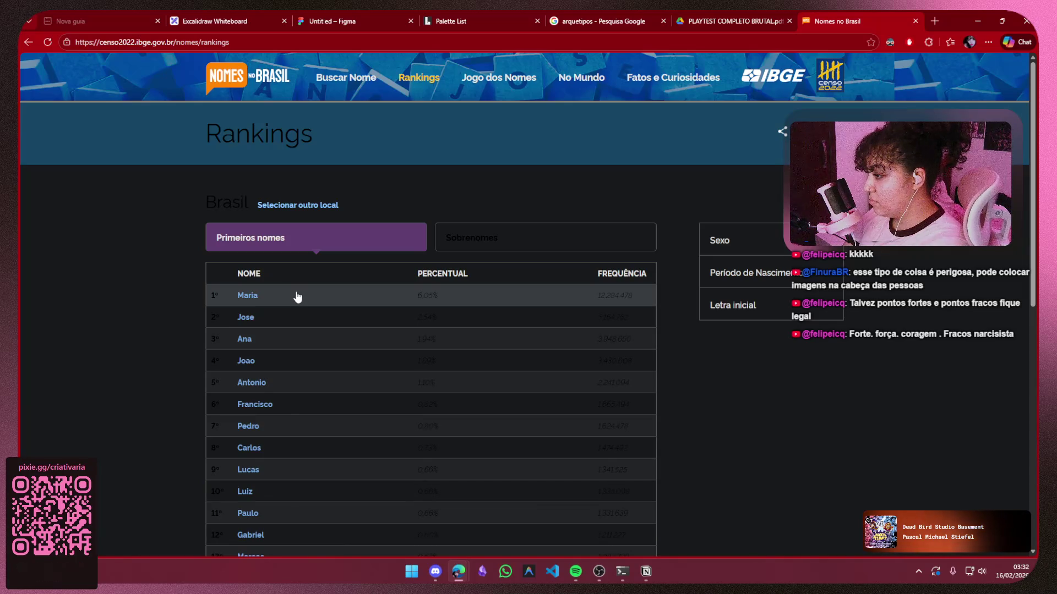
scroll(297, 297, down, 2)
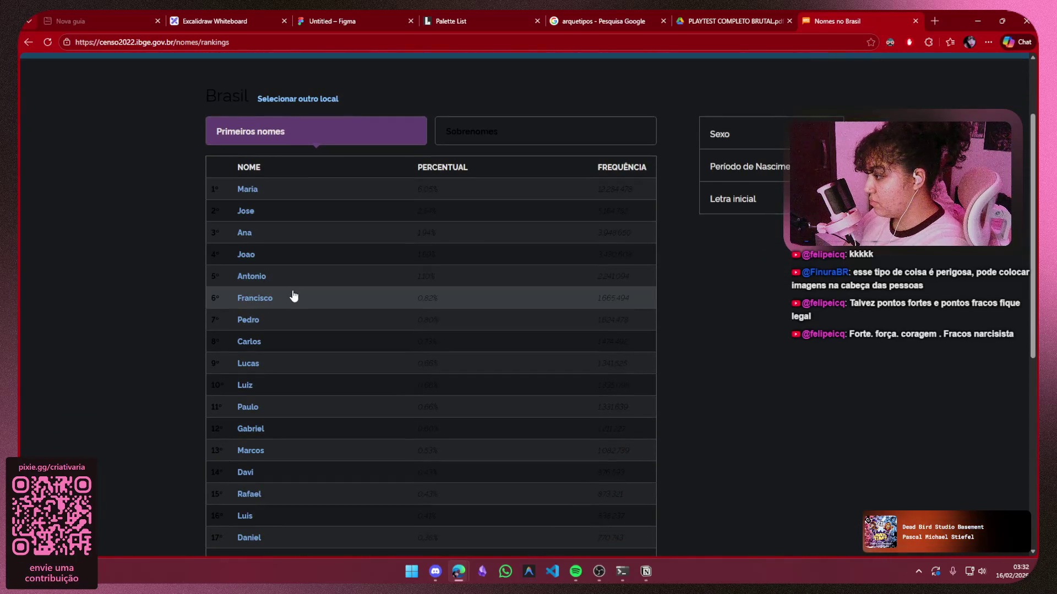
scroll(293, 296, down, 2)
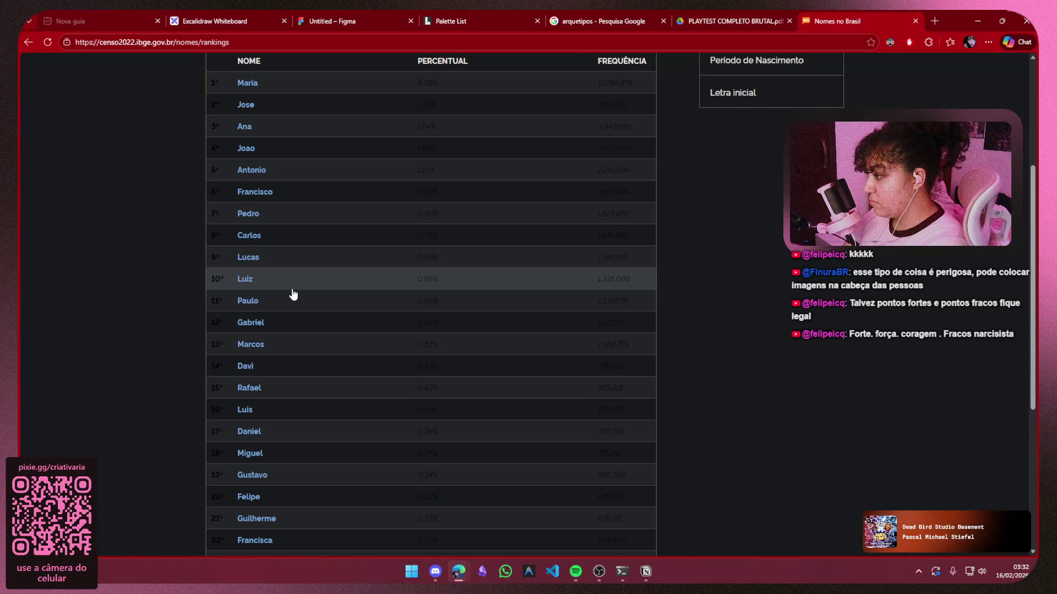
scroll(293, 284, down, 5)
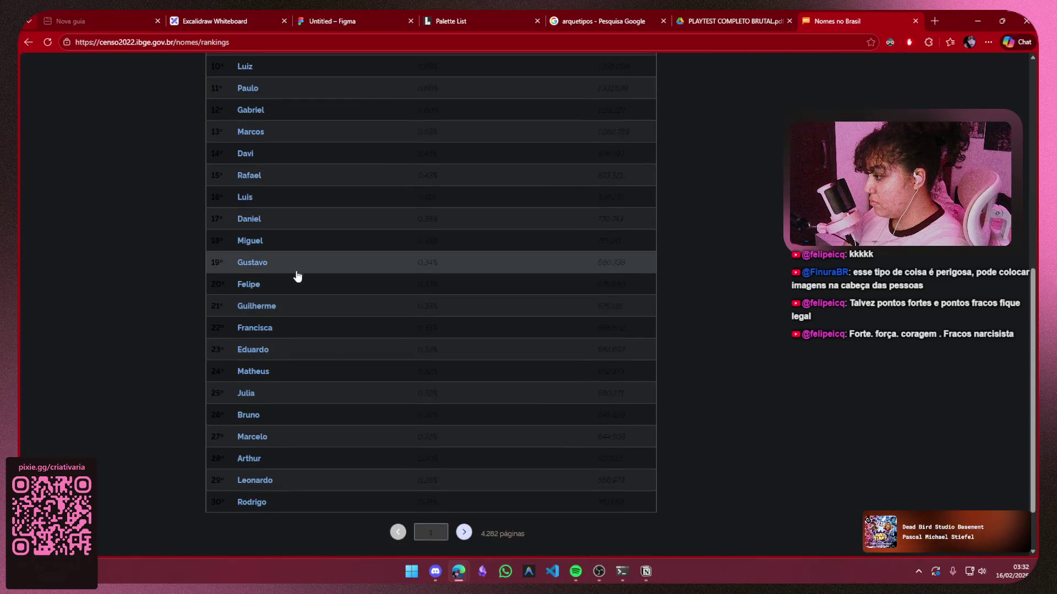
scroll(446, 364, up, 5)
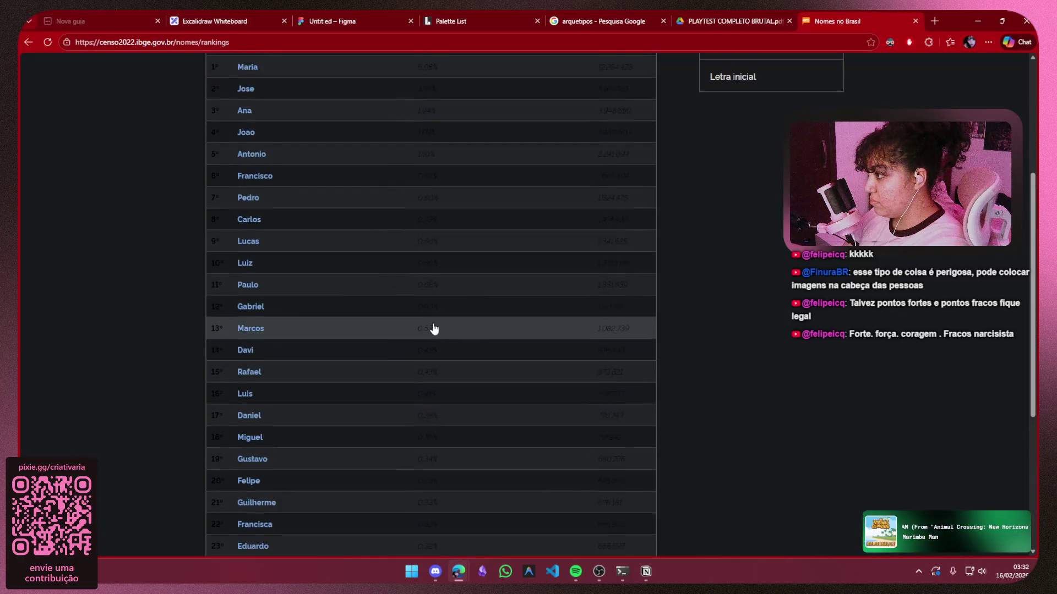
scroll(347, 331, up, 3)
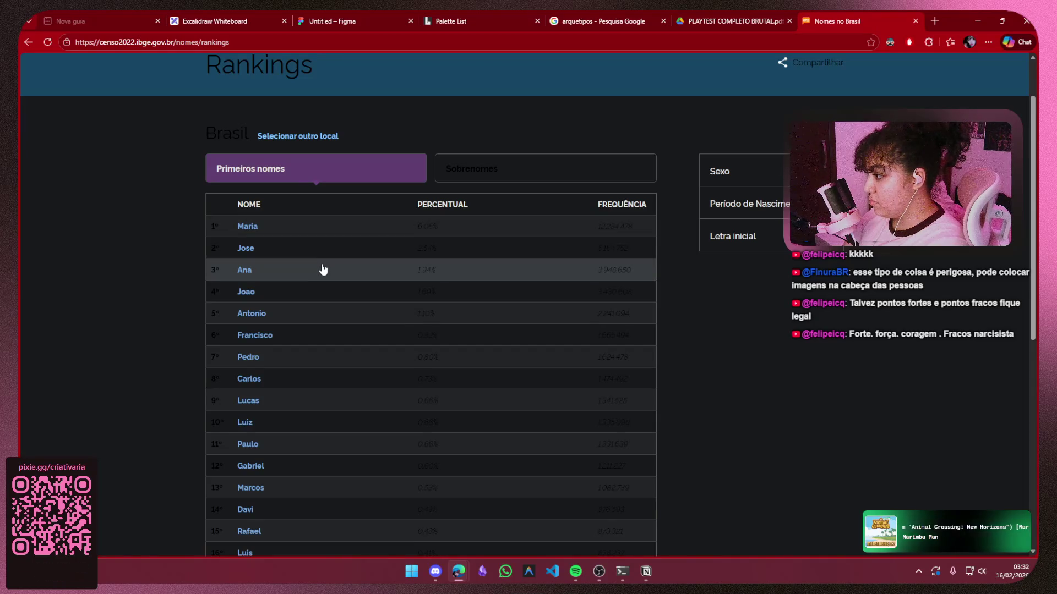
scroll(323, 269, down, 2)
scroll(323, 270, down, 6)
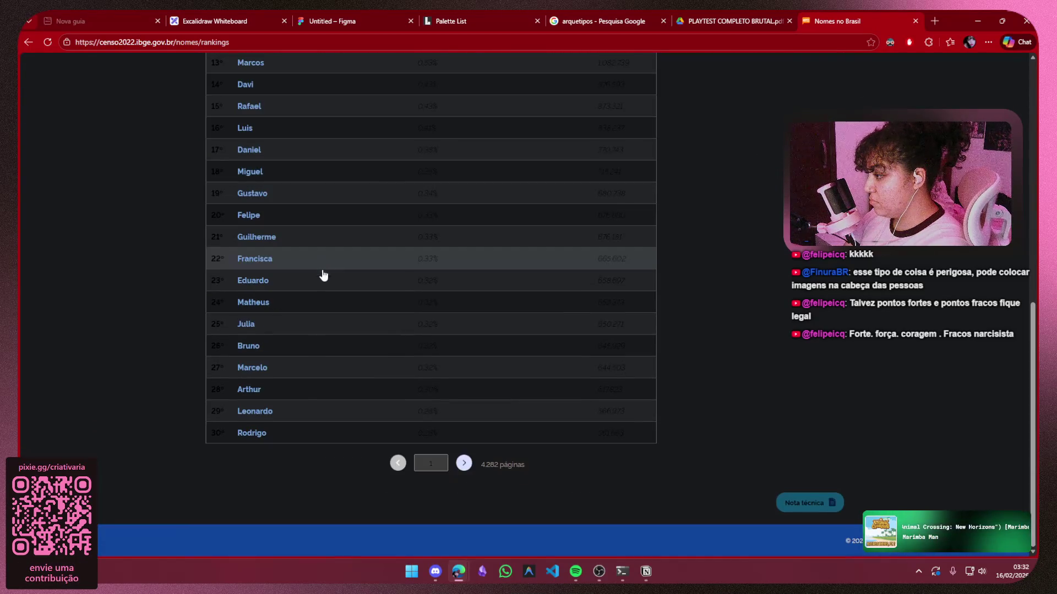
click(464, 463)
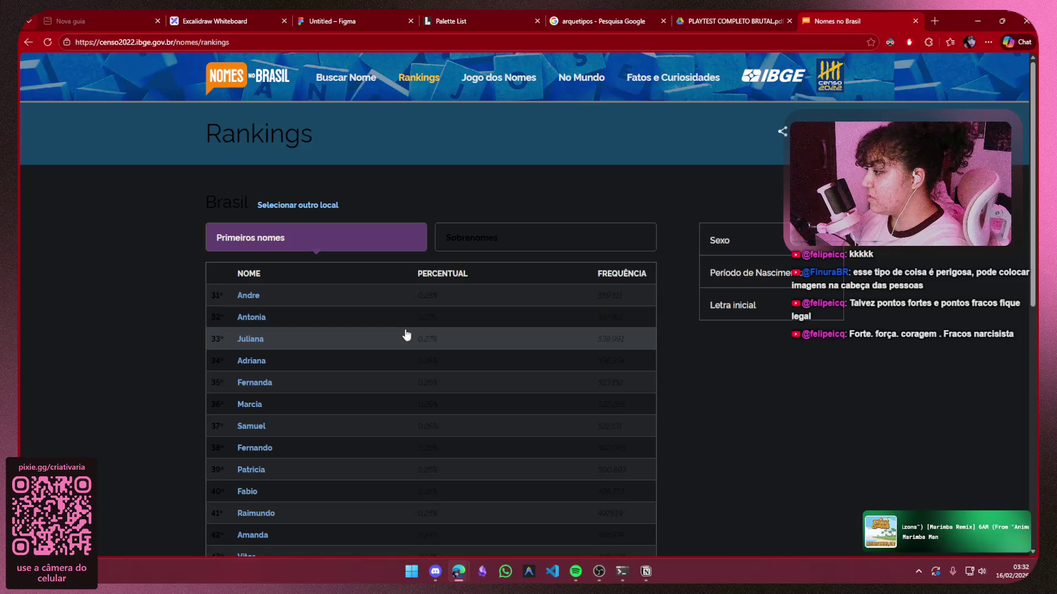
scroll(407, 335, down, 2)
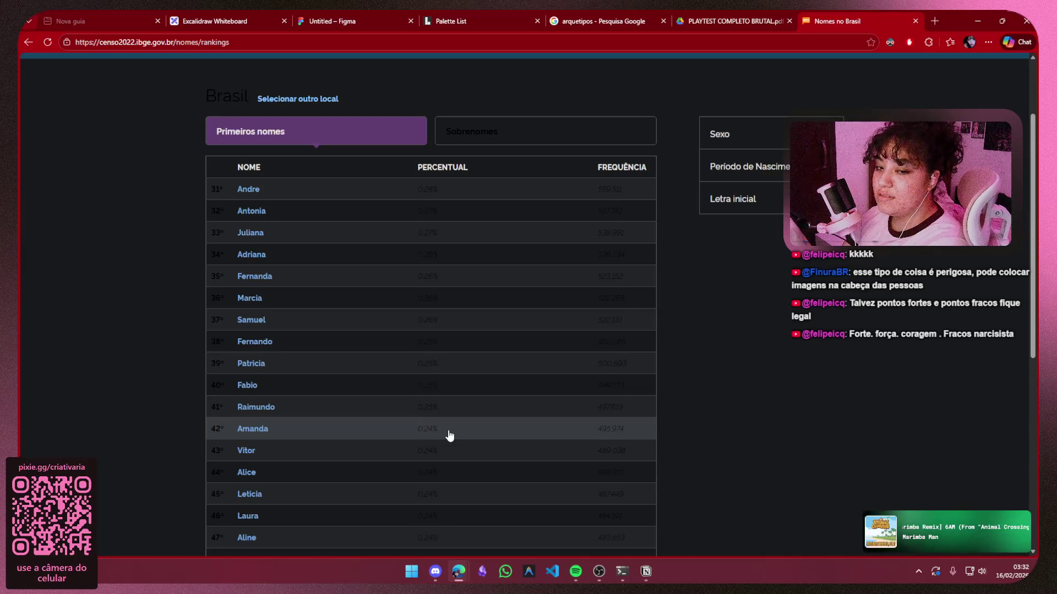
Rename the Brisada character from Leticia to Amanda
click(371, 25)
click(645, 572)
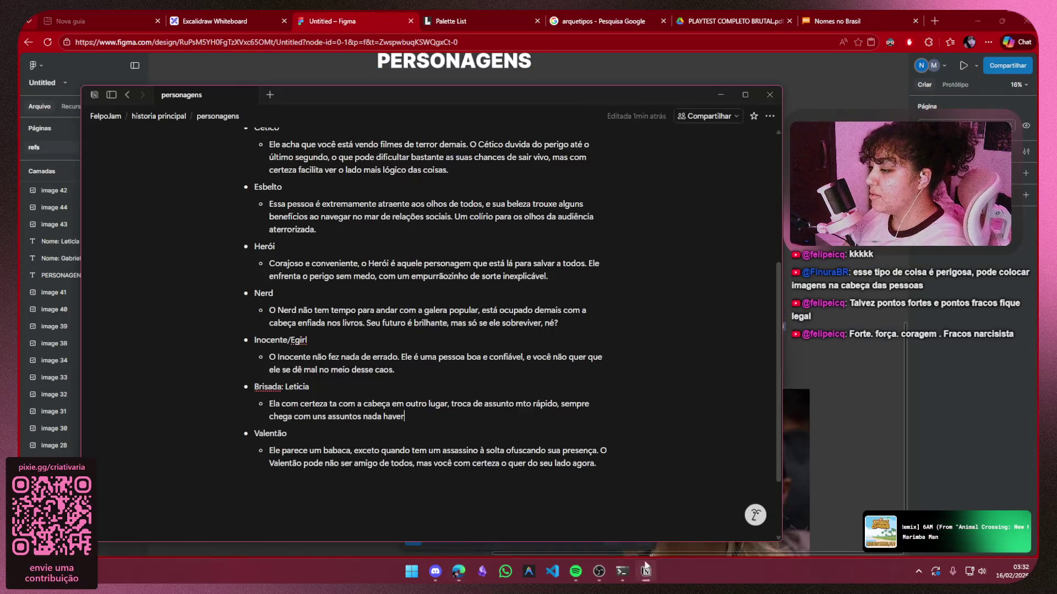
drag(313, 388, 282, 388)
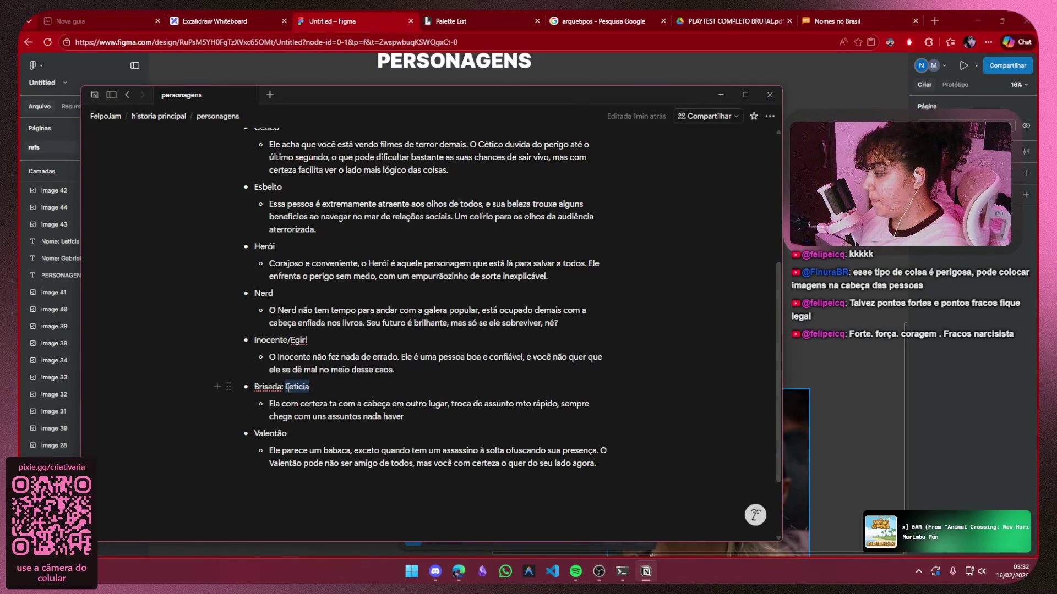
text(Amanda)
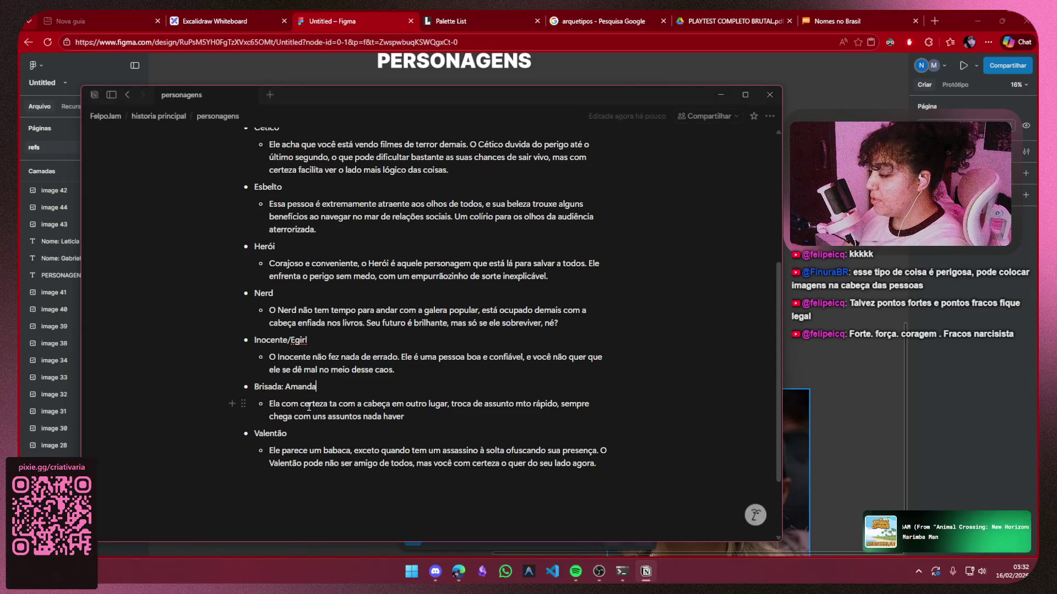
Add bullets 'Ela gosta quando deixam ela falar' and 'Quando trazem muita lógica pro pensamento dela'
mouse_move(270, 405)
mouse_down()
mouse_move(625, 404)
mouse_move(473, 413)
mouse_up()
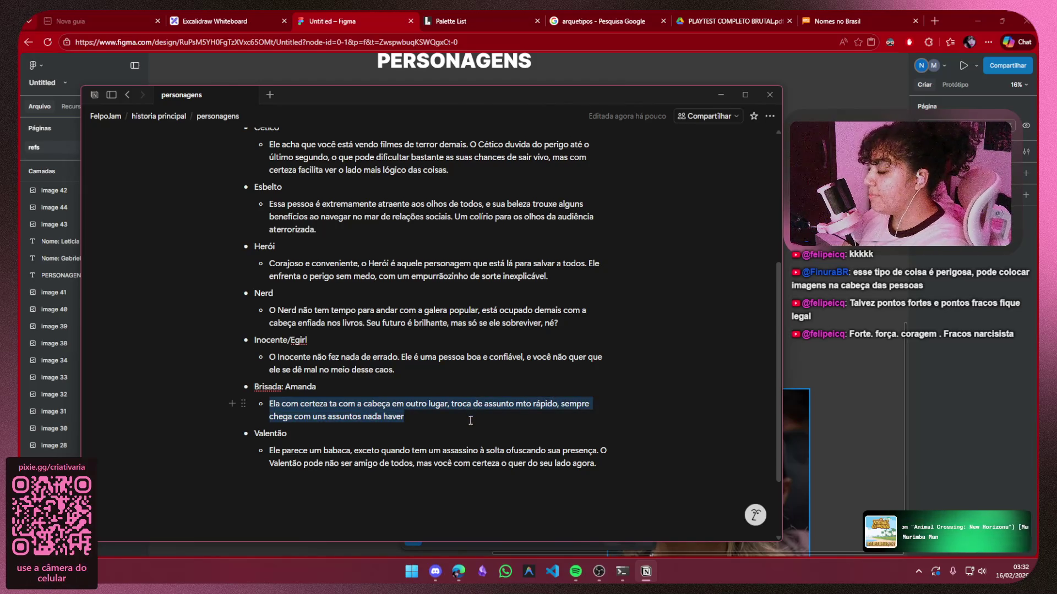
click(461, 417)
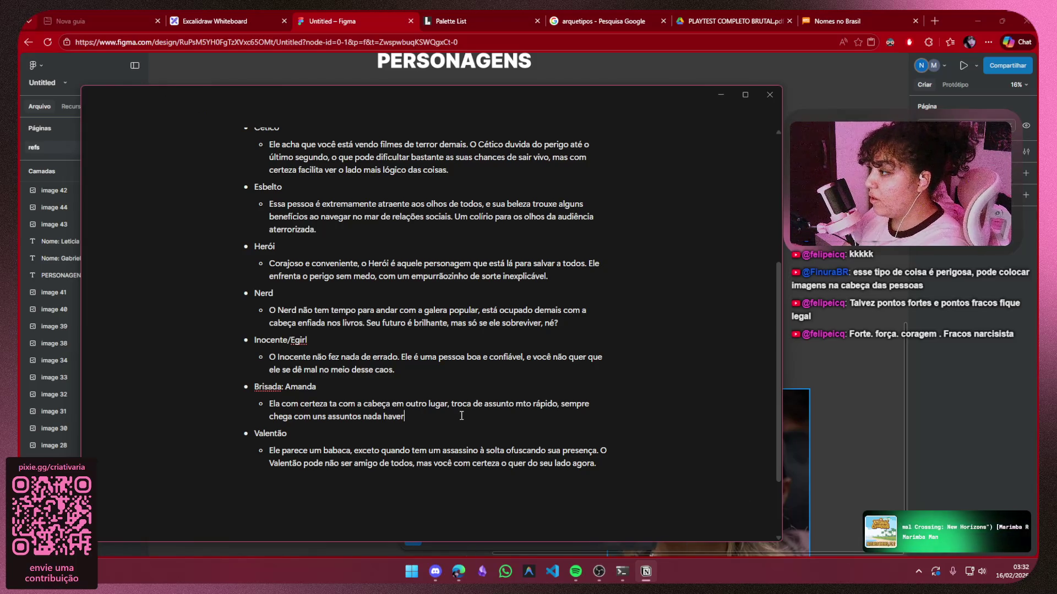
scroll(461, 417, up, 5)
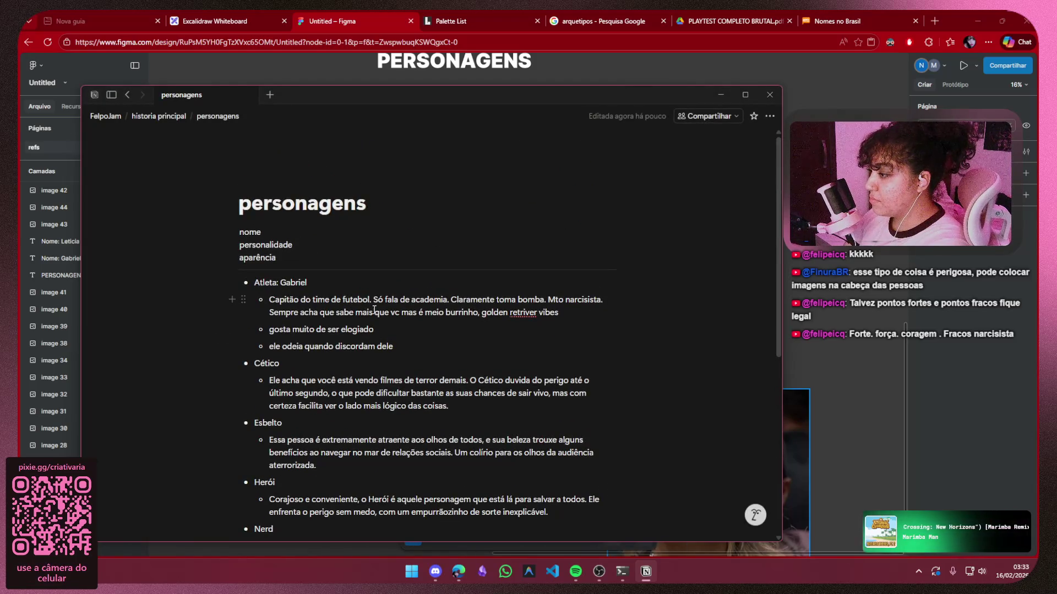
scroll(439, 453, down, 4)
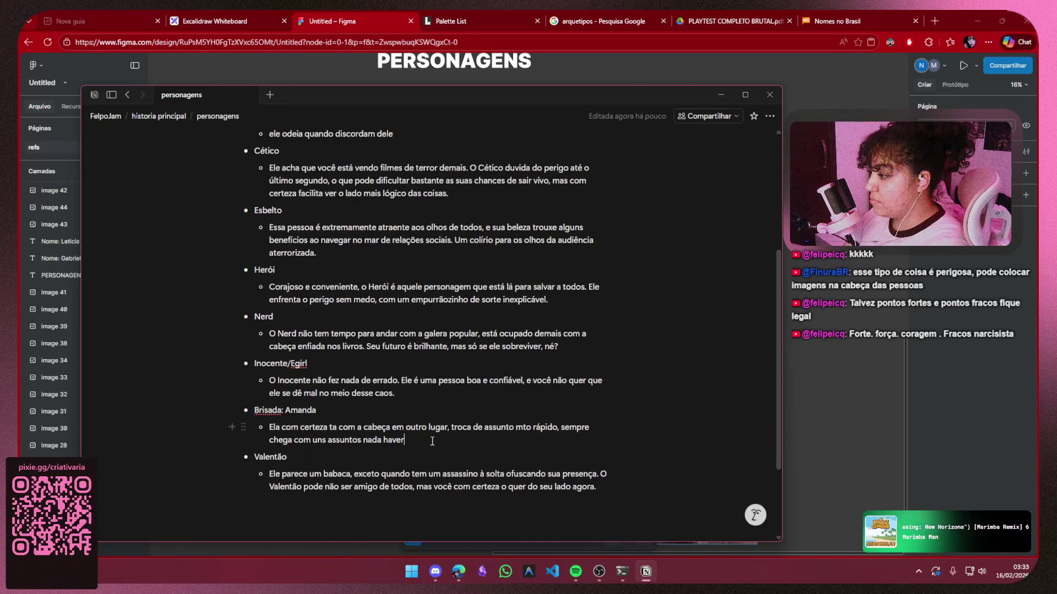
key(Return)
text(Ela gosta quando deixam ela falar)
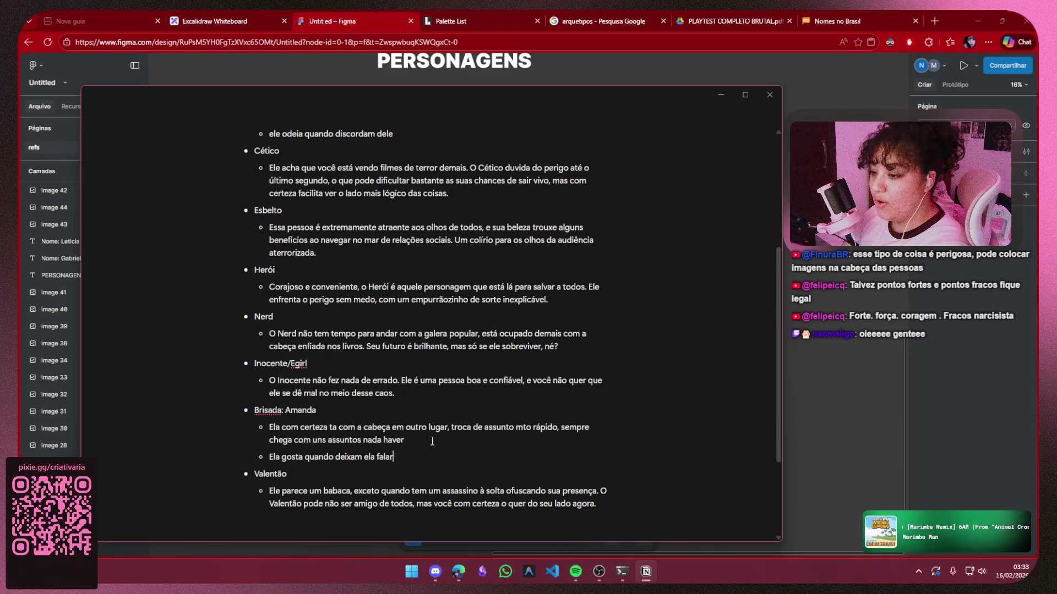
key(Return)
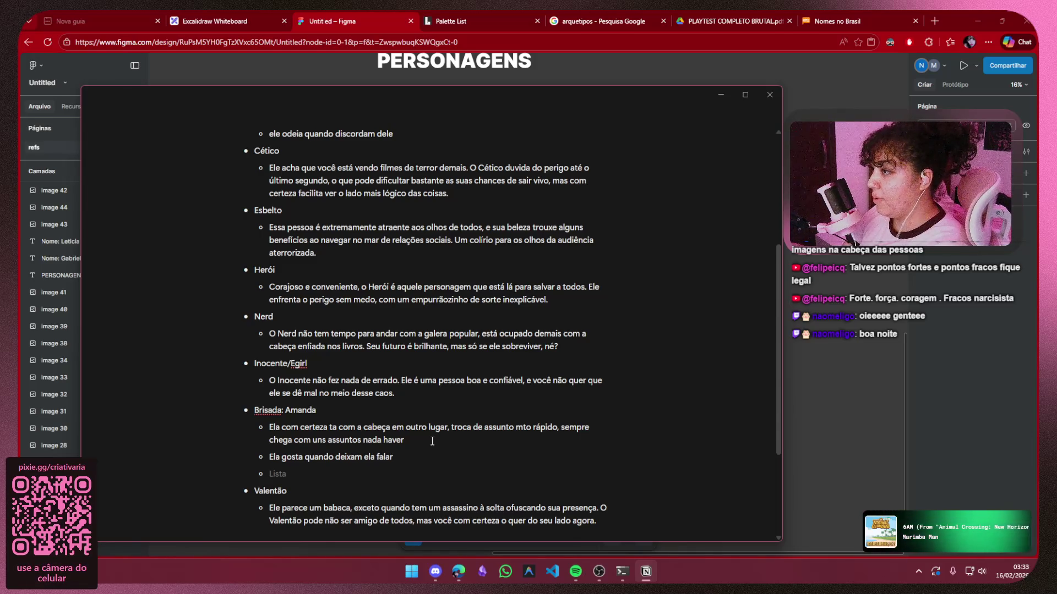
text(Quando traze)
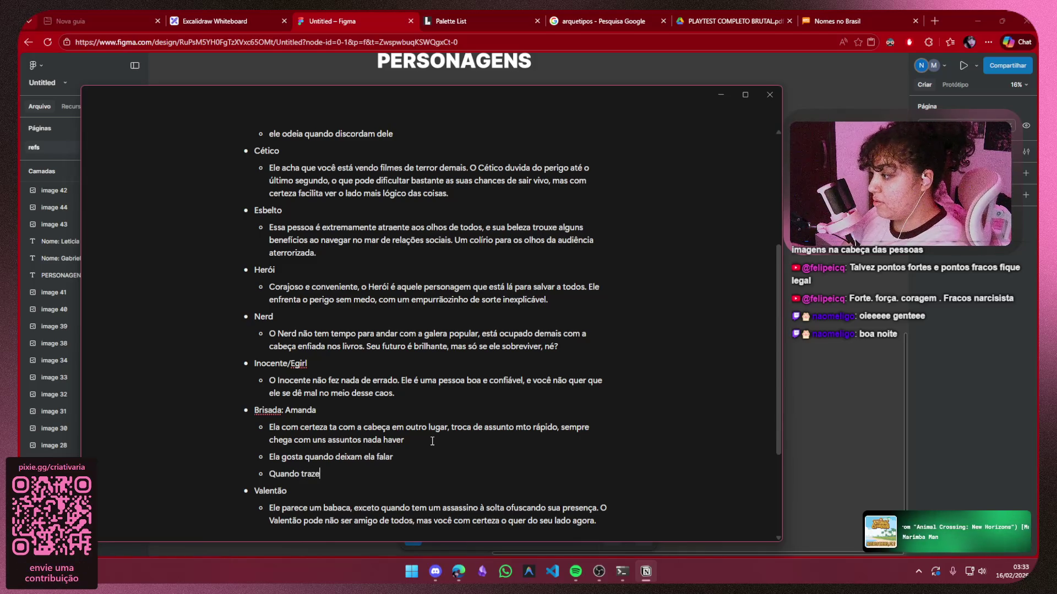
text(m muita )
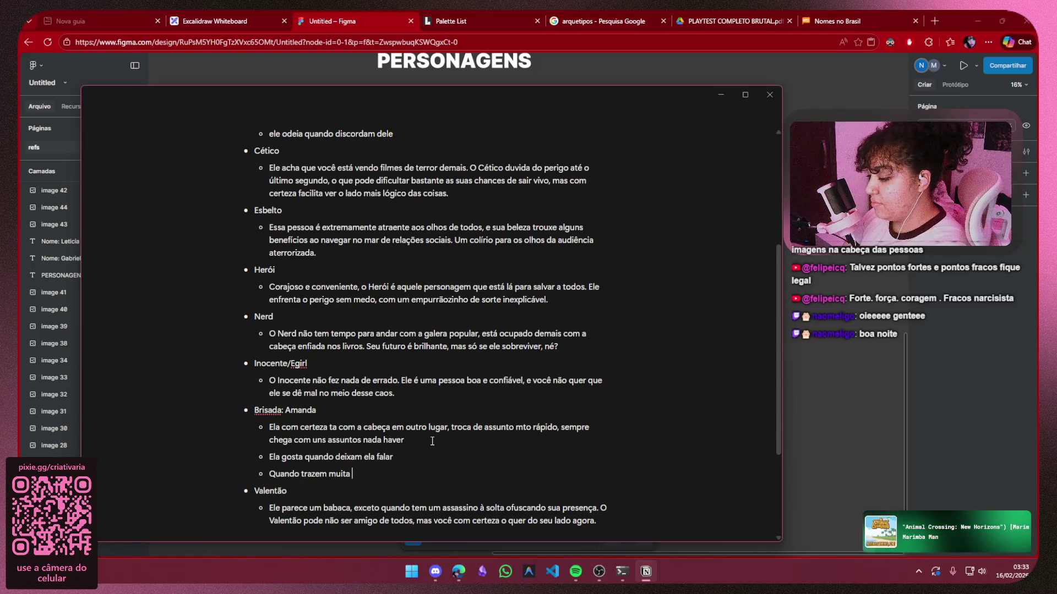
text(lógica )
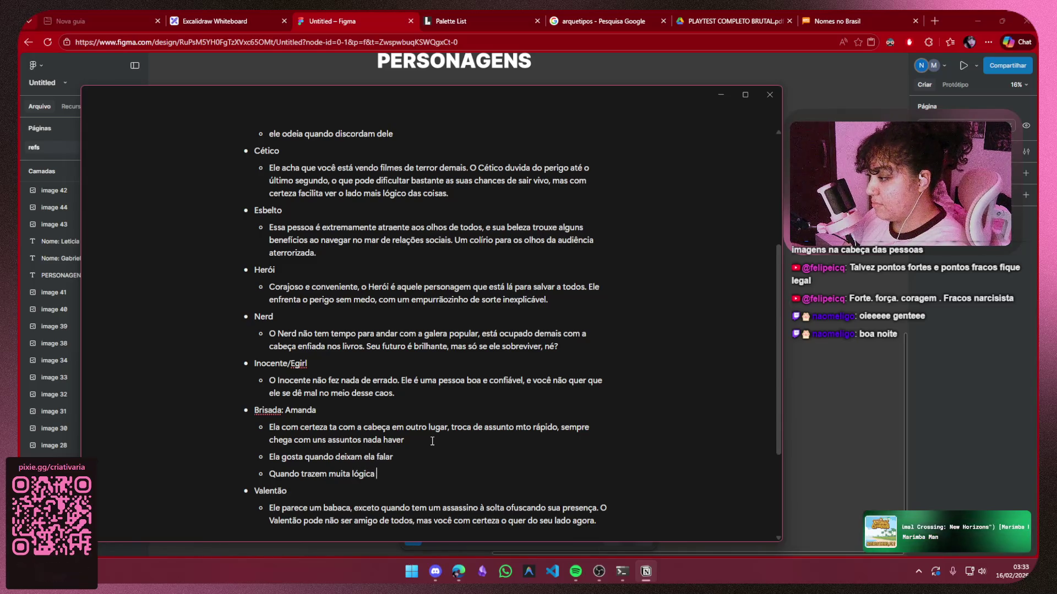
text(pro pensame)
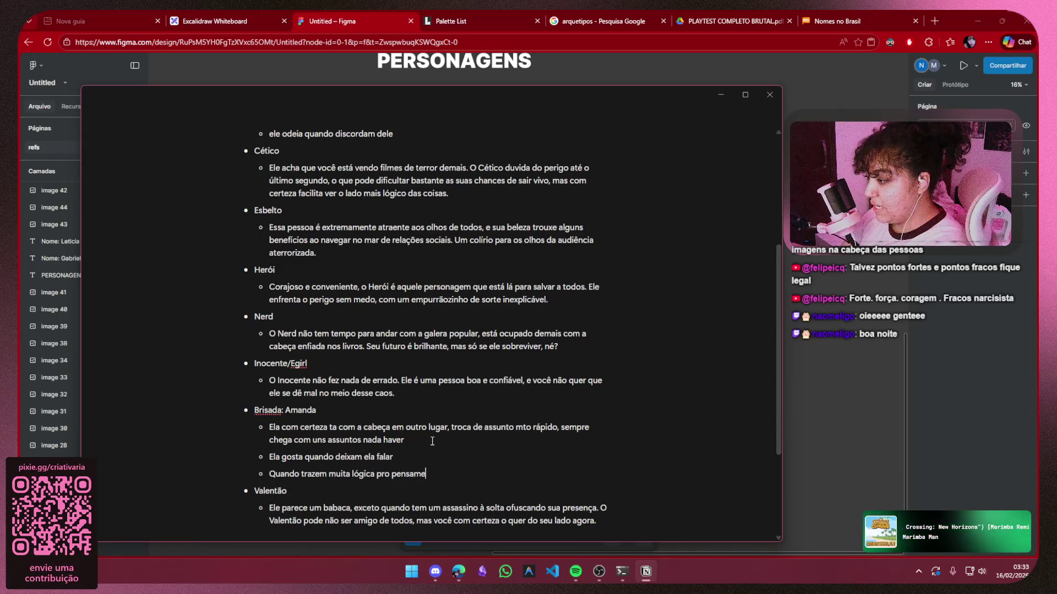
text(to)
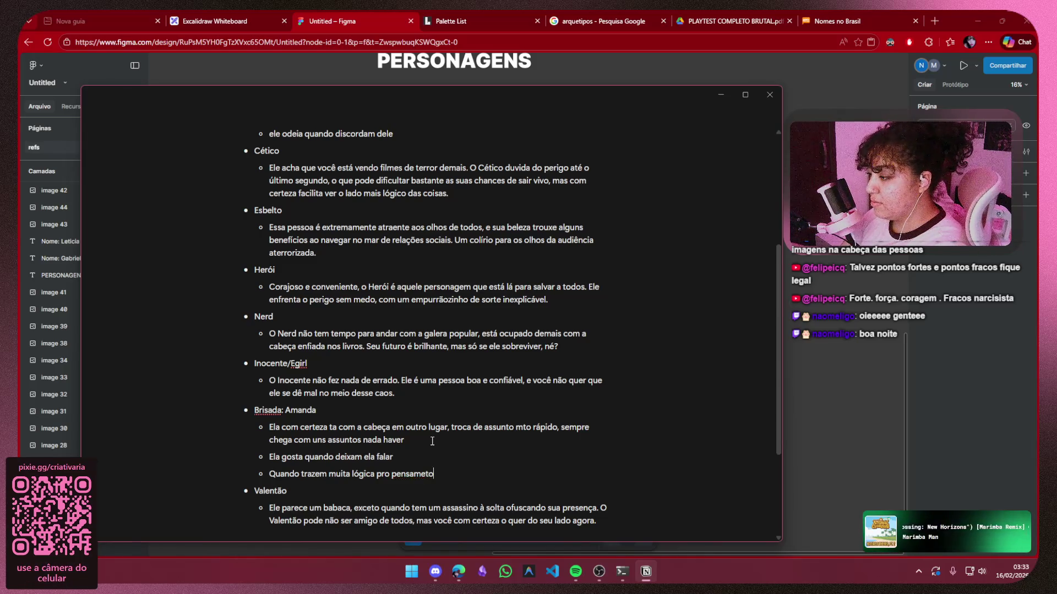
key(BackSpace)
key(BackSpace)
text(o del)
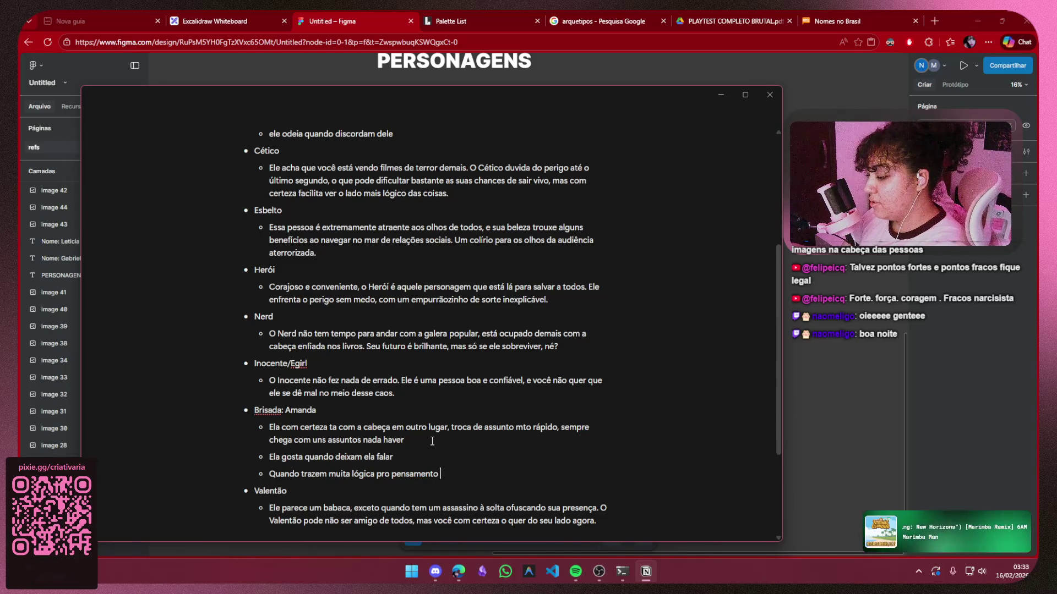
text(a)
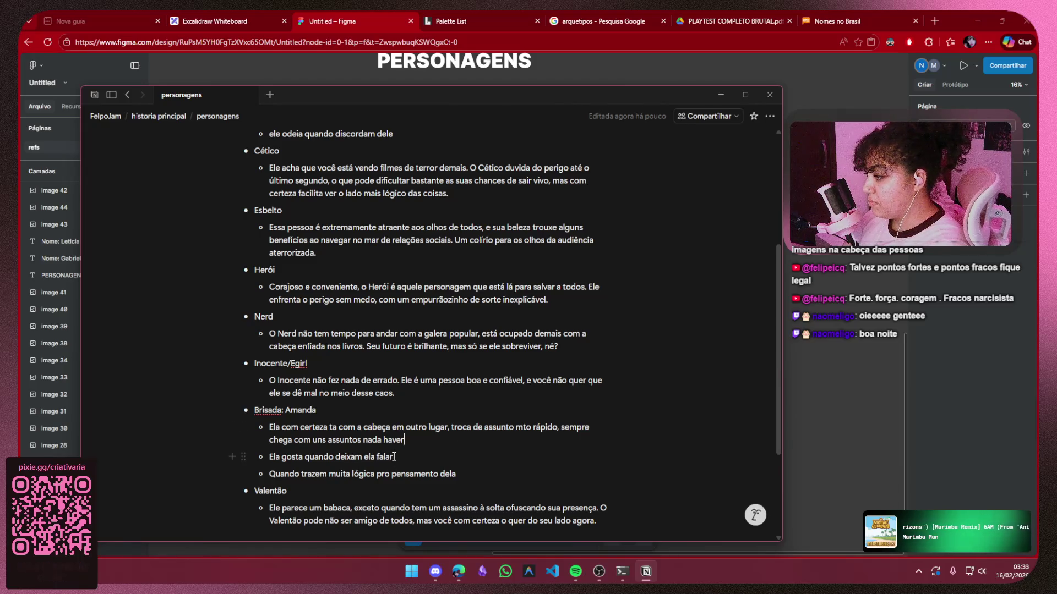
Extend the first Brisada bullet with ', cristais e gatos'
click(439, 446)
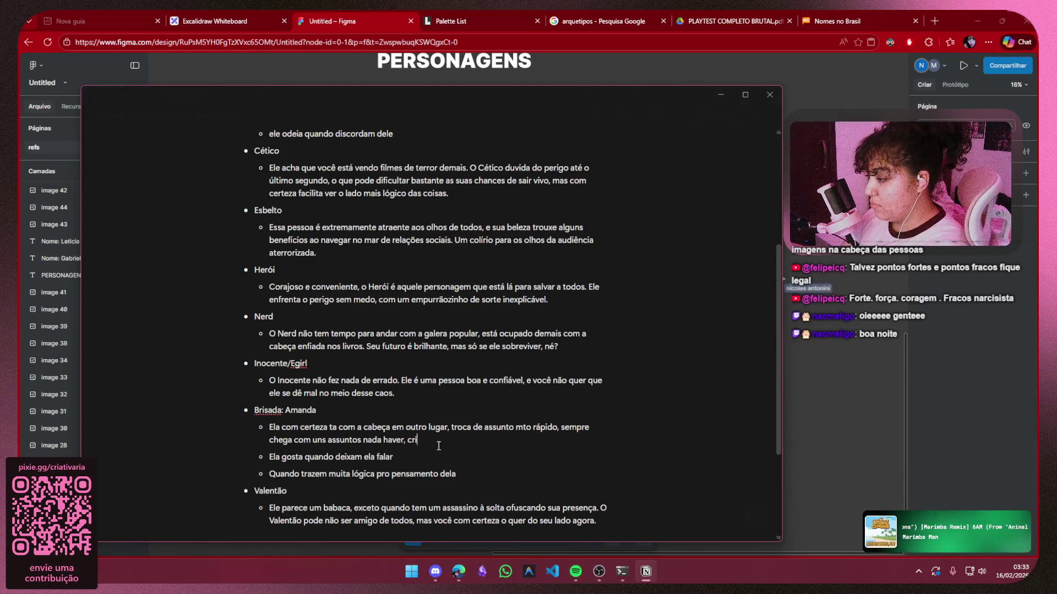
text(, cristais e)
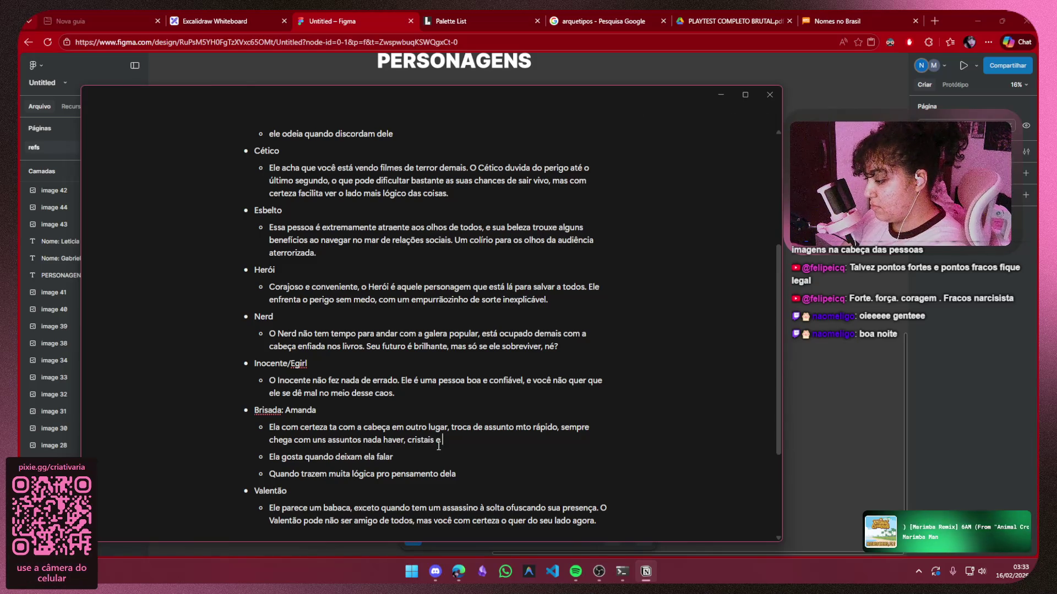
text(gatos)
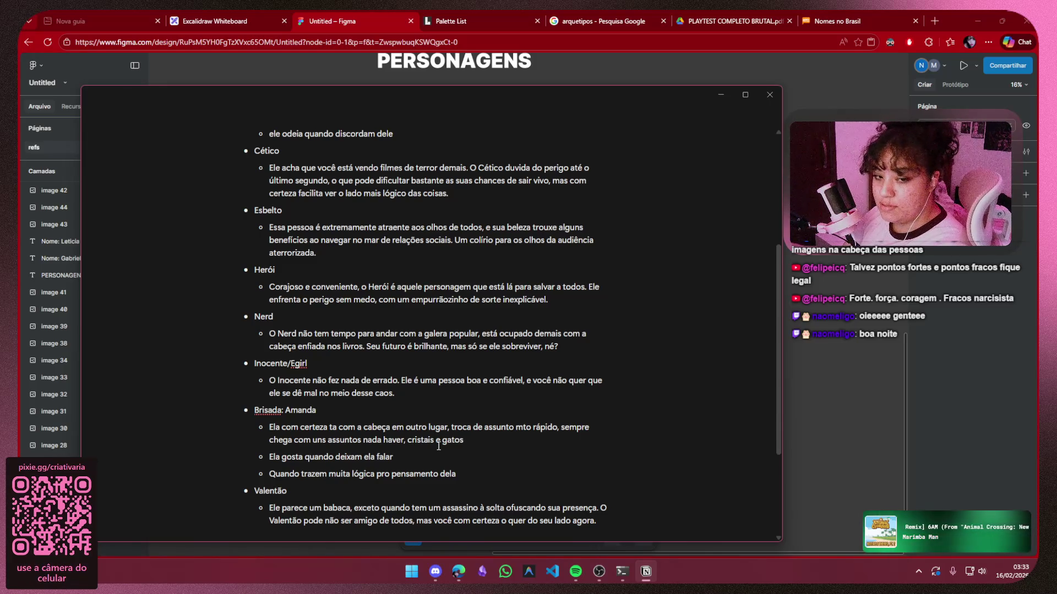
End the Amanda bullet with 'queima incenso e coisitas mas', fixing the typos along the way
text(, incenso e tal)
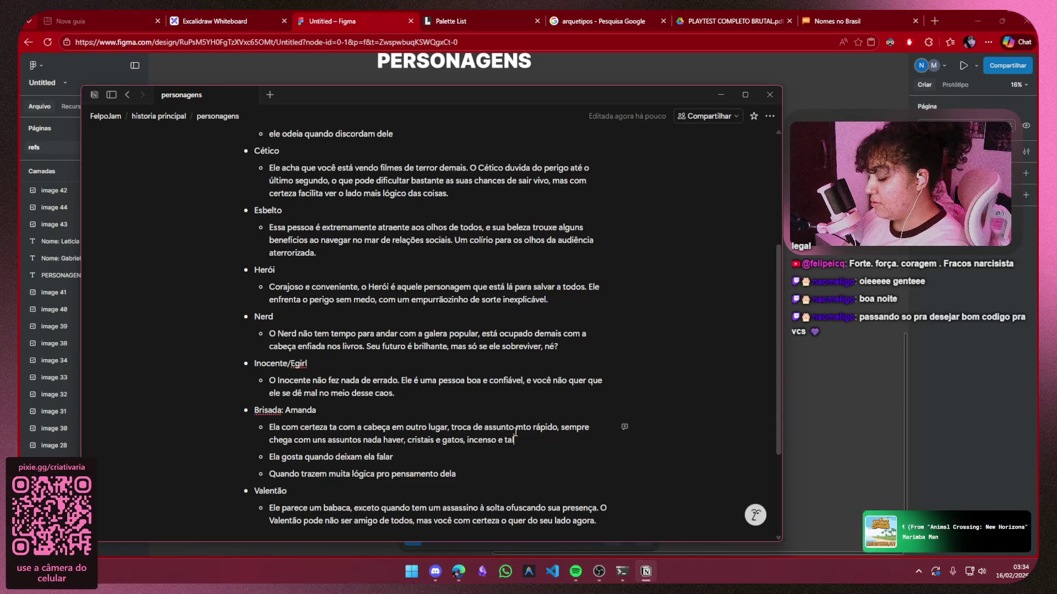
key(BackSpace)
key(BackSpace)
key(BackSpace)
text(coisitas ma)
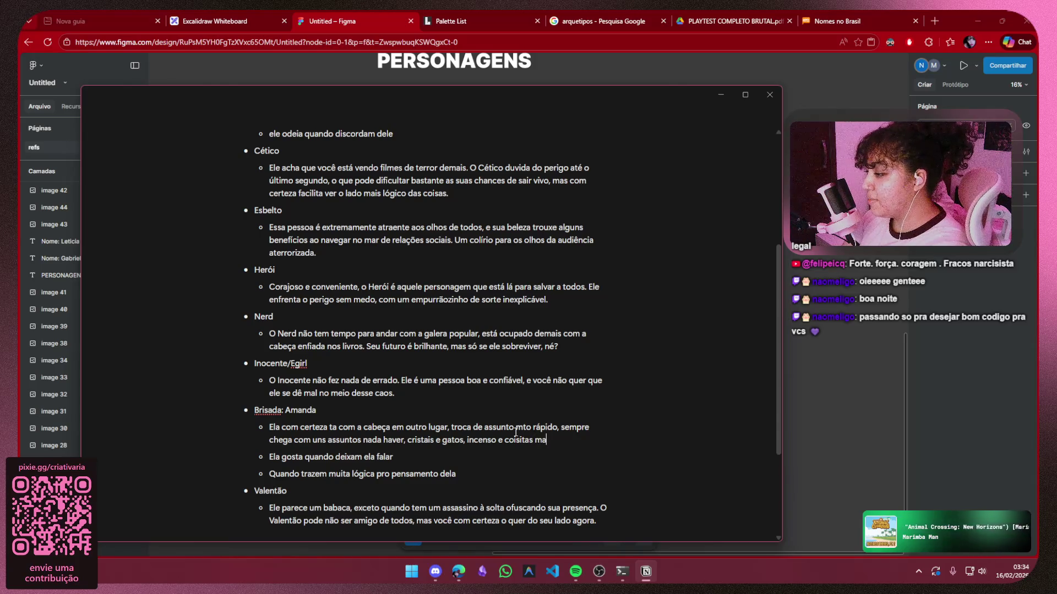
text(s)
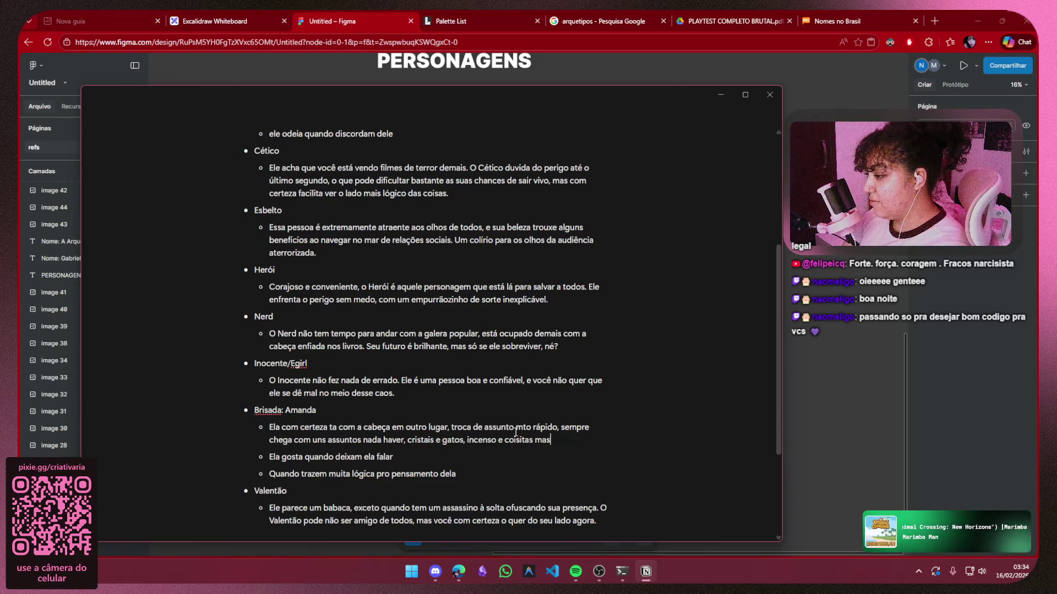
key(BackSpace)
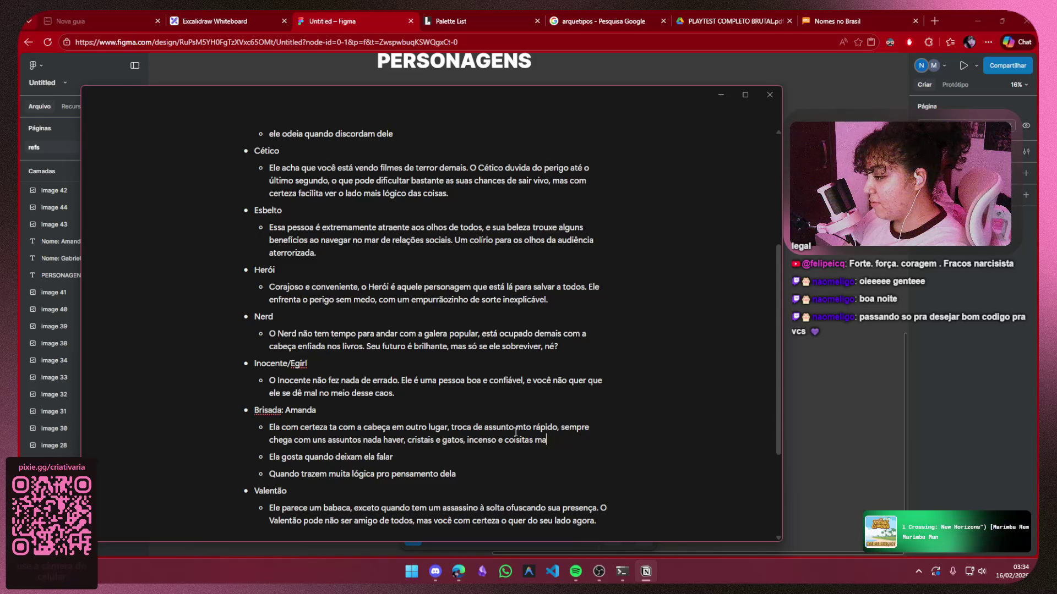
key(BackSpace)
key(BackSpace)
key(BackSpace)
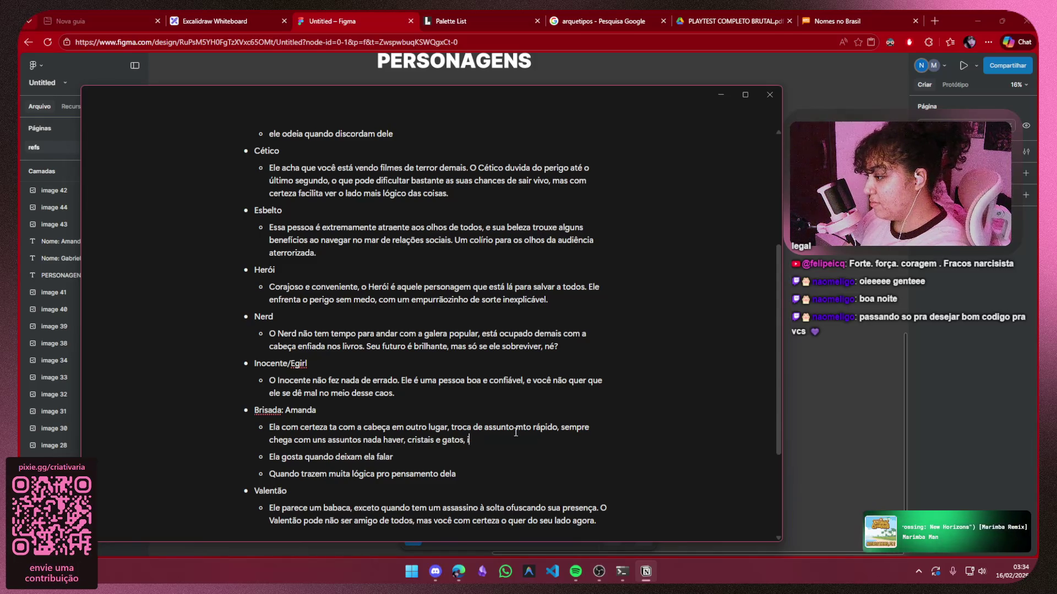
text(queima incenso e c)
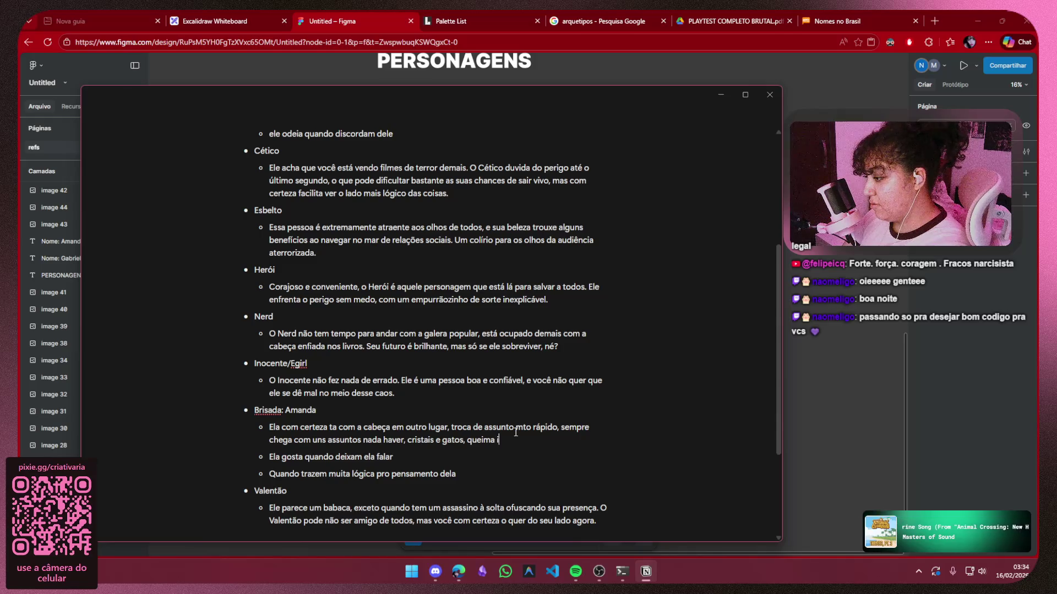
text(ois)
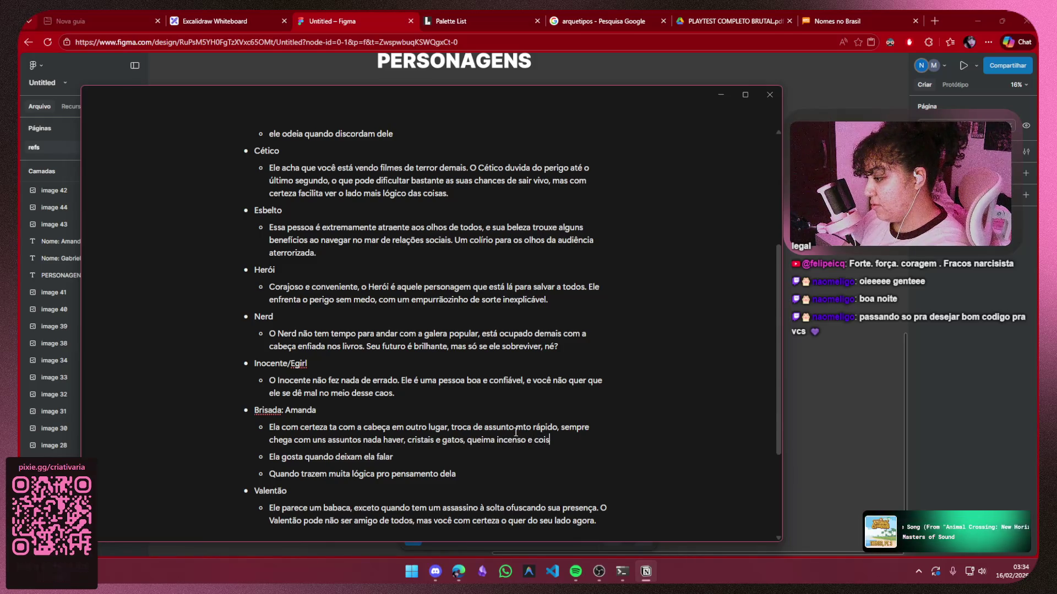
text(itas mai)
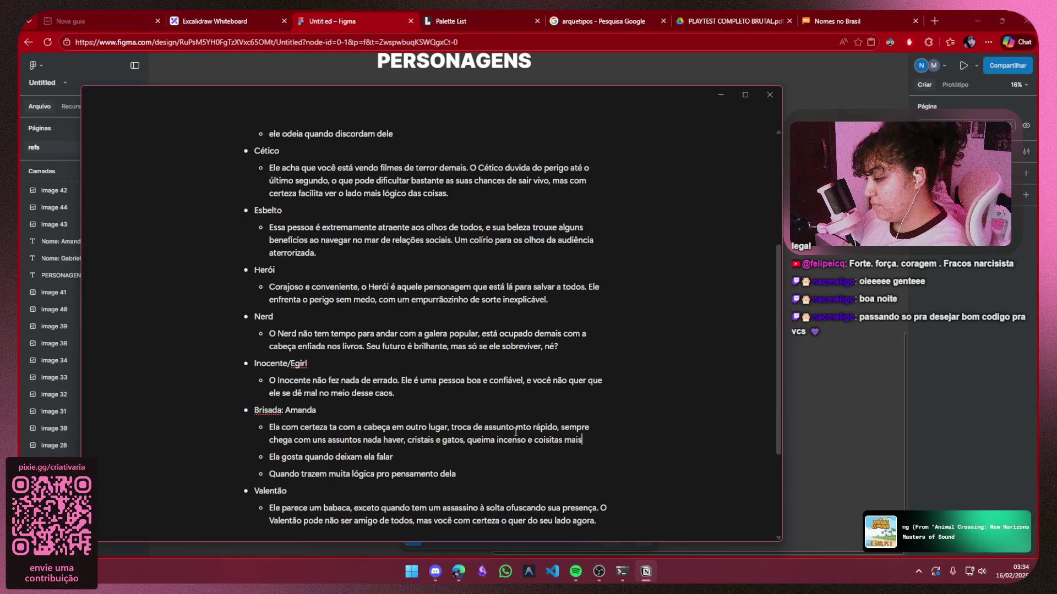
key(BackSpace)
text(s)
click(339, 410)
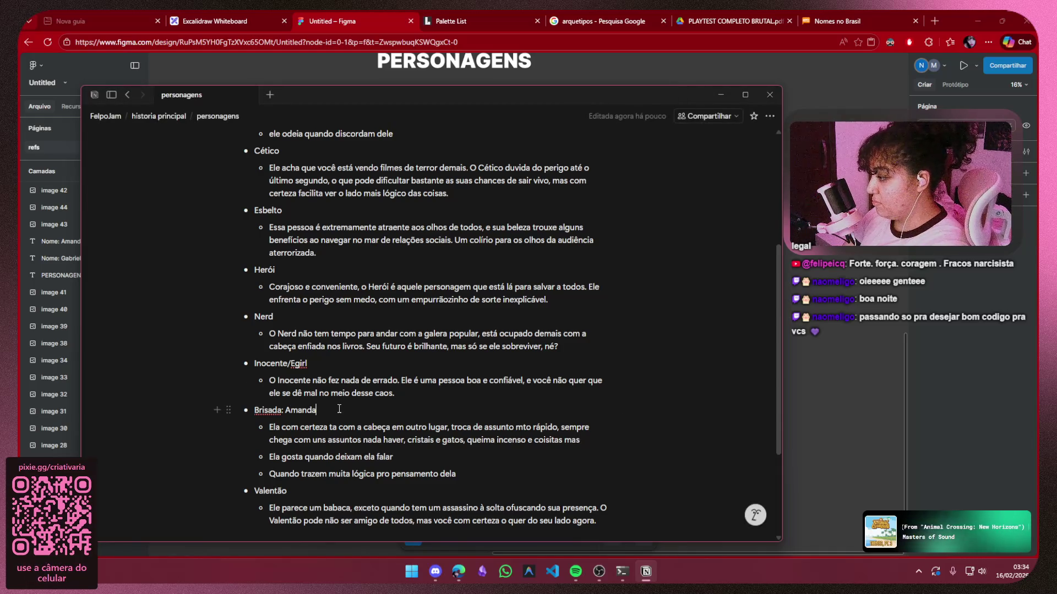
Accent the Amanda bullet's last word to 'más' and scroll the character page to review it
click(600, 439)
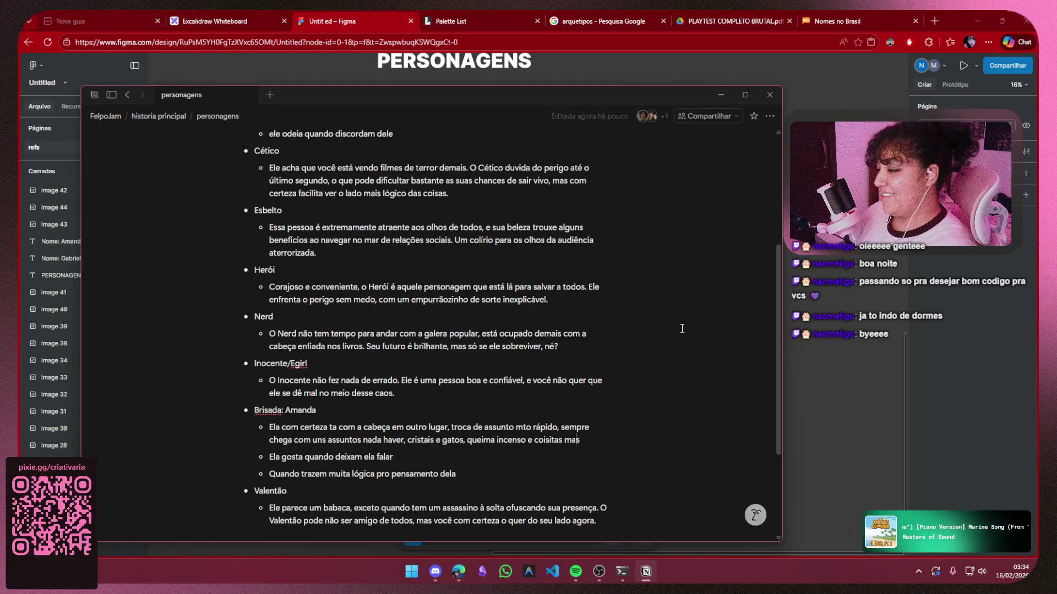
text(á)
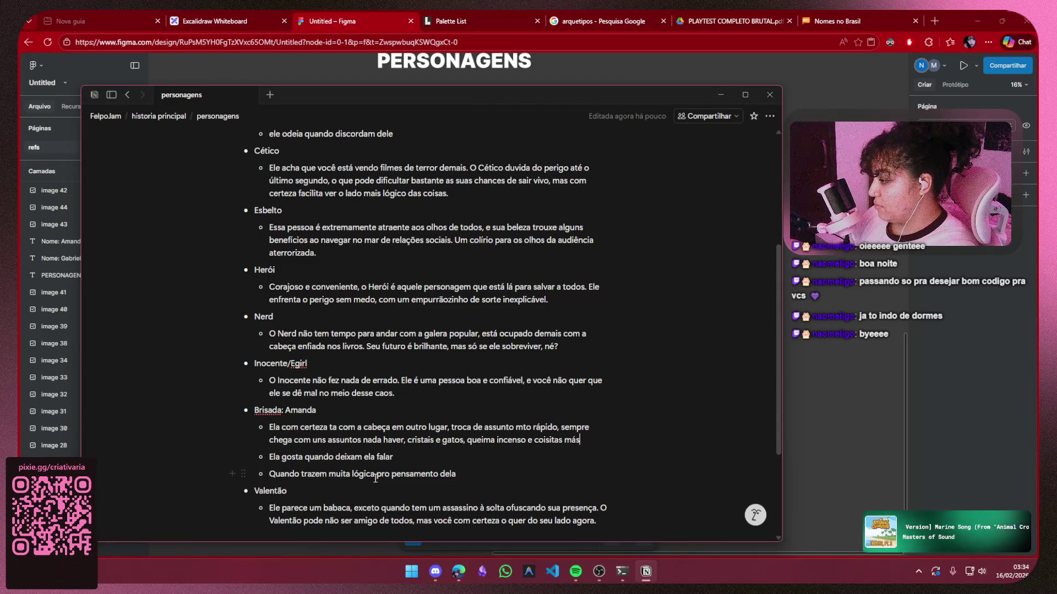
scroll(387, 395, down, 3)
scroll(276, 379, up, 3)
scroll(276, 378, up, 2)
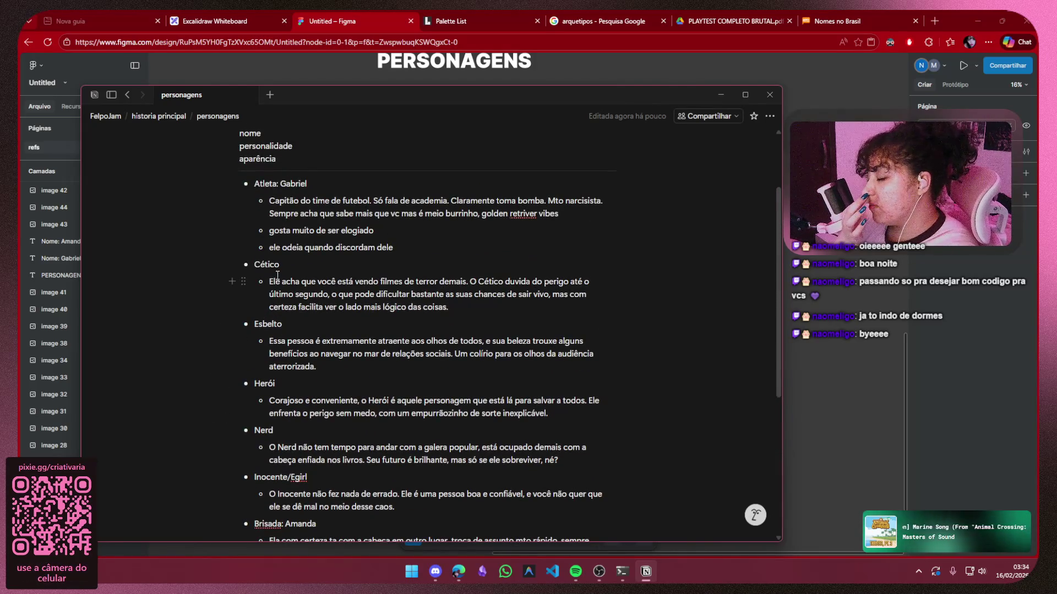
scroll(490, 310, down, 3)
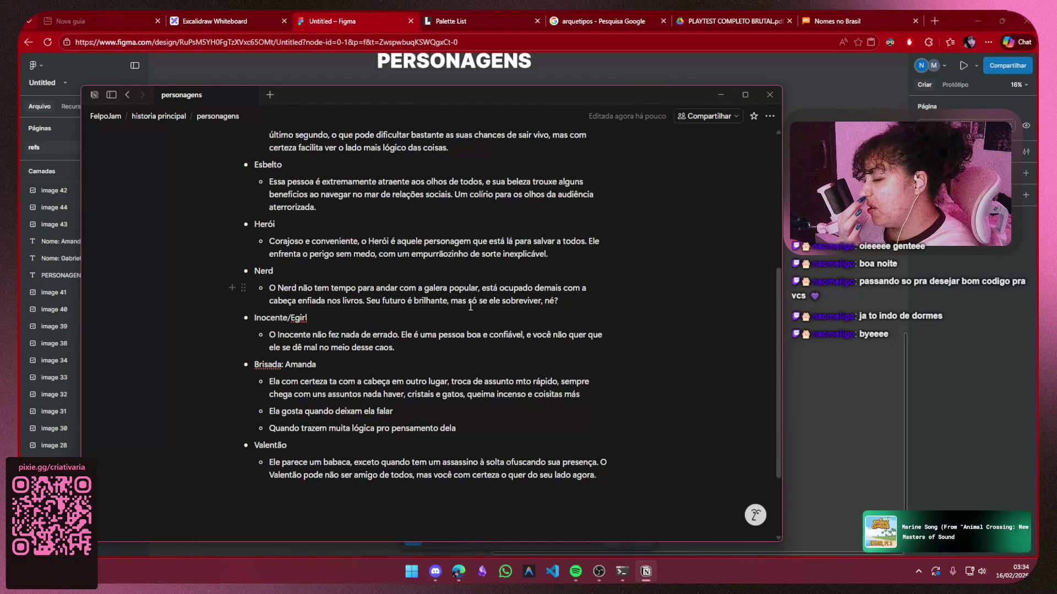
scroll(454, 292, up, 5)
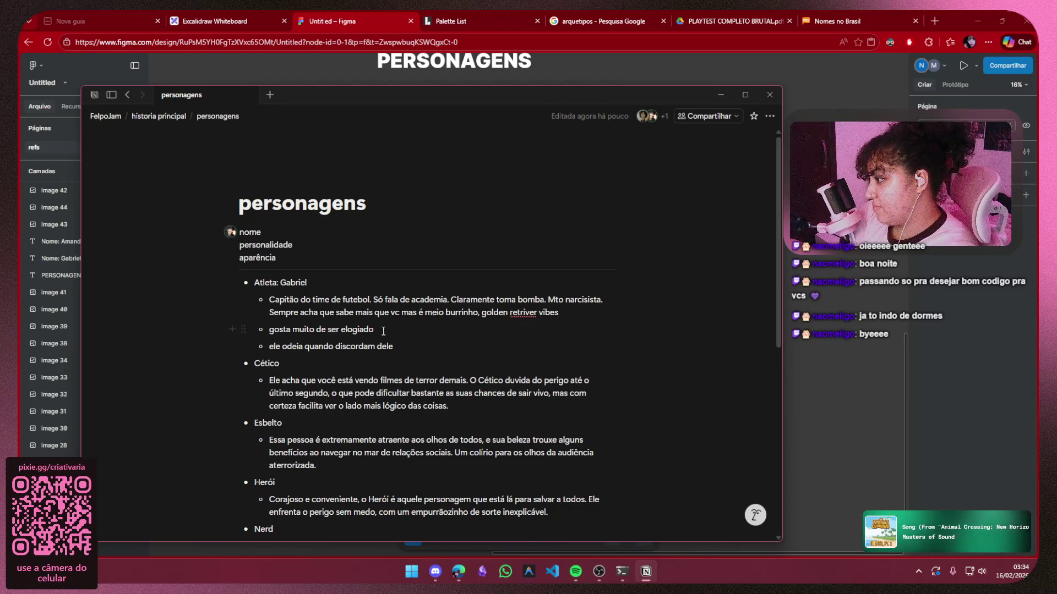
scroll(383, 331, down, 2)
scroll(409, 261, down, 1)
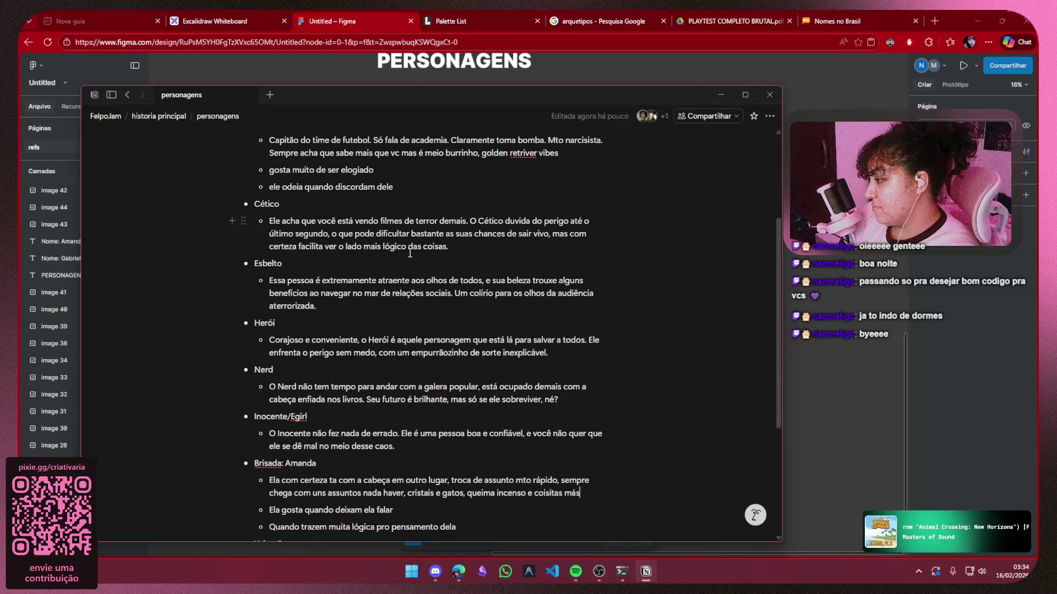
scroll(298, 361, down, 1)
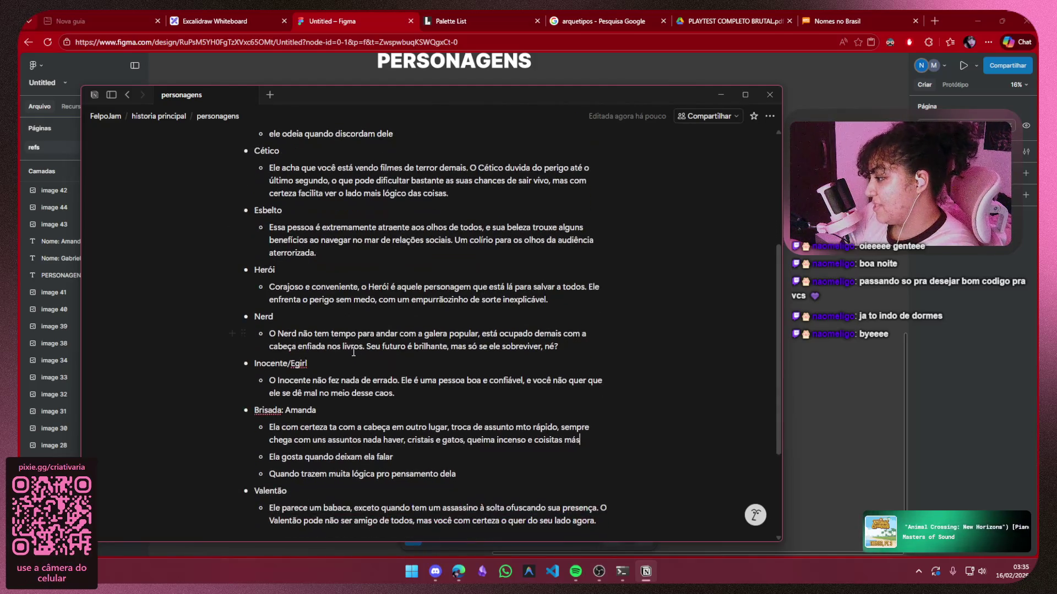
Rename the Inocente/Egirl heading to 'Egirl' and clear its old Inocente description
drag(291, 363, 255, 365)
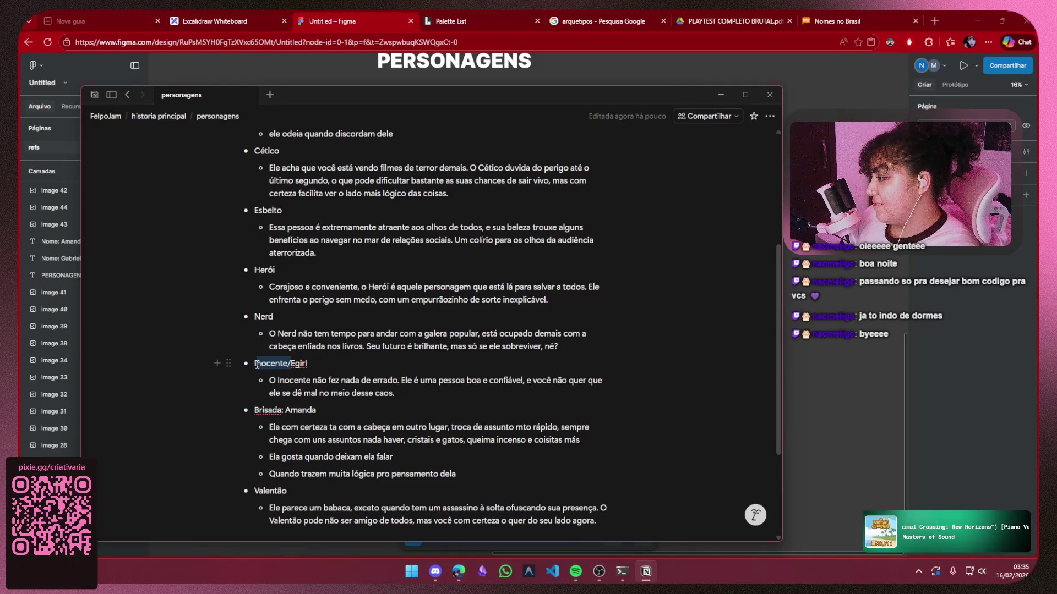
key(BackSpace)
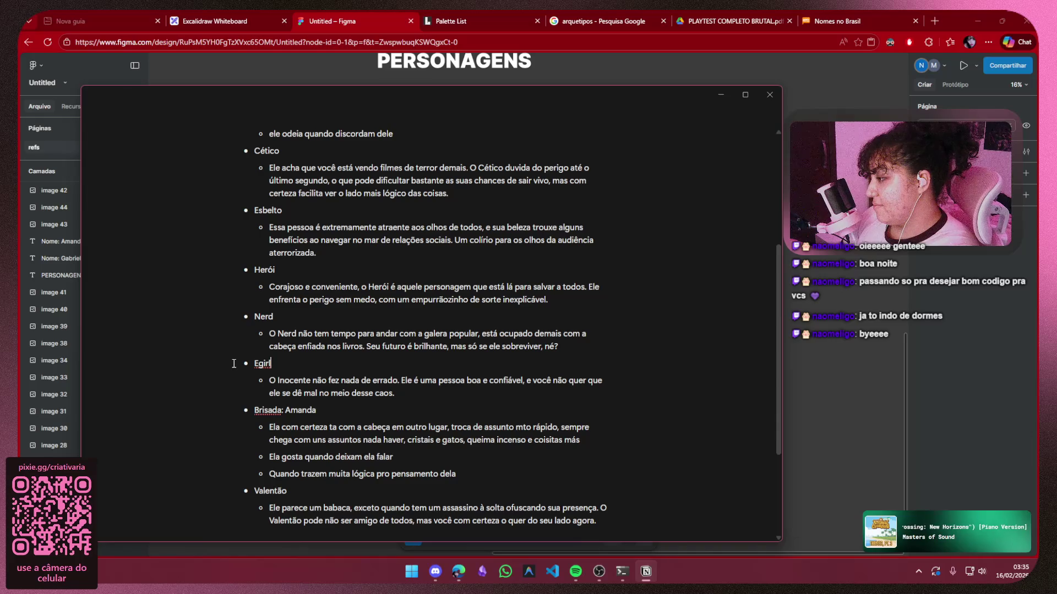
click(427, 395)
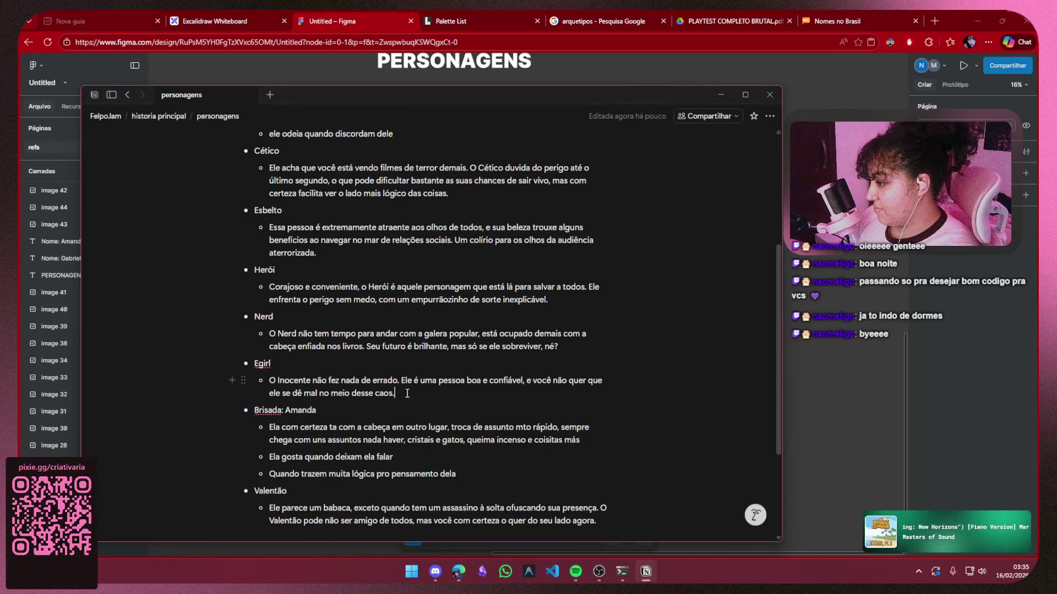
mouse_move(409, 392)
mouse_down()
mouse_move(254, 387)
mouse_move(271, 380)
mouse_up()
key(BackSpace)
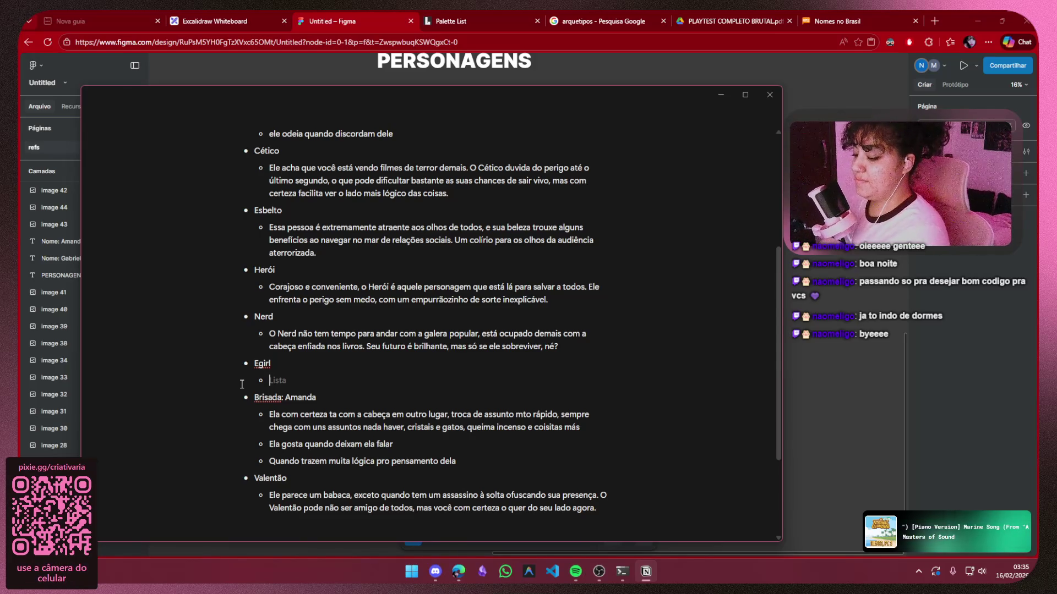
Write the Egirl description 'Ela é muito coitada, quer que todo mundo dê atenção pra ela'
text(Ela)
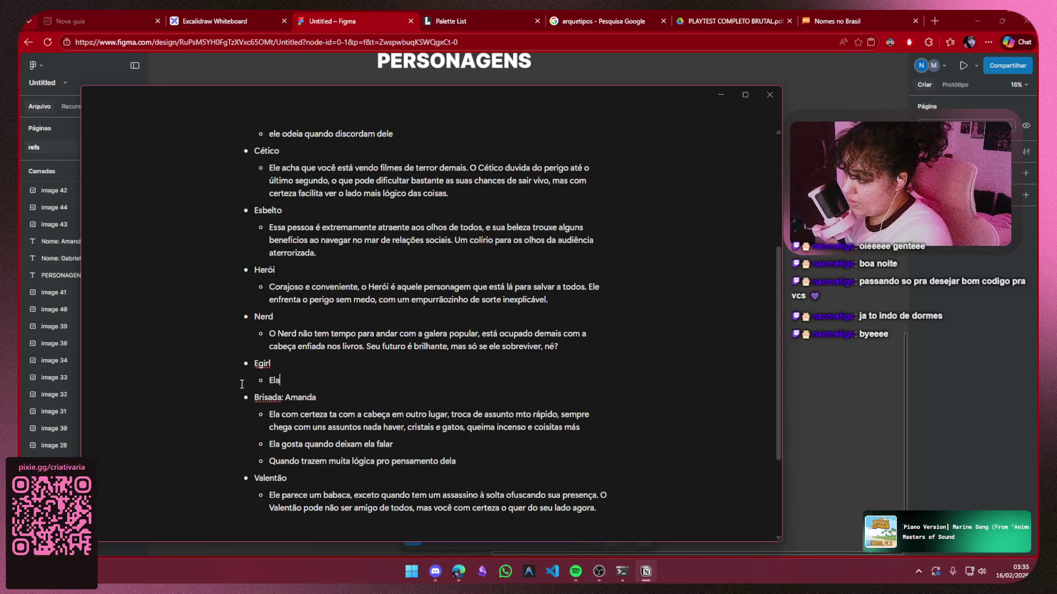
text( é muito)
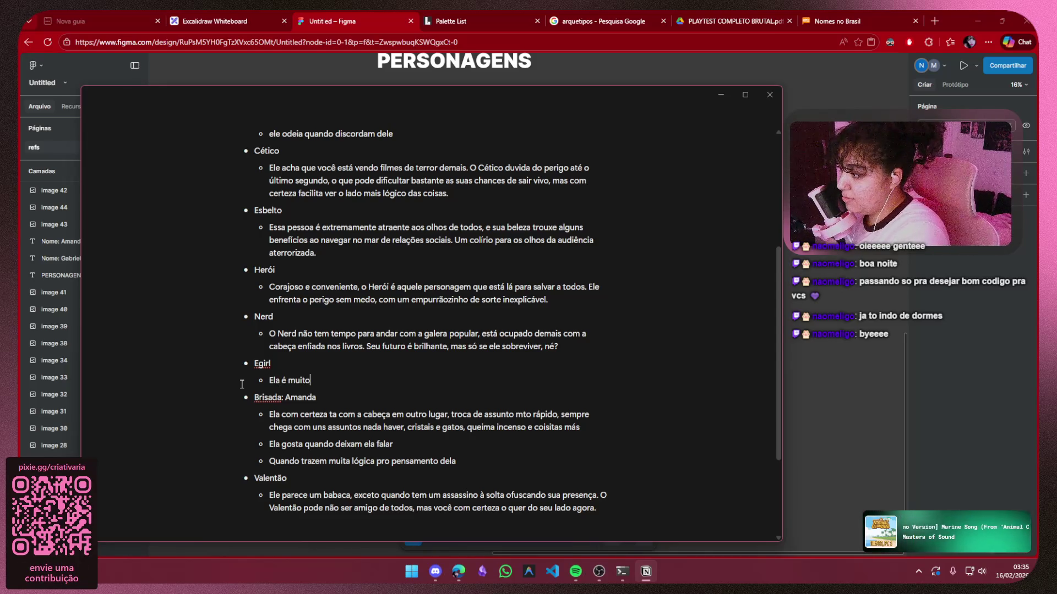
text( coitada,)
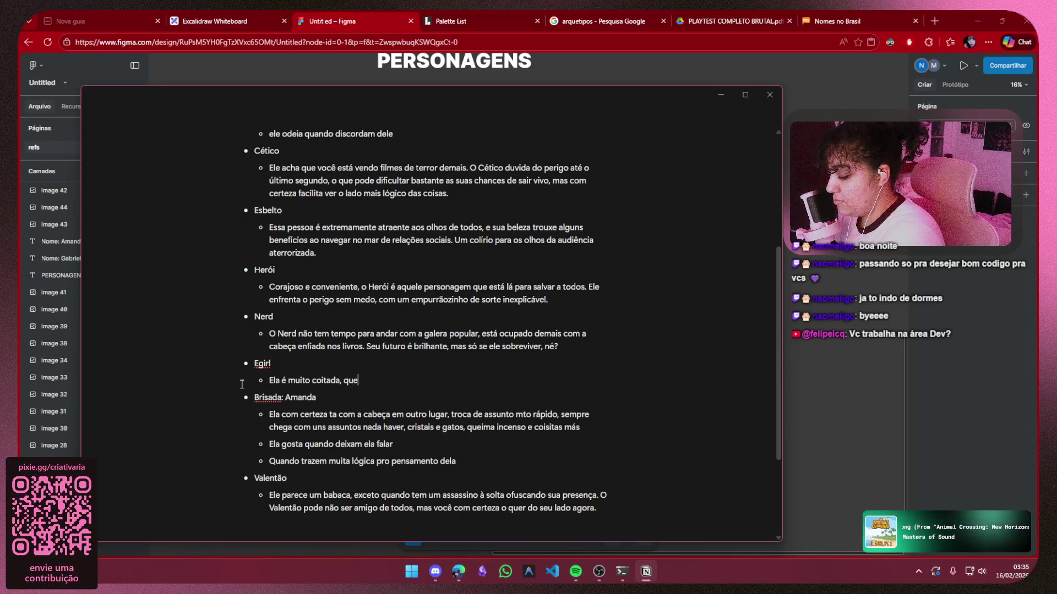
text(que todo mundo dê)
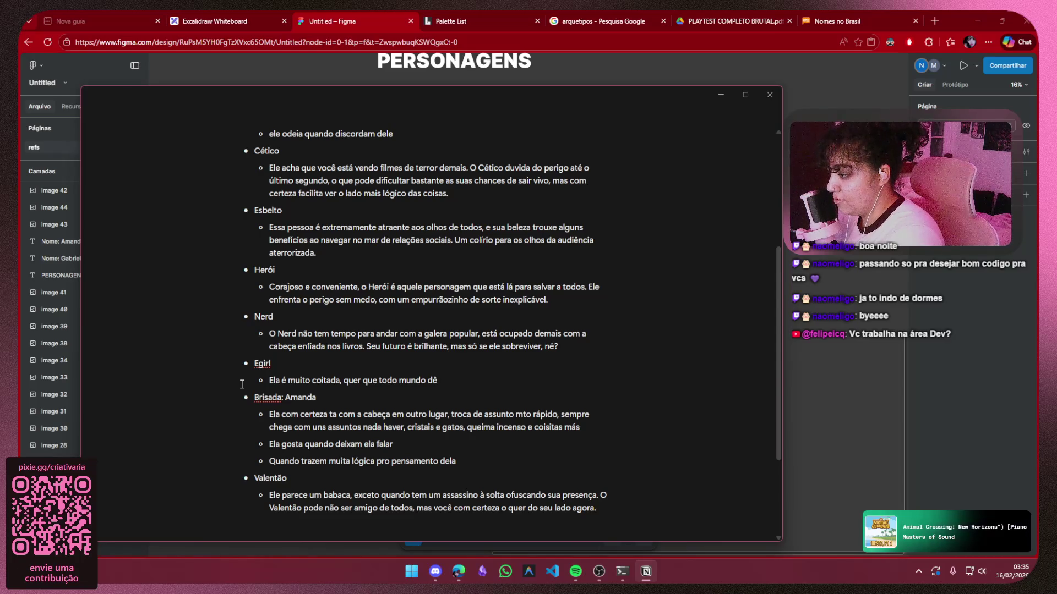
text( aten)
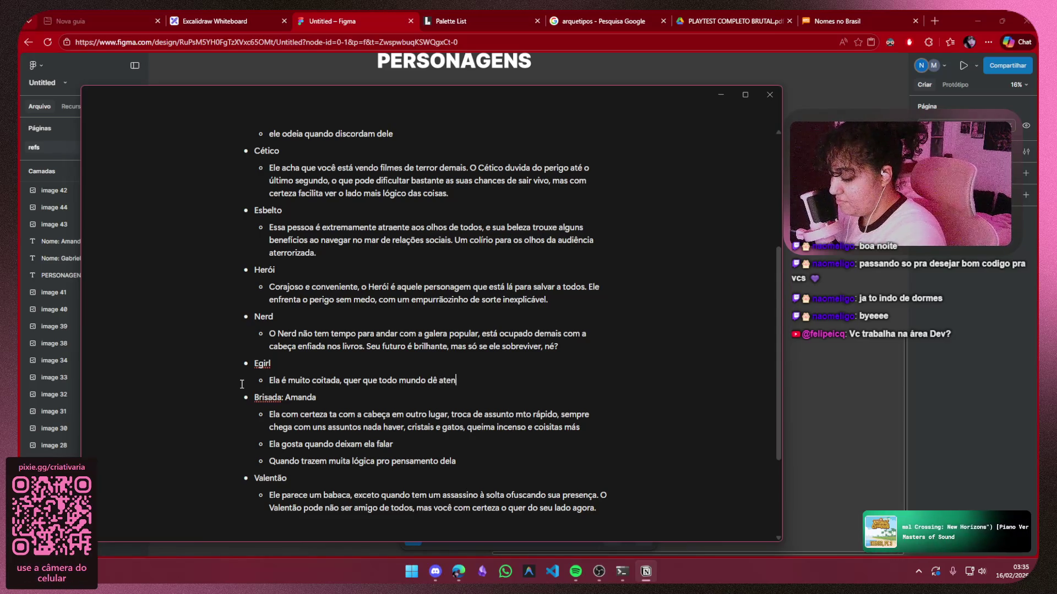
text(ção pra ela)
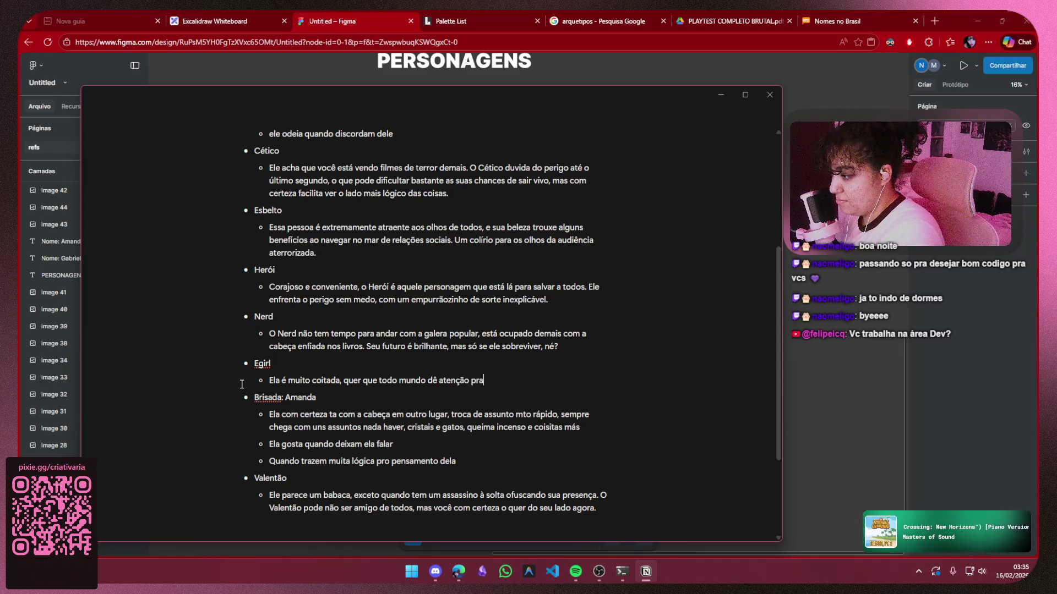